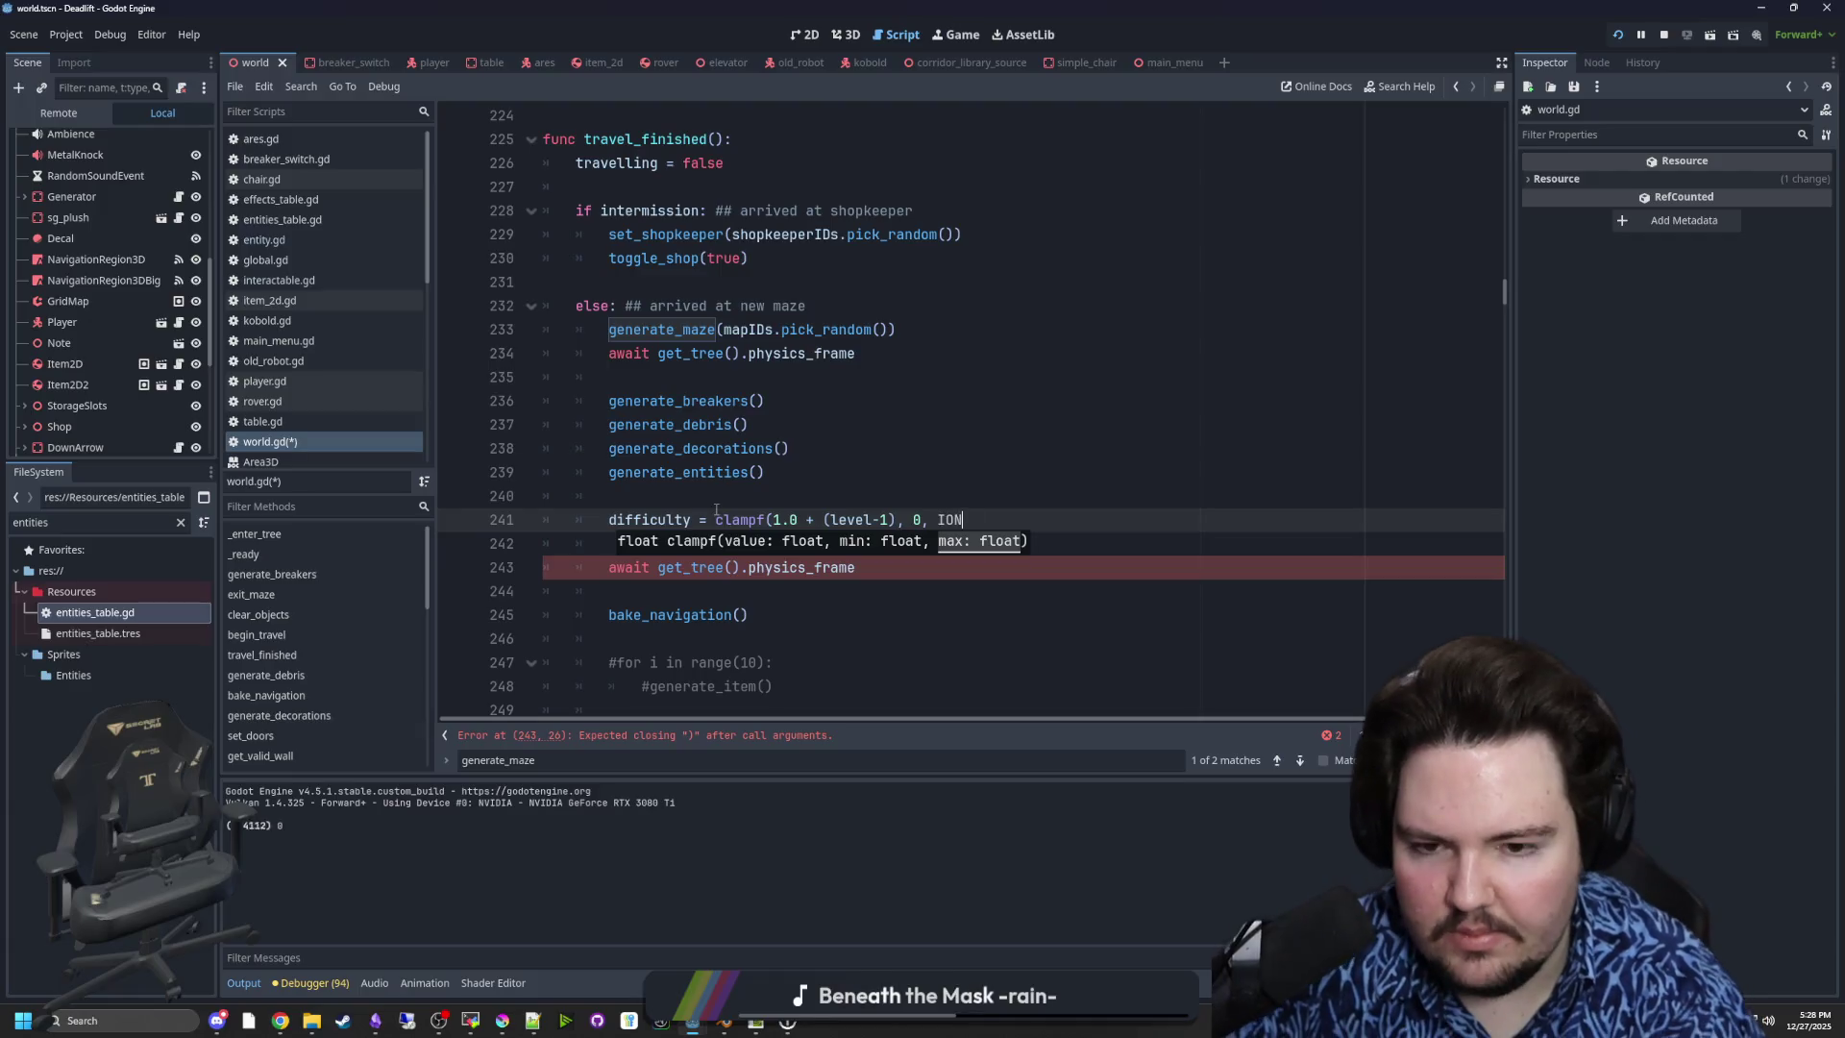
- Replace clampf with max on line 241 so it reads max(1.0 + (level-1), 1)
key("BackSpace")
key("BackSpace")
type("NF)")
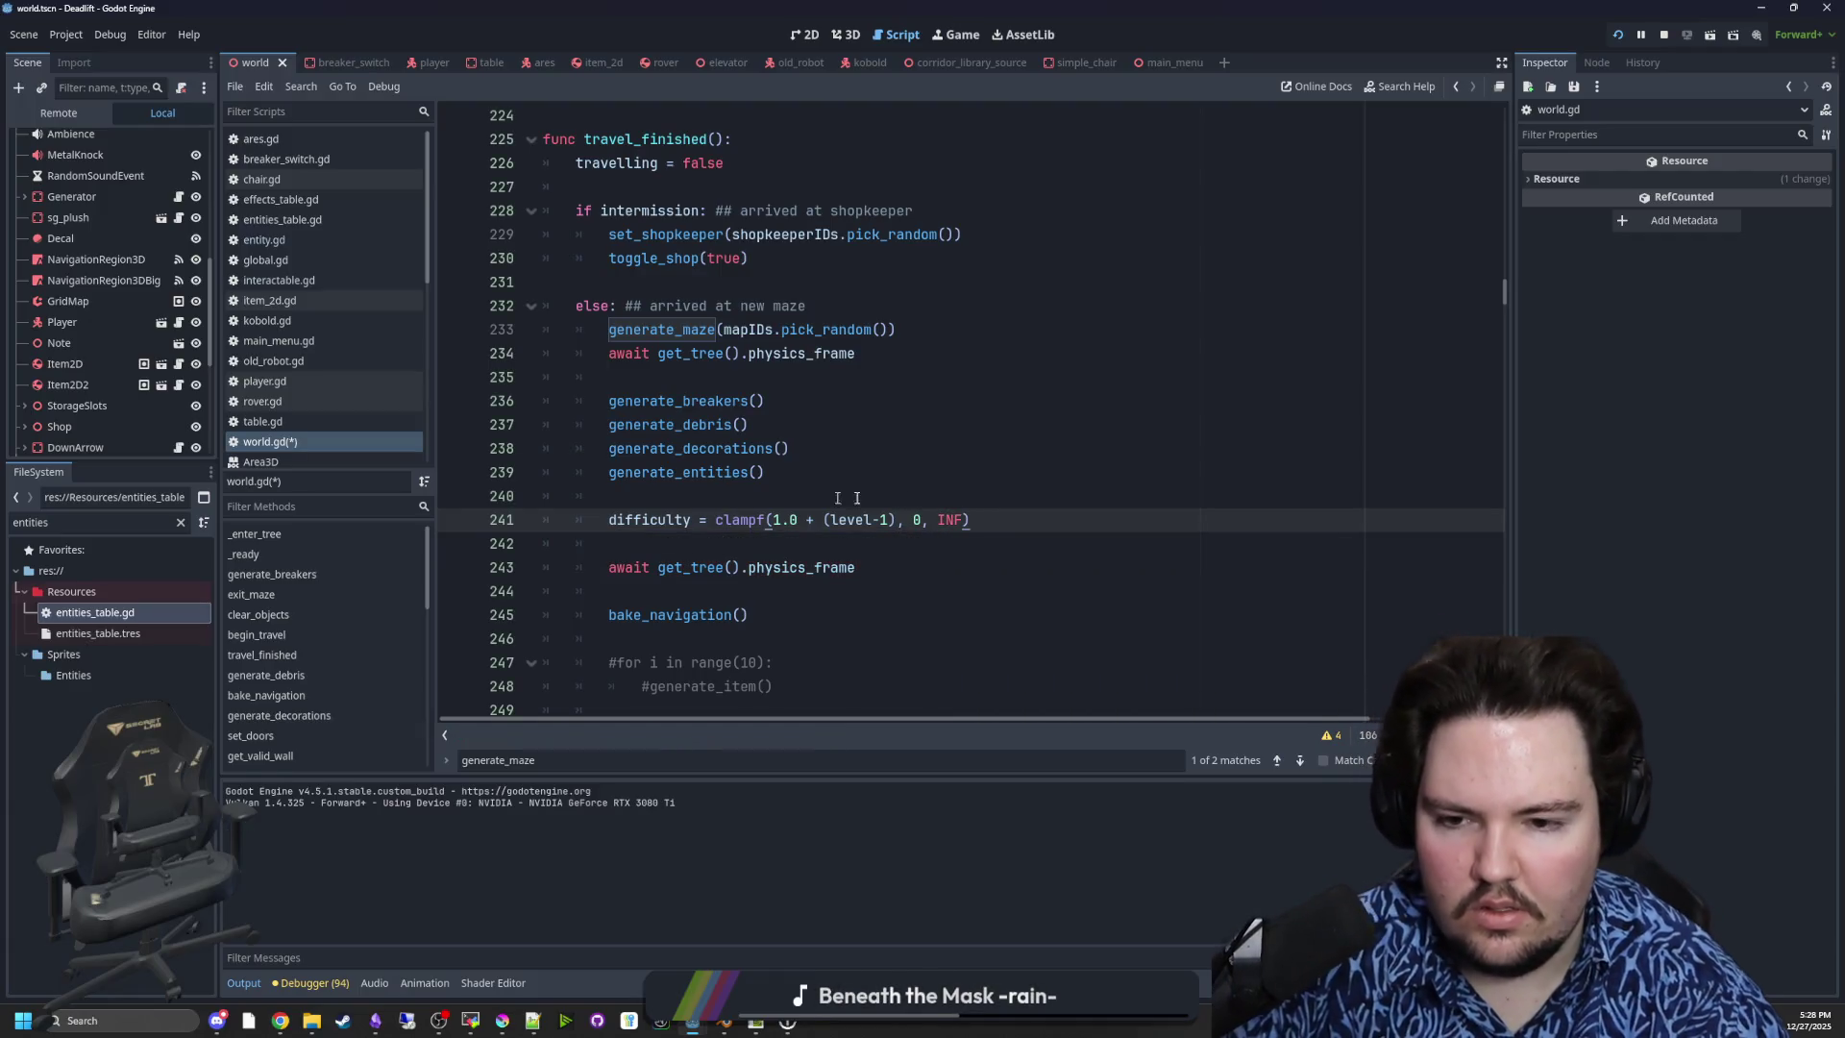
left_click_drag(971, 520, 921, 520)
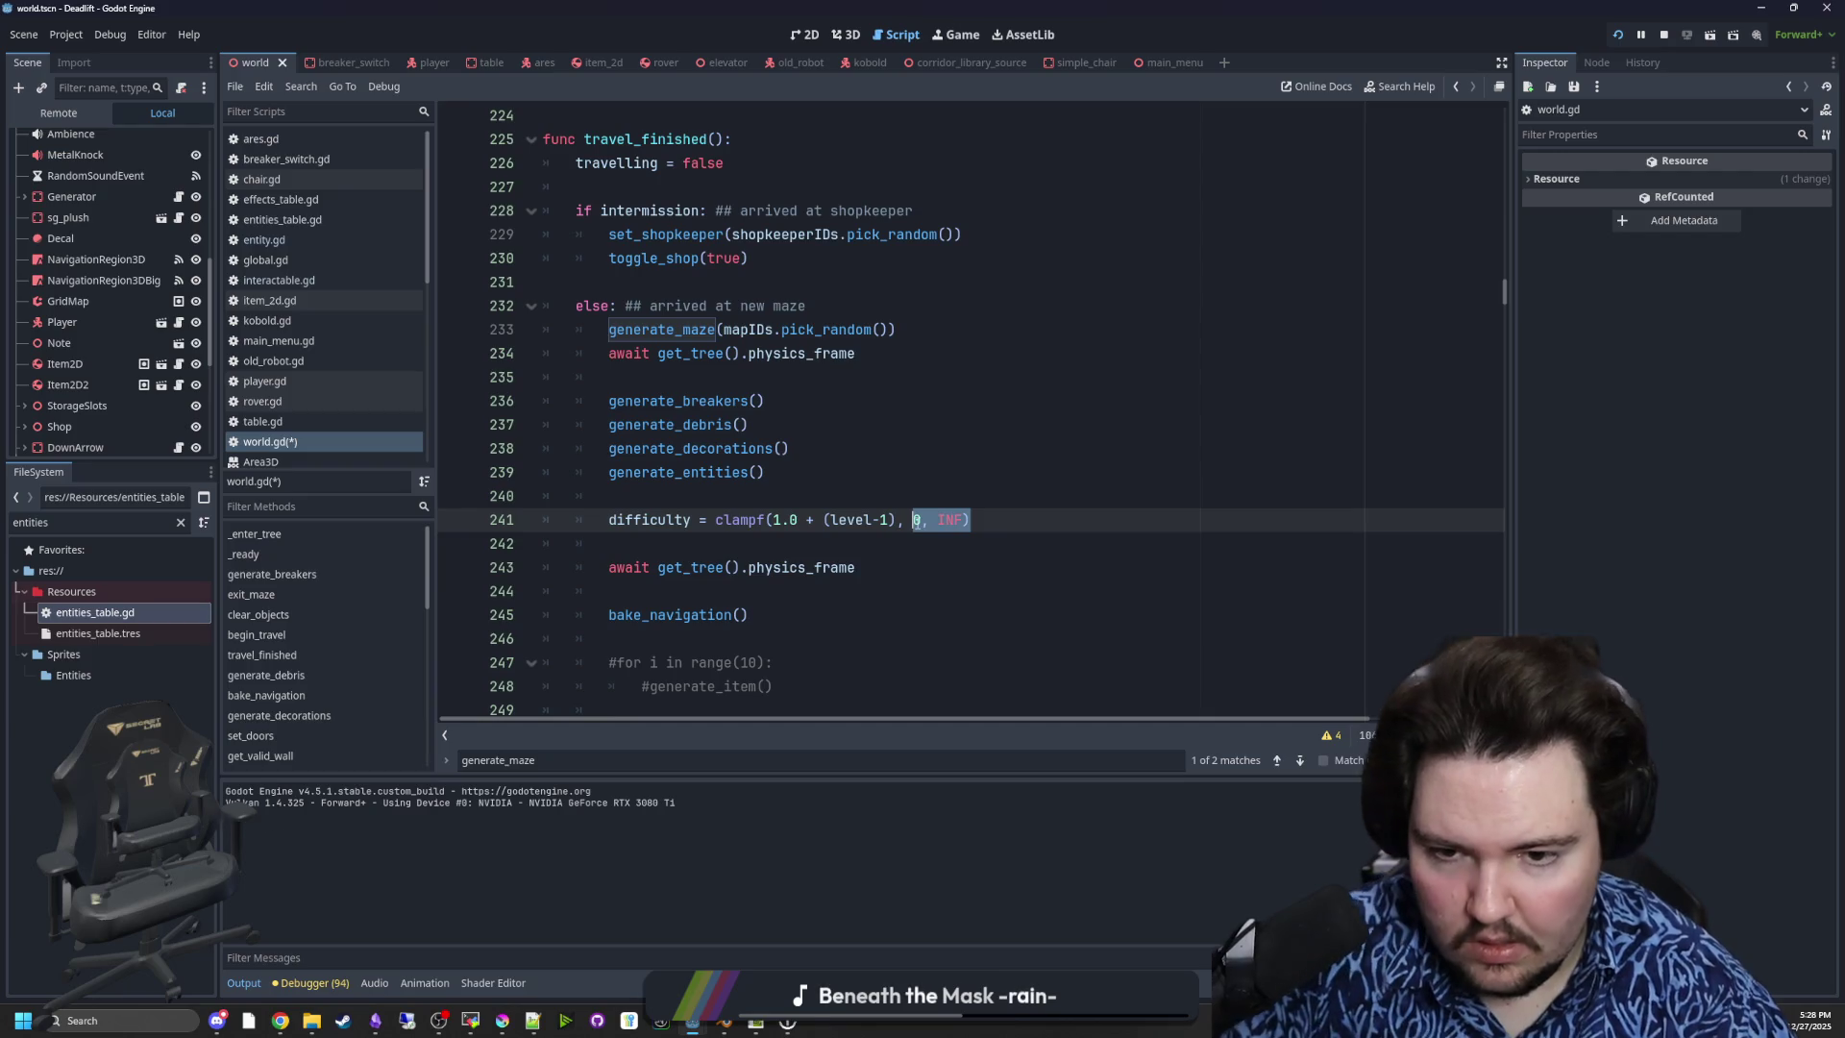
type("ma")
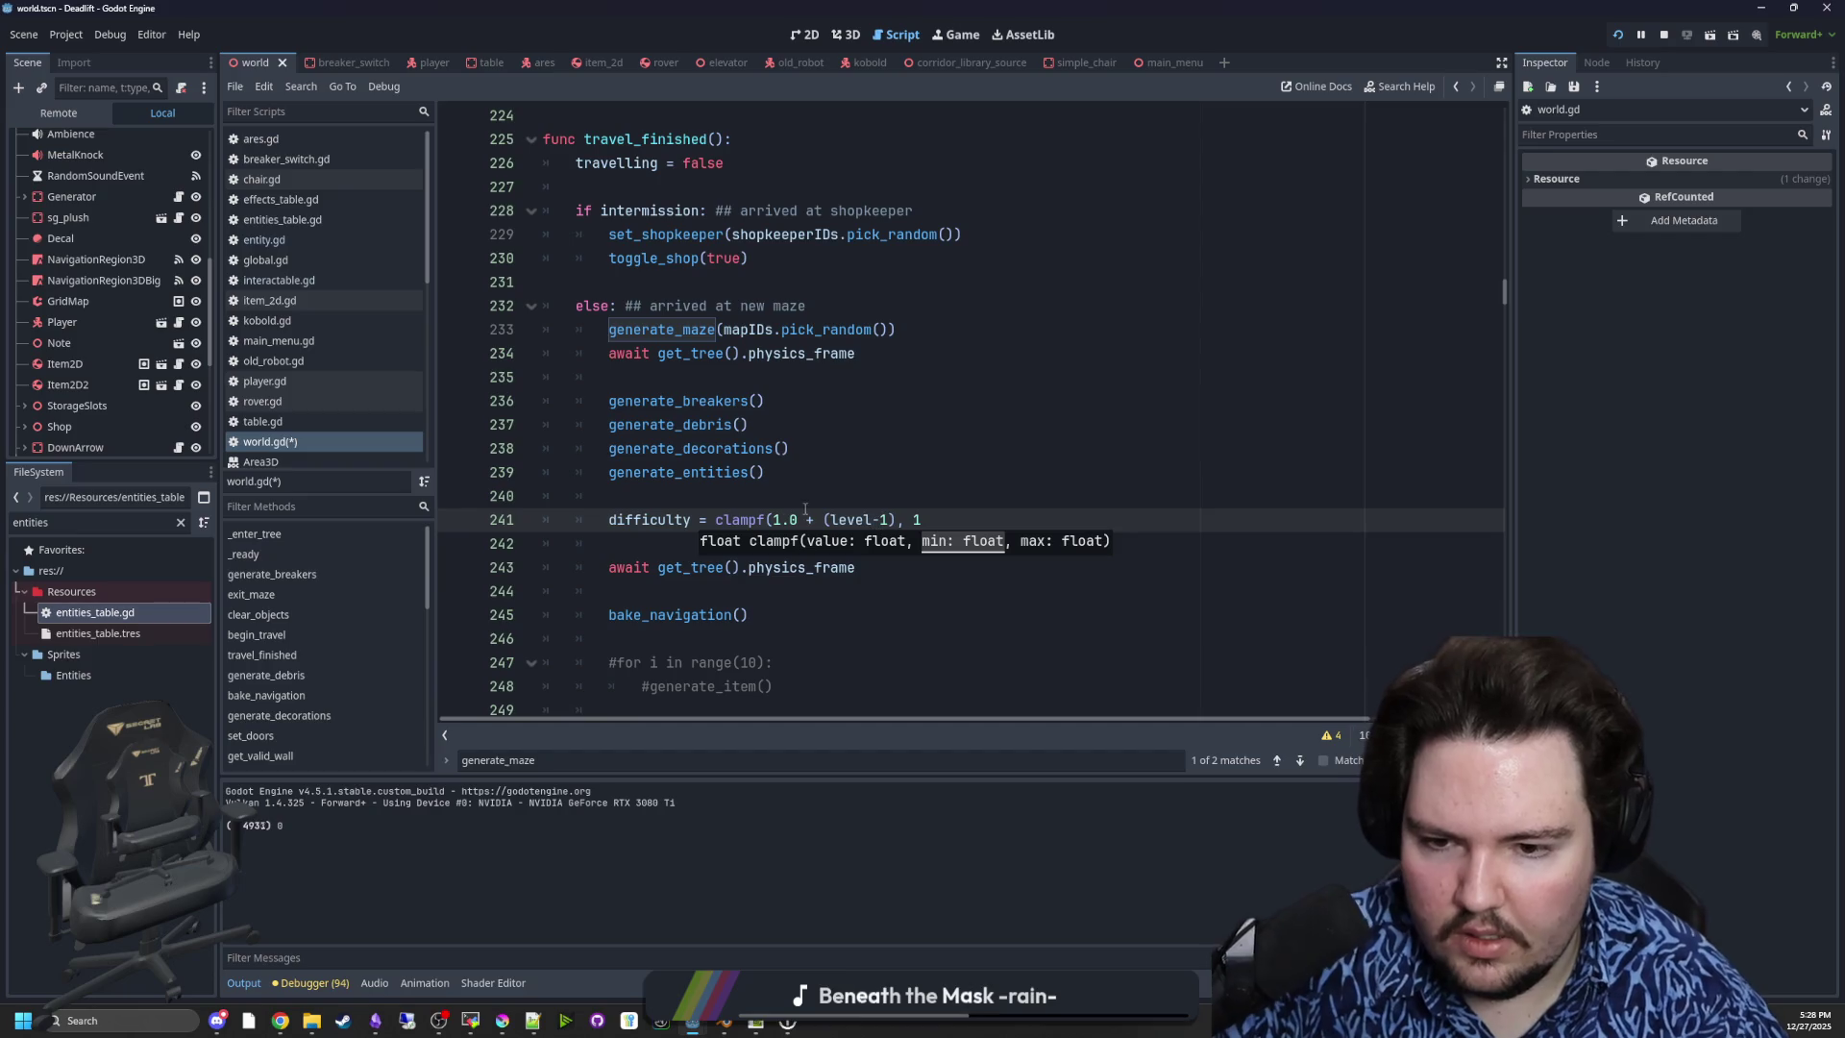
left_click_drag(774, 520, 733, 520)
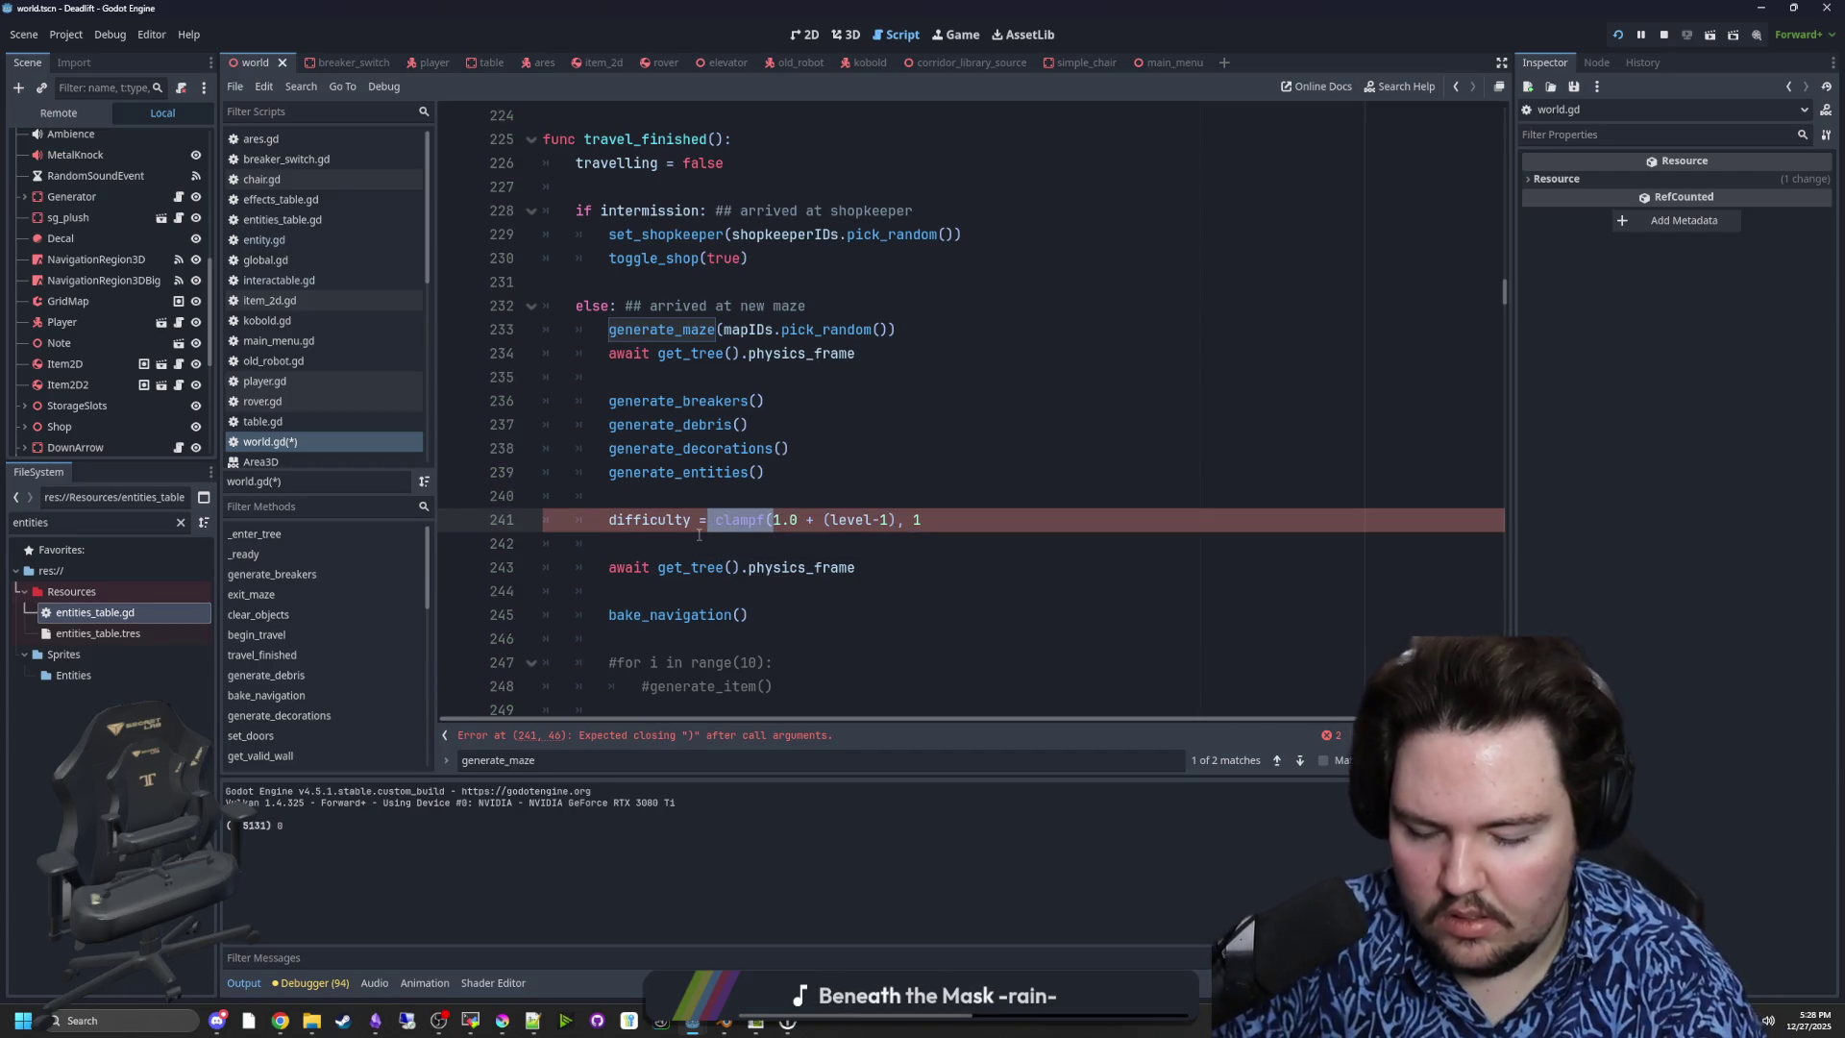
type("max")
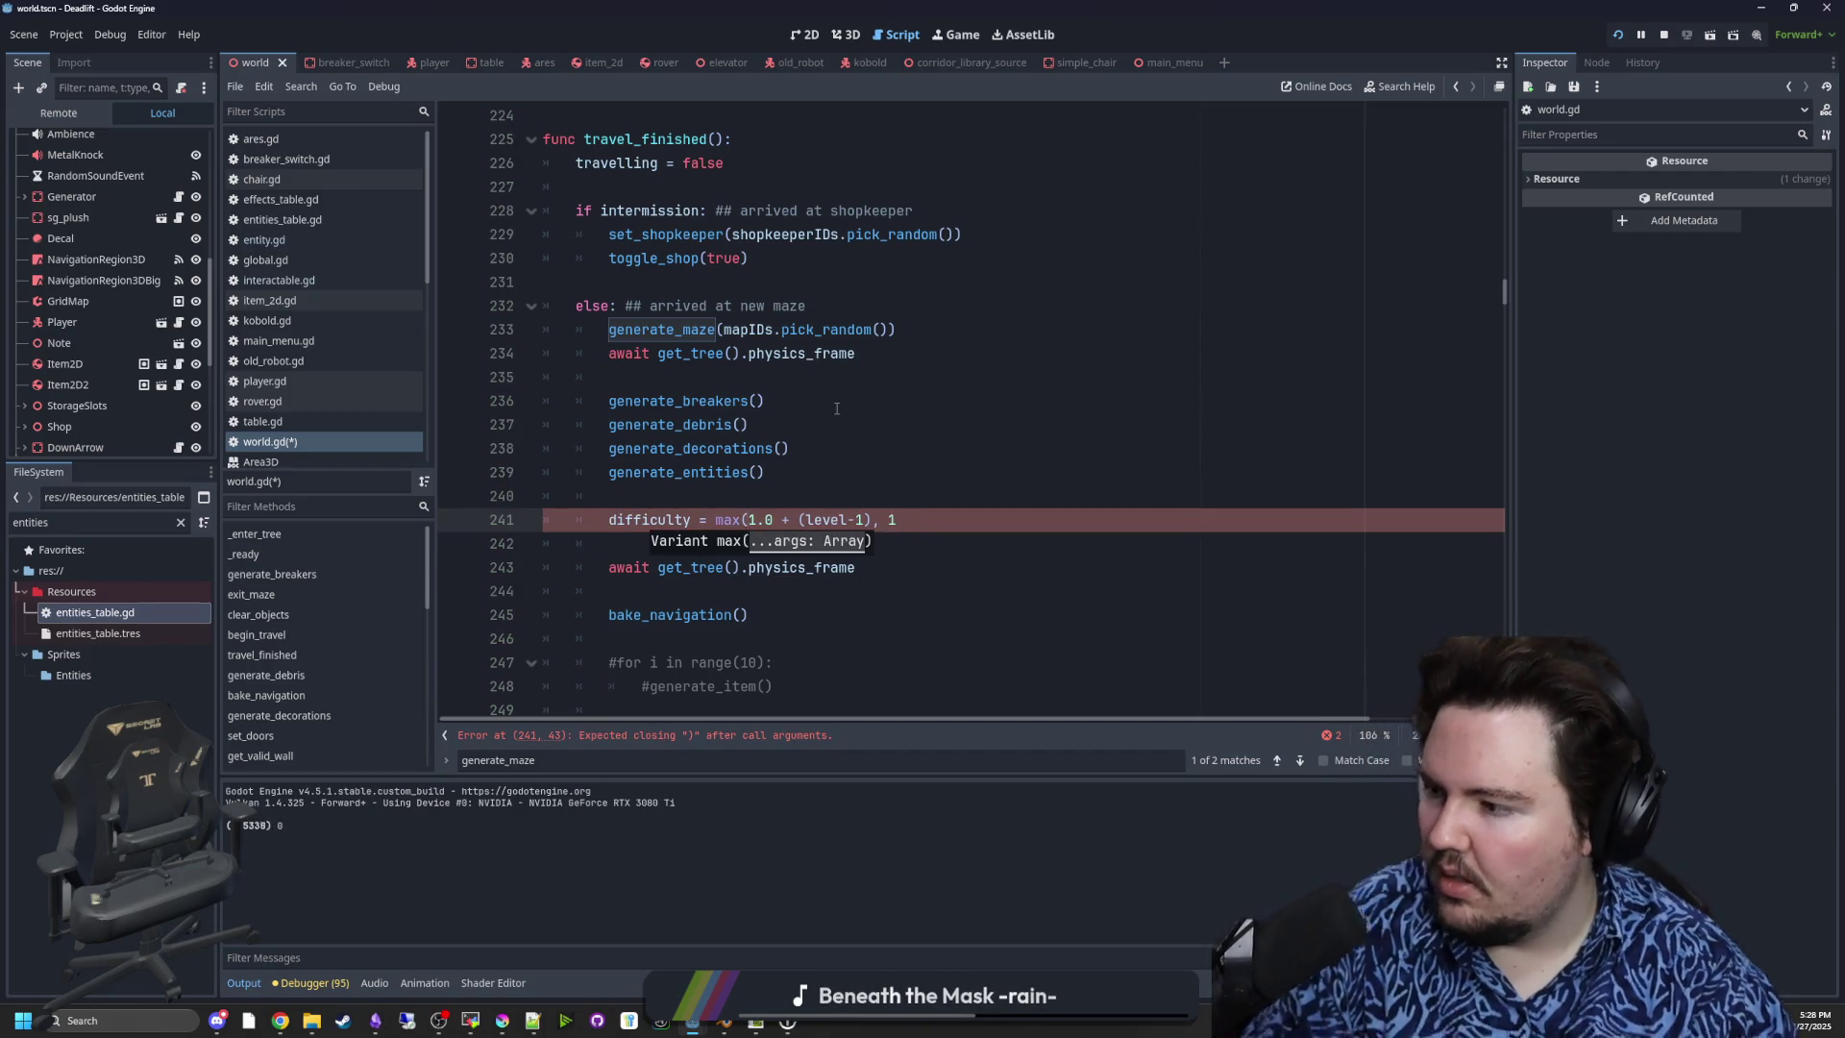
- Move off line 241 to confirm it has no syntax error, then bring up Desmos
left_click(862, 469)
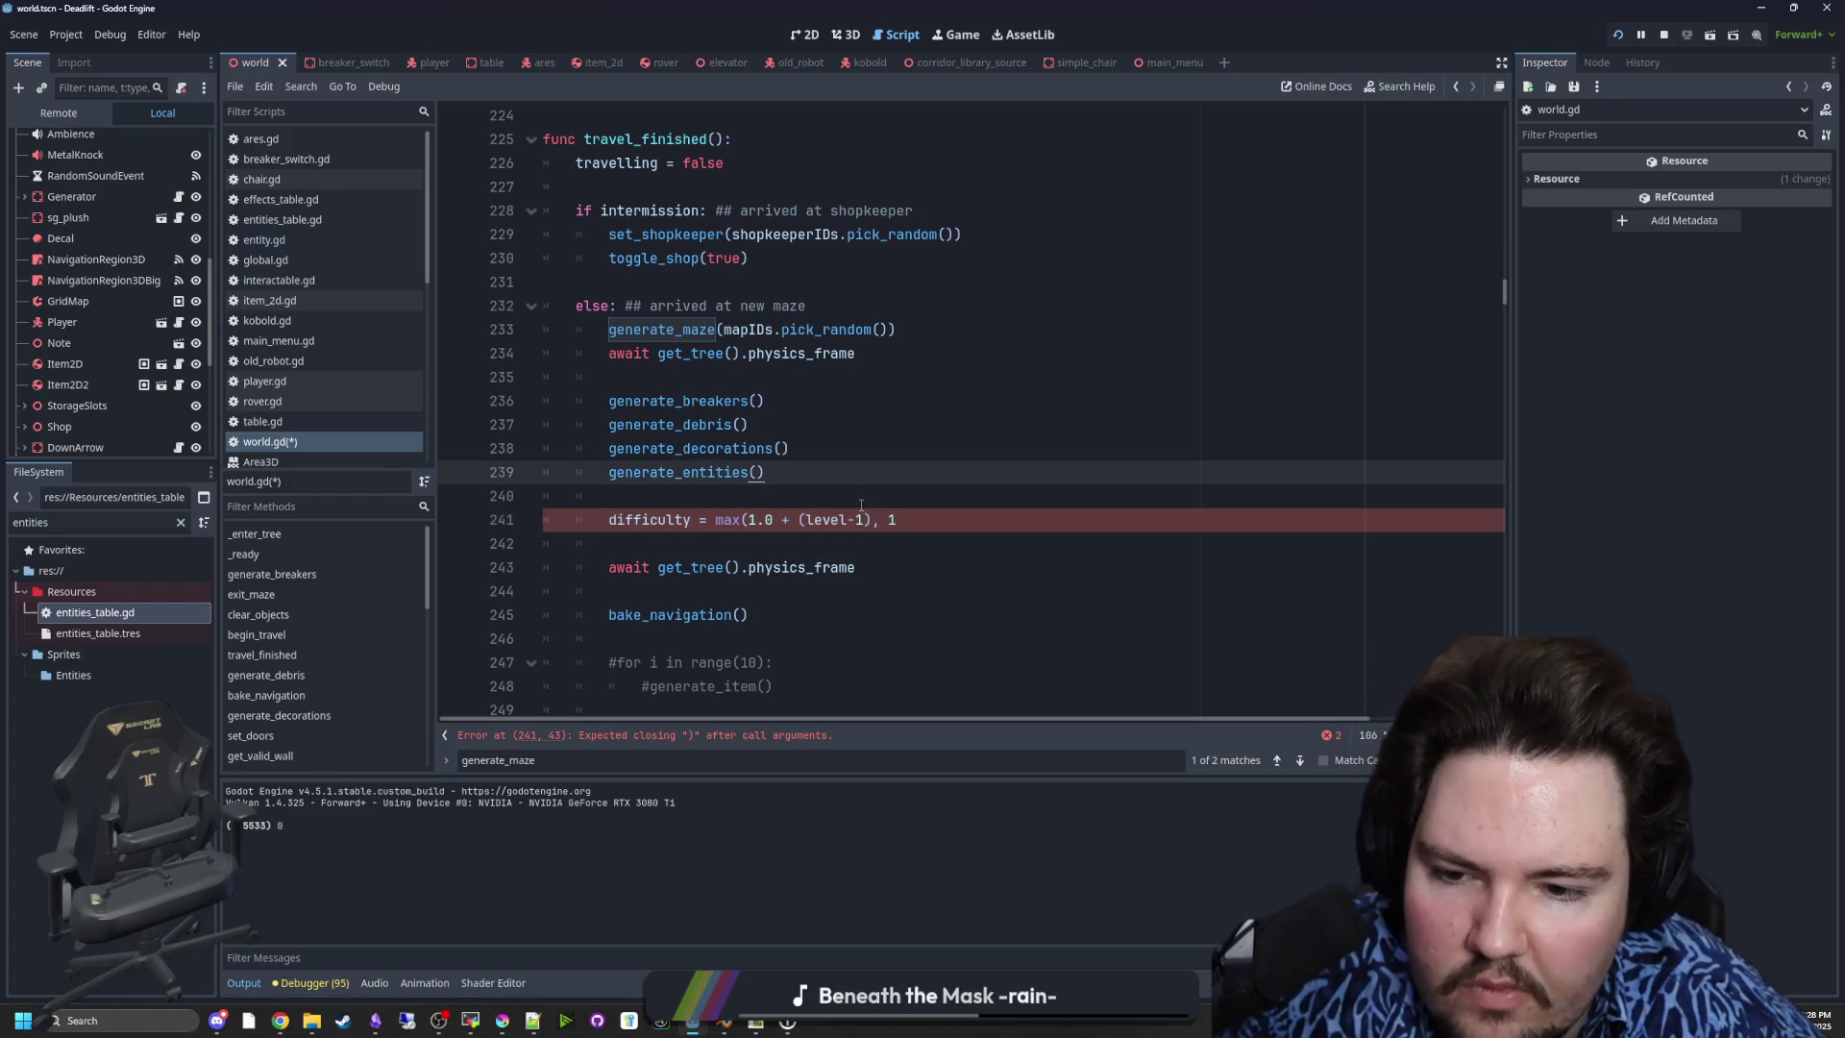
left_click(925, 520)
type(")")
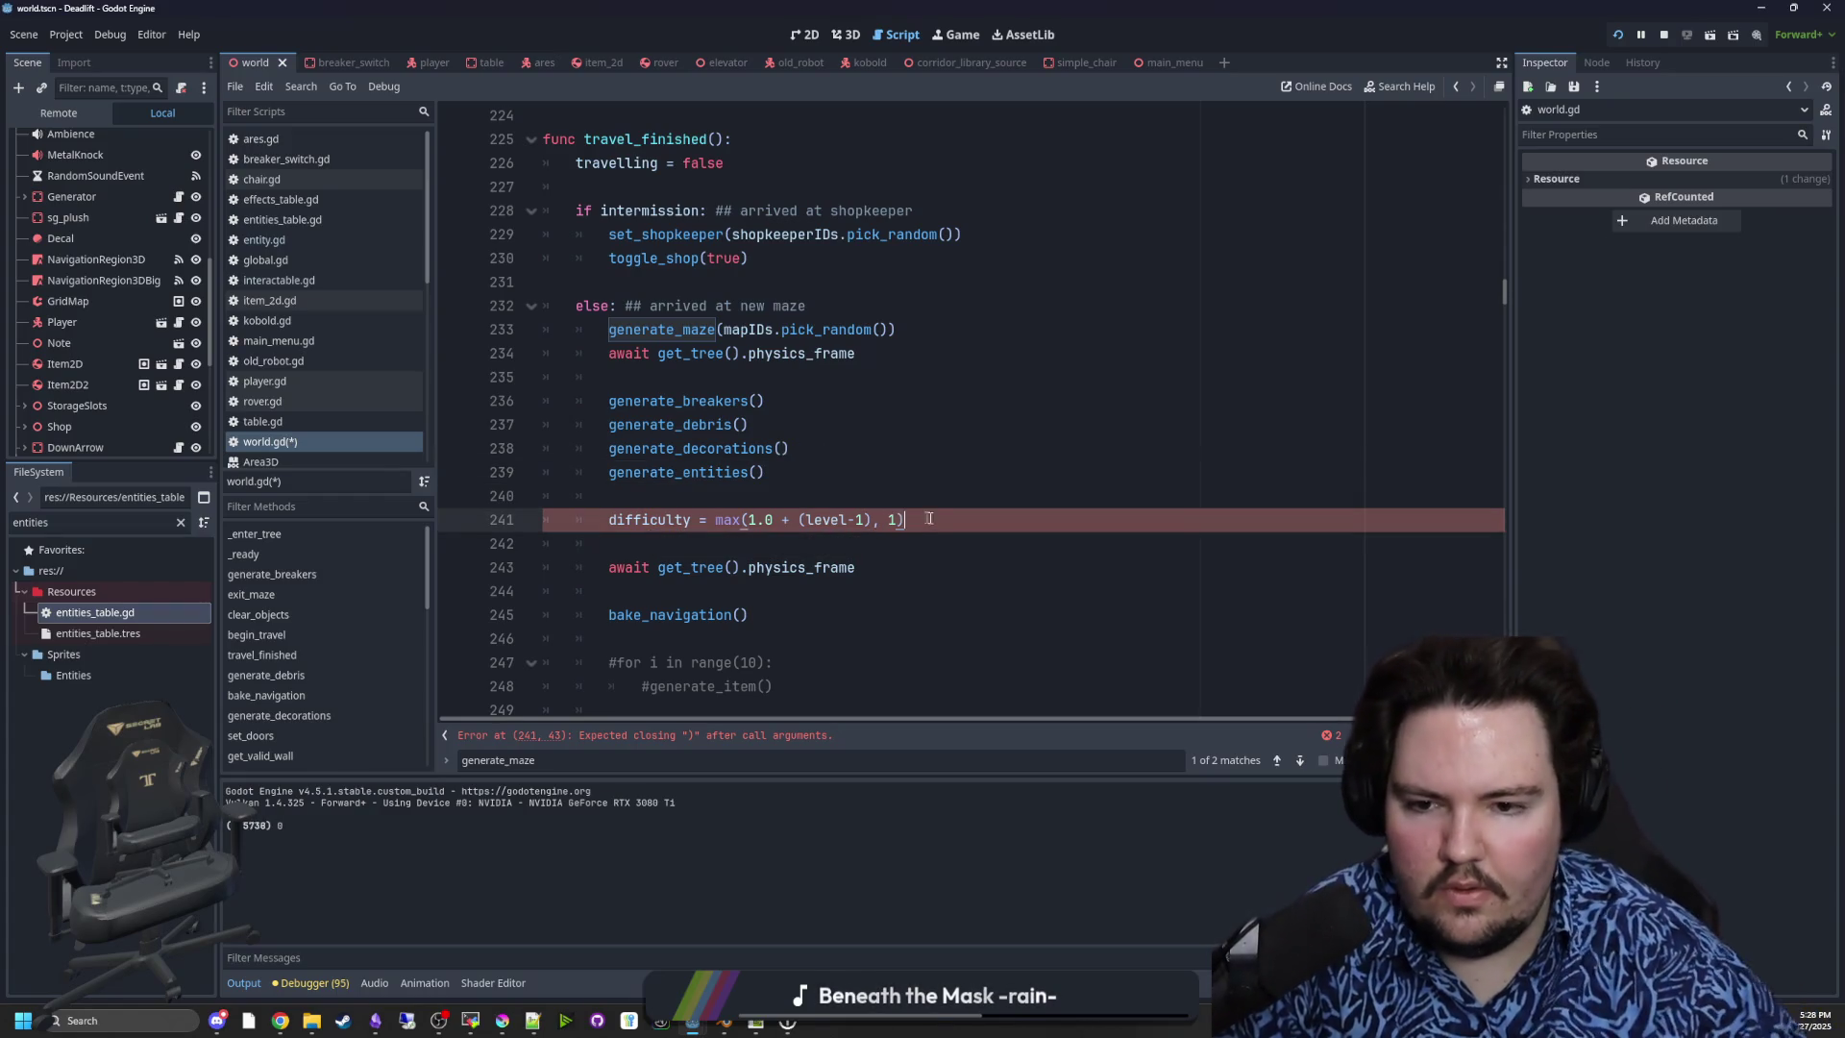
left_click(970, 499)
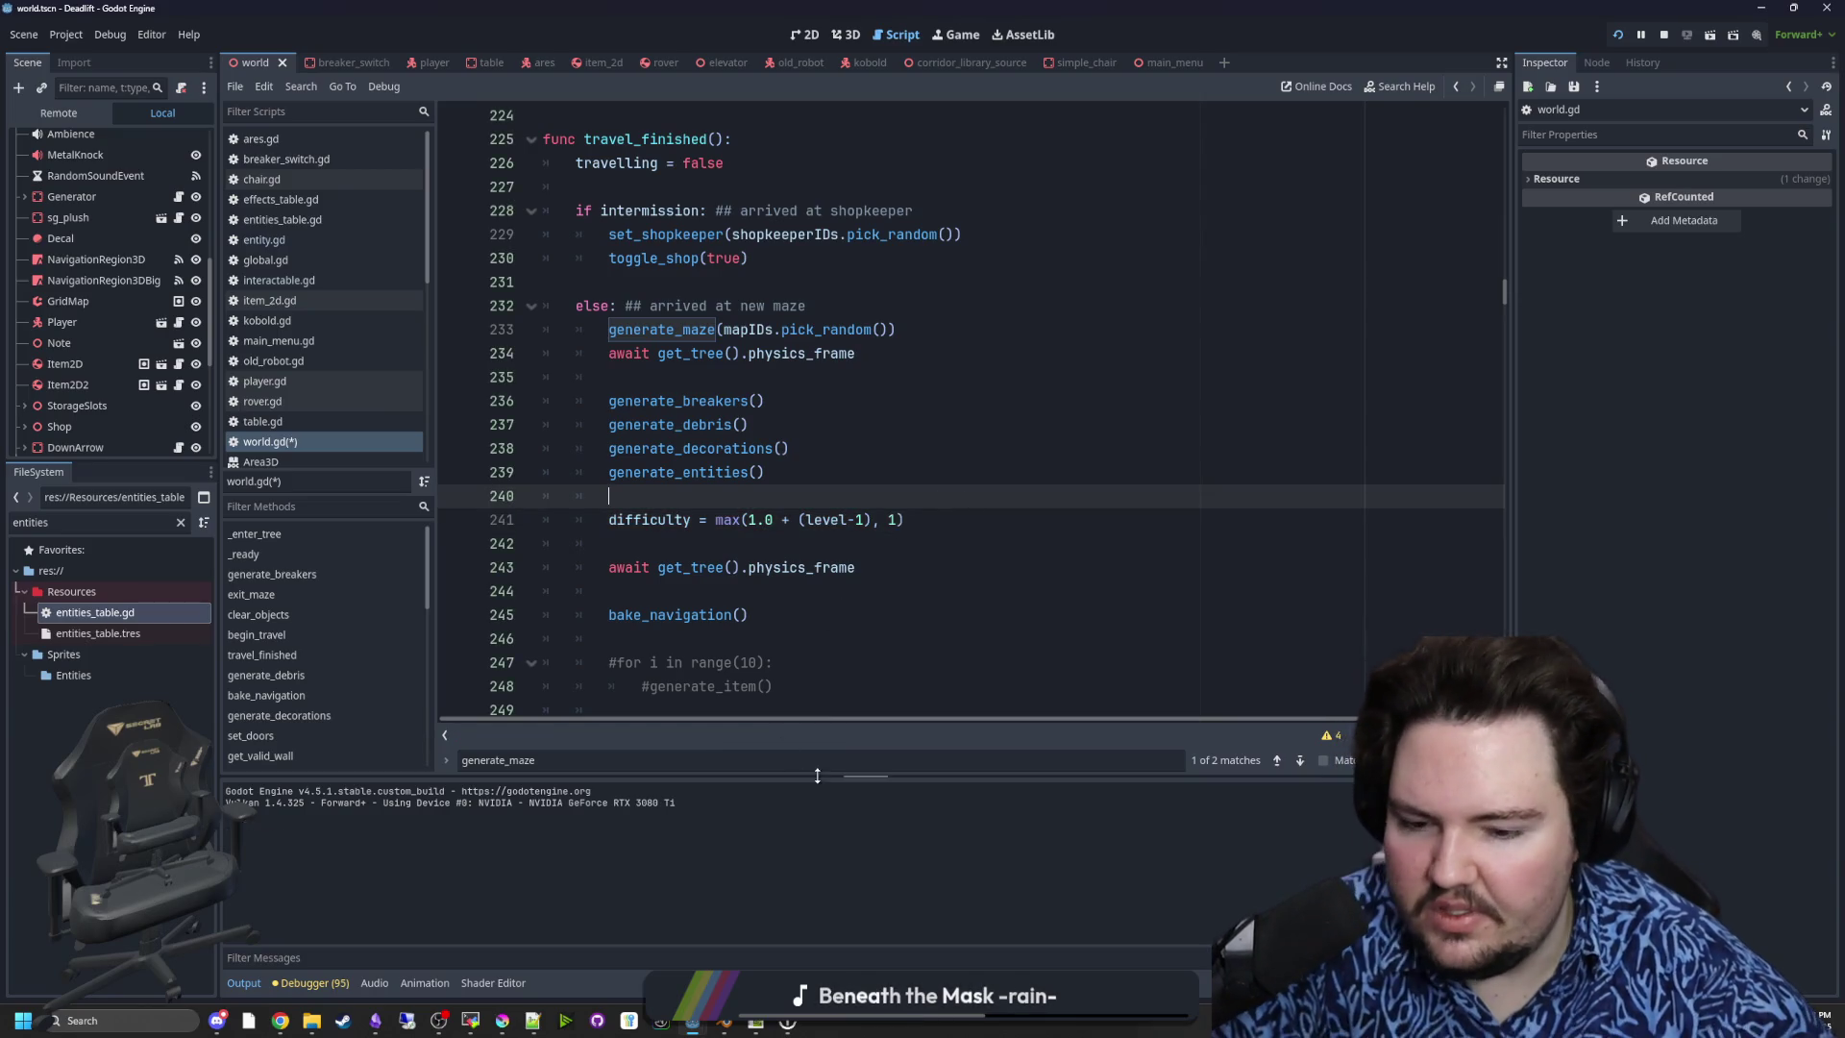
key("alt+Tab")
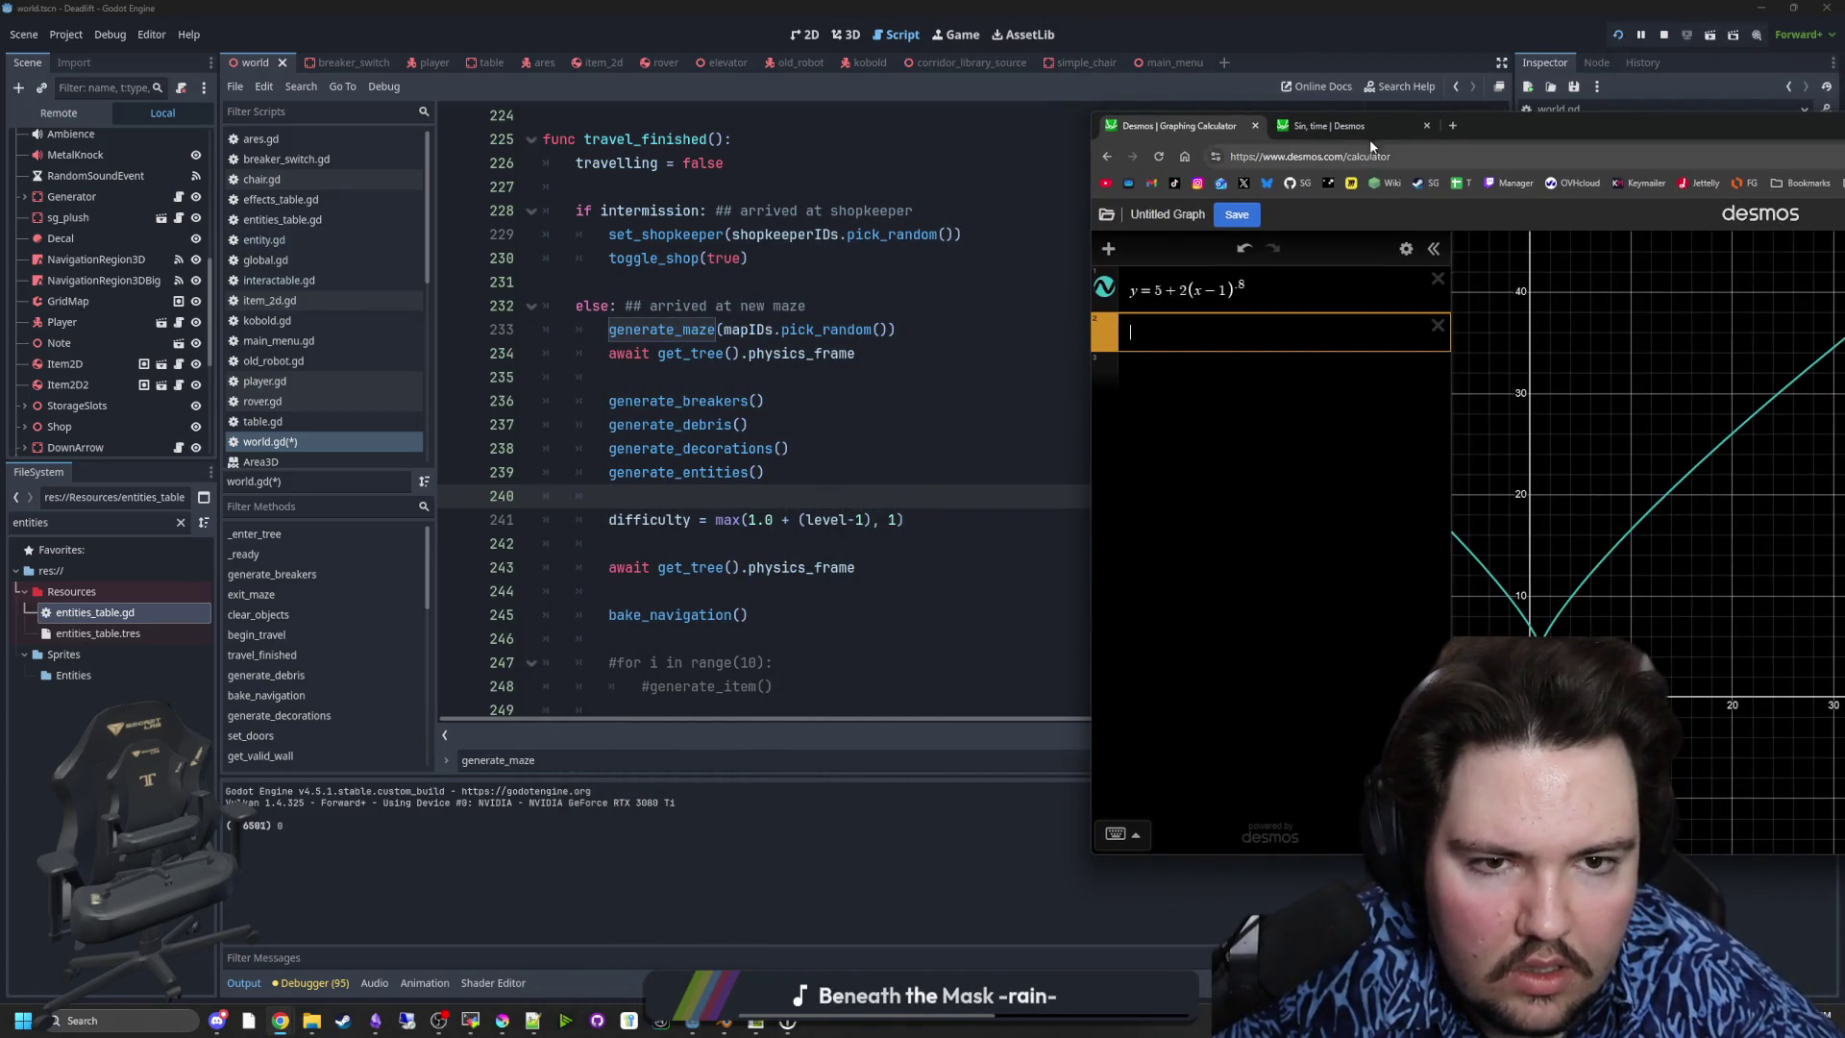
- Enter y=(x-1) as the second Desmos expression and zoom in on it
left_click_drag(1476, 121, 1428, 135)
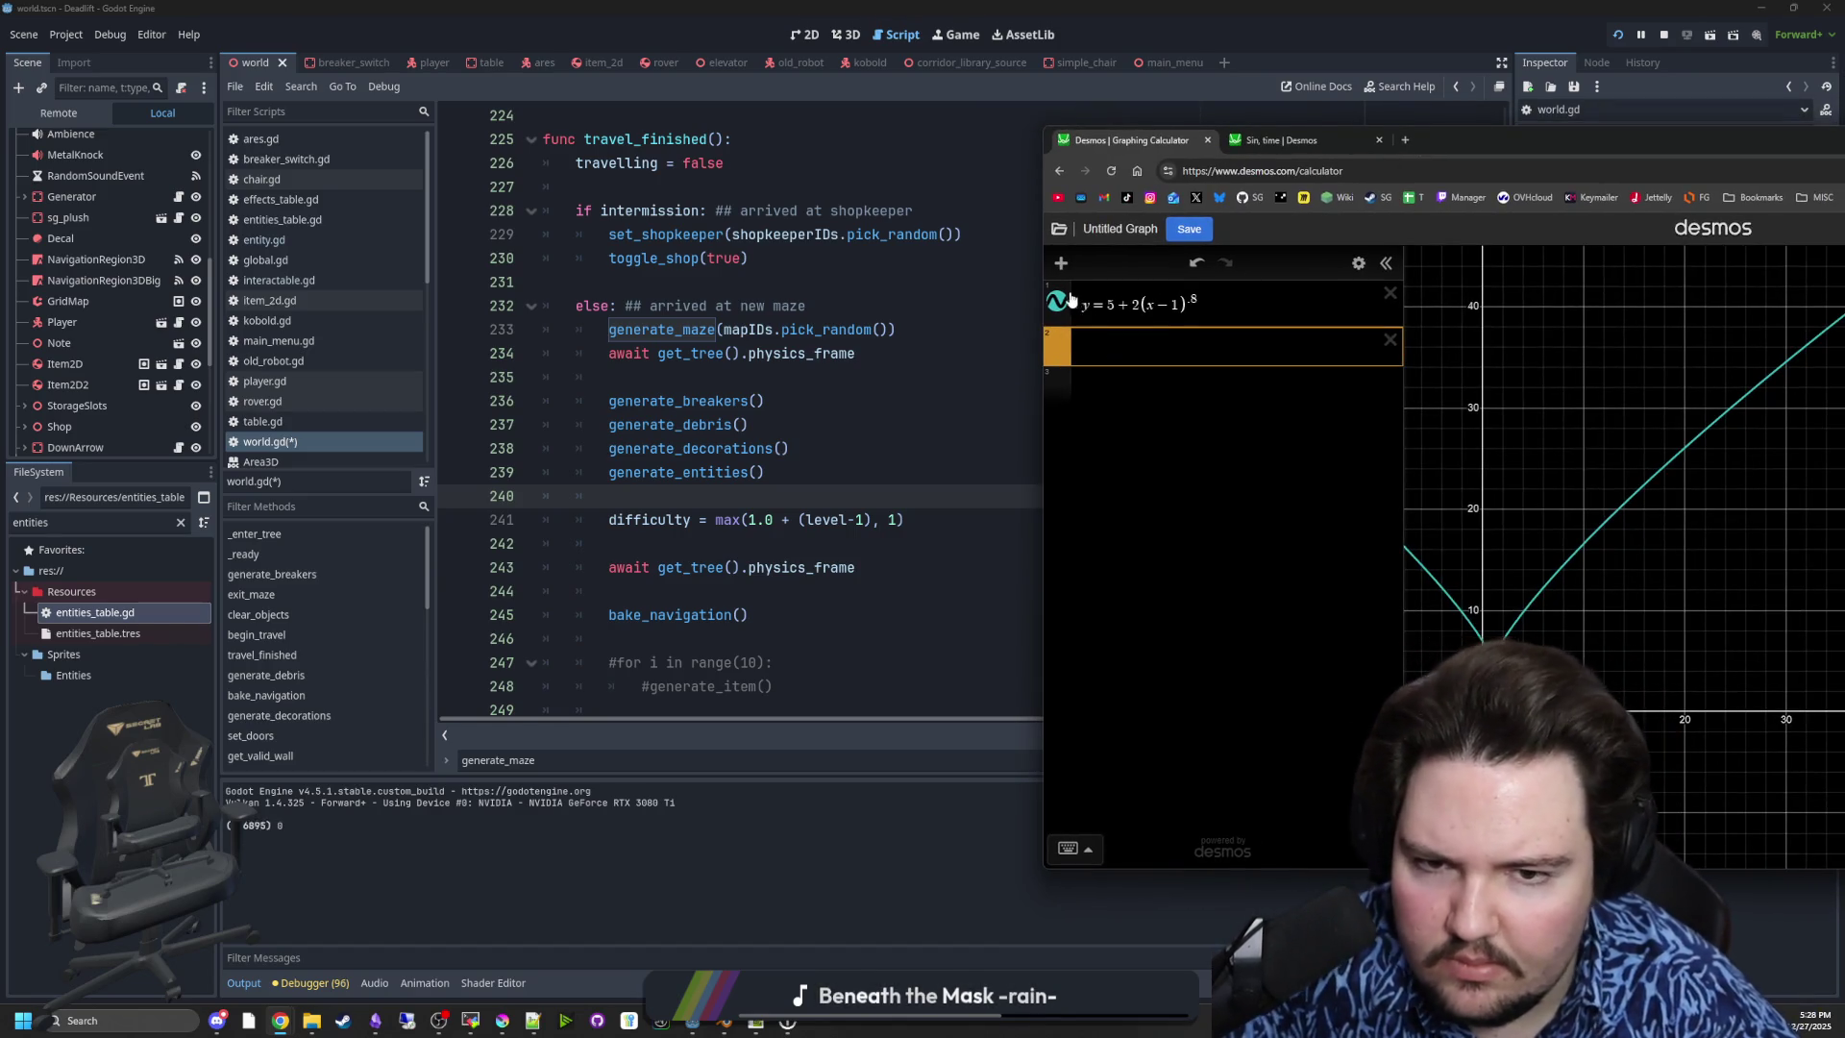
type("y=")
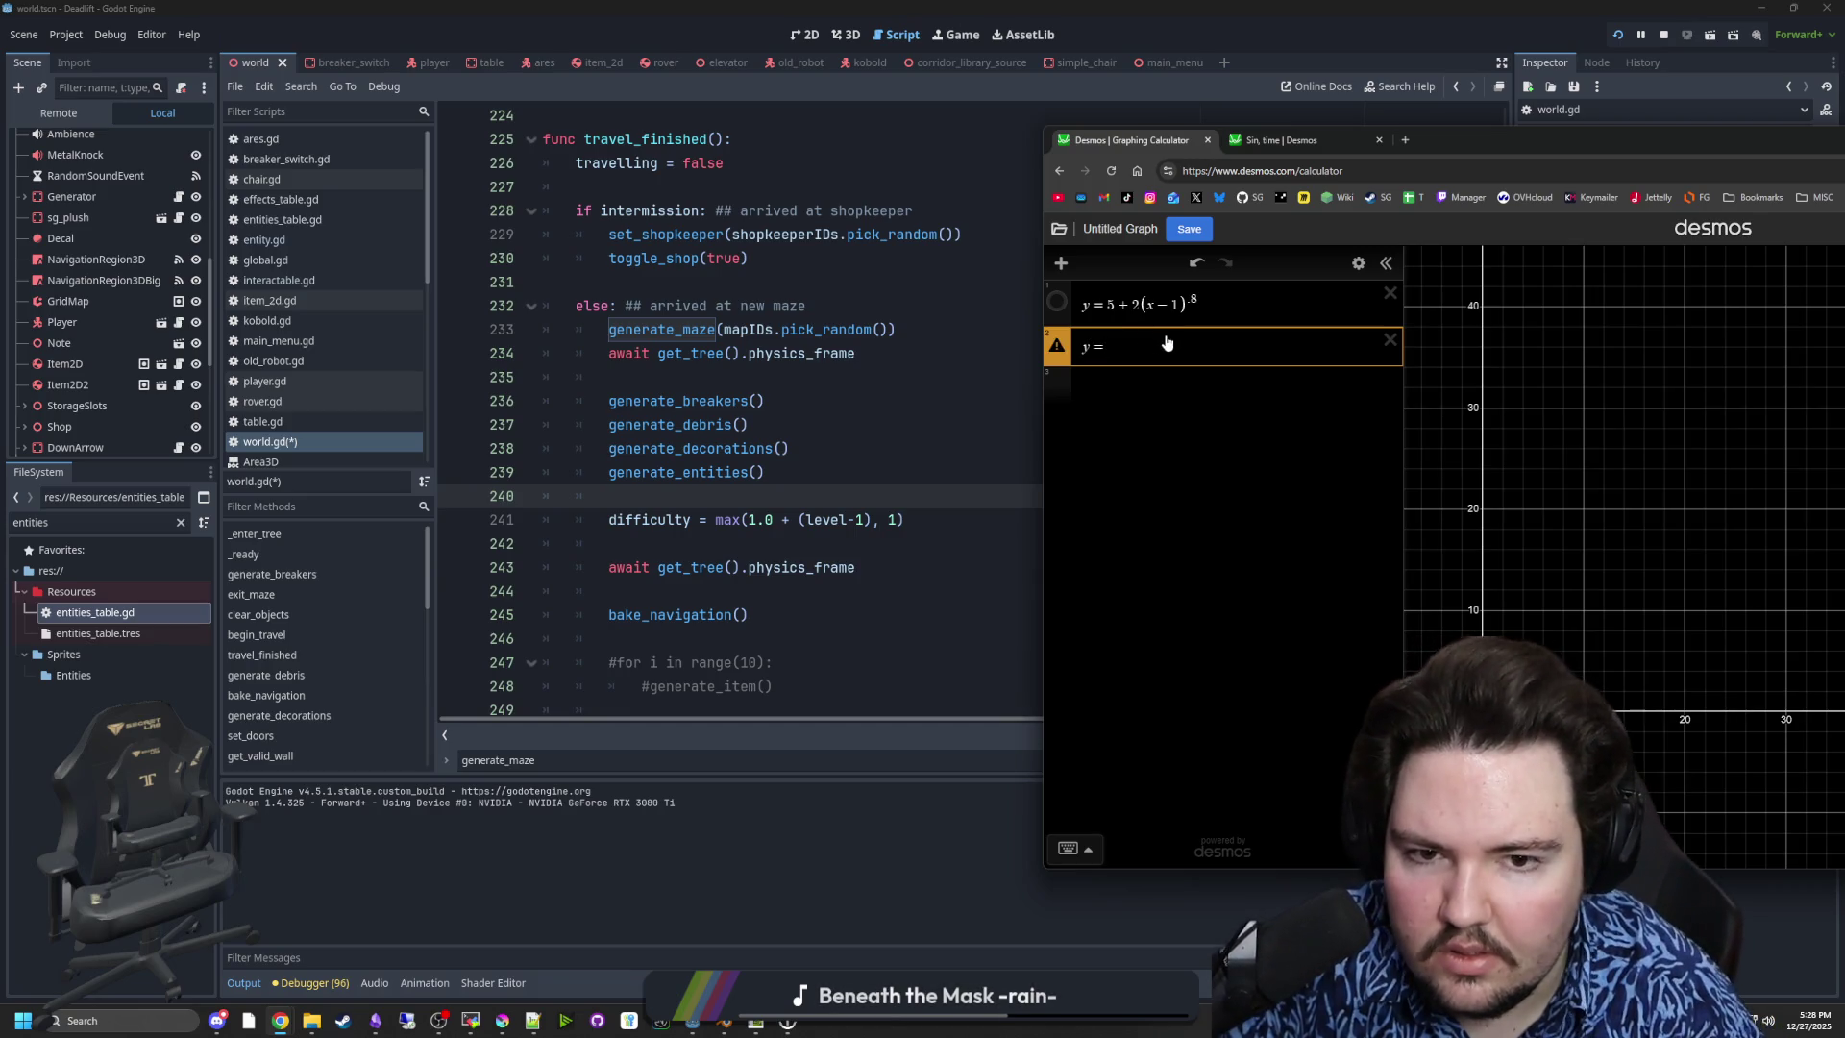
type("(x-1)")
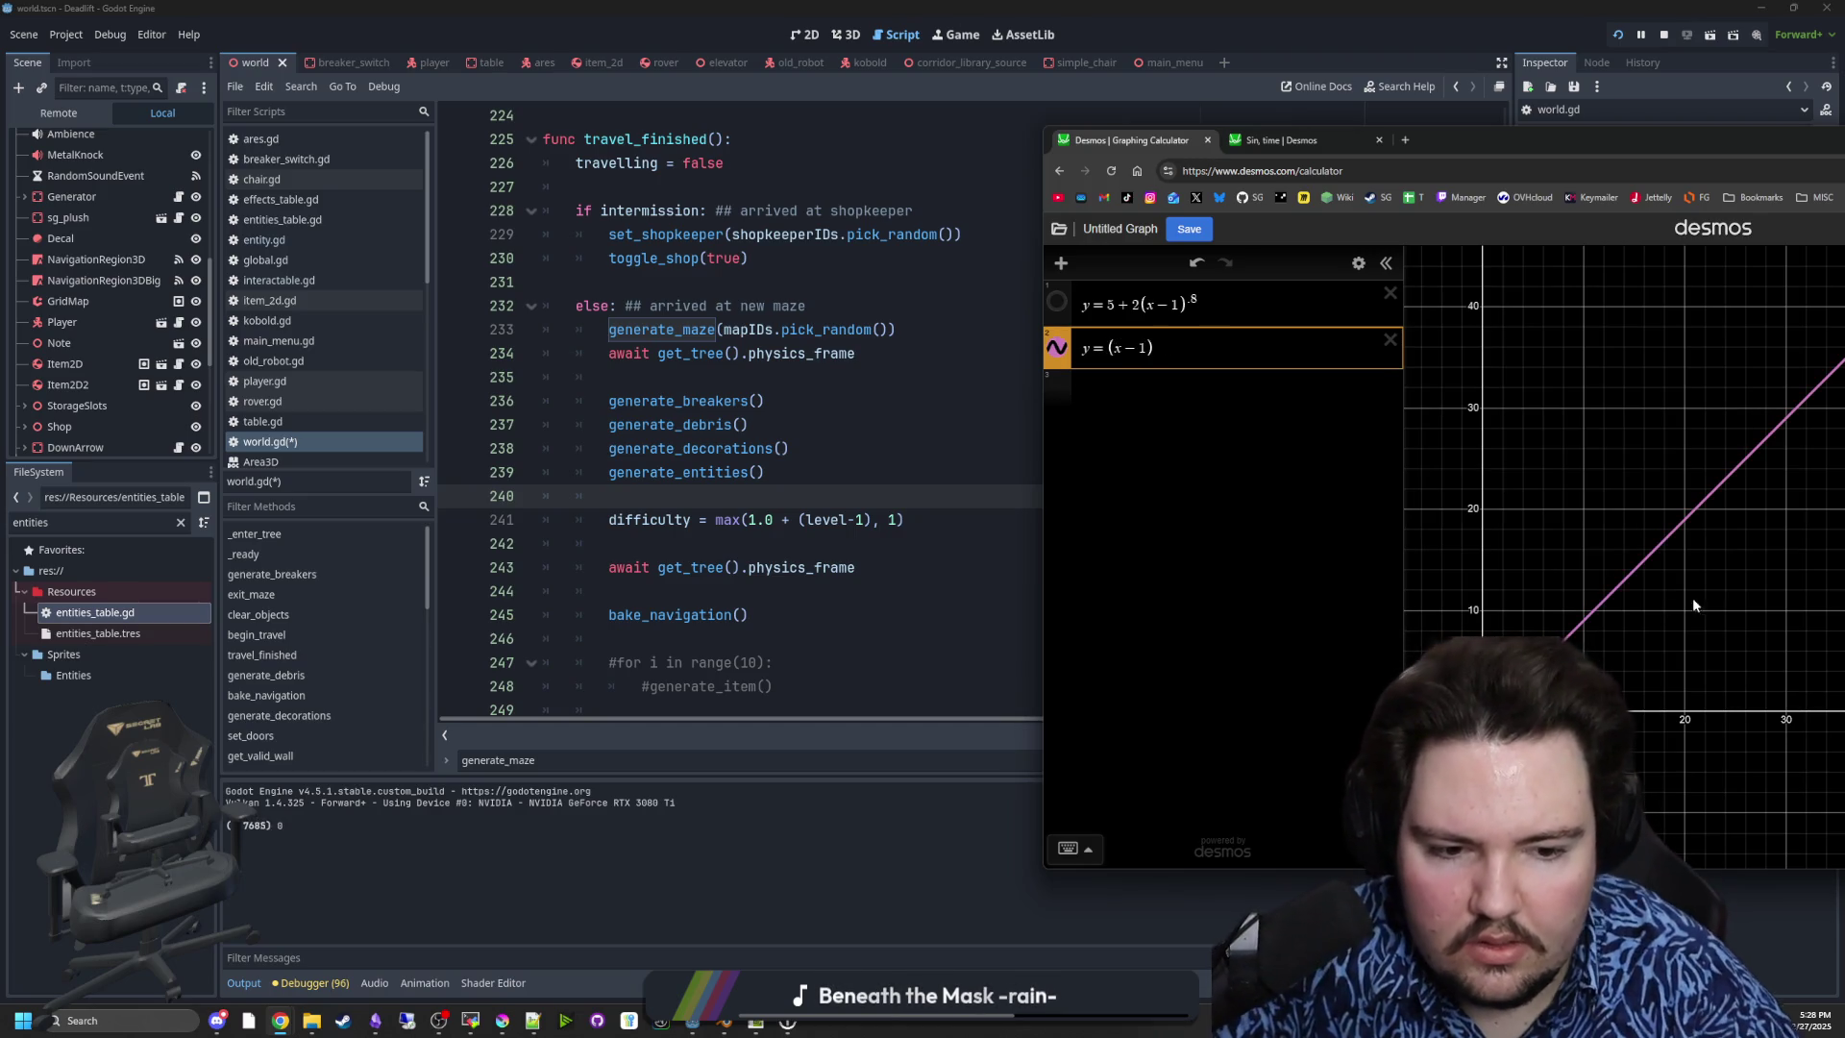
scroll(1524, 730, "up", 3)
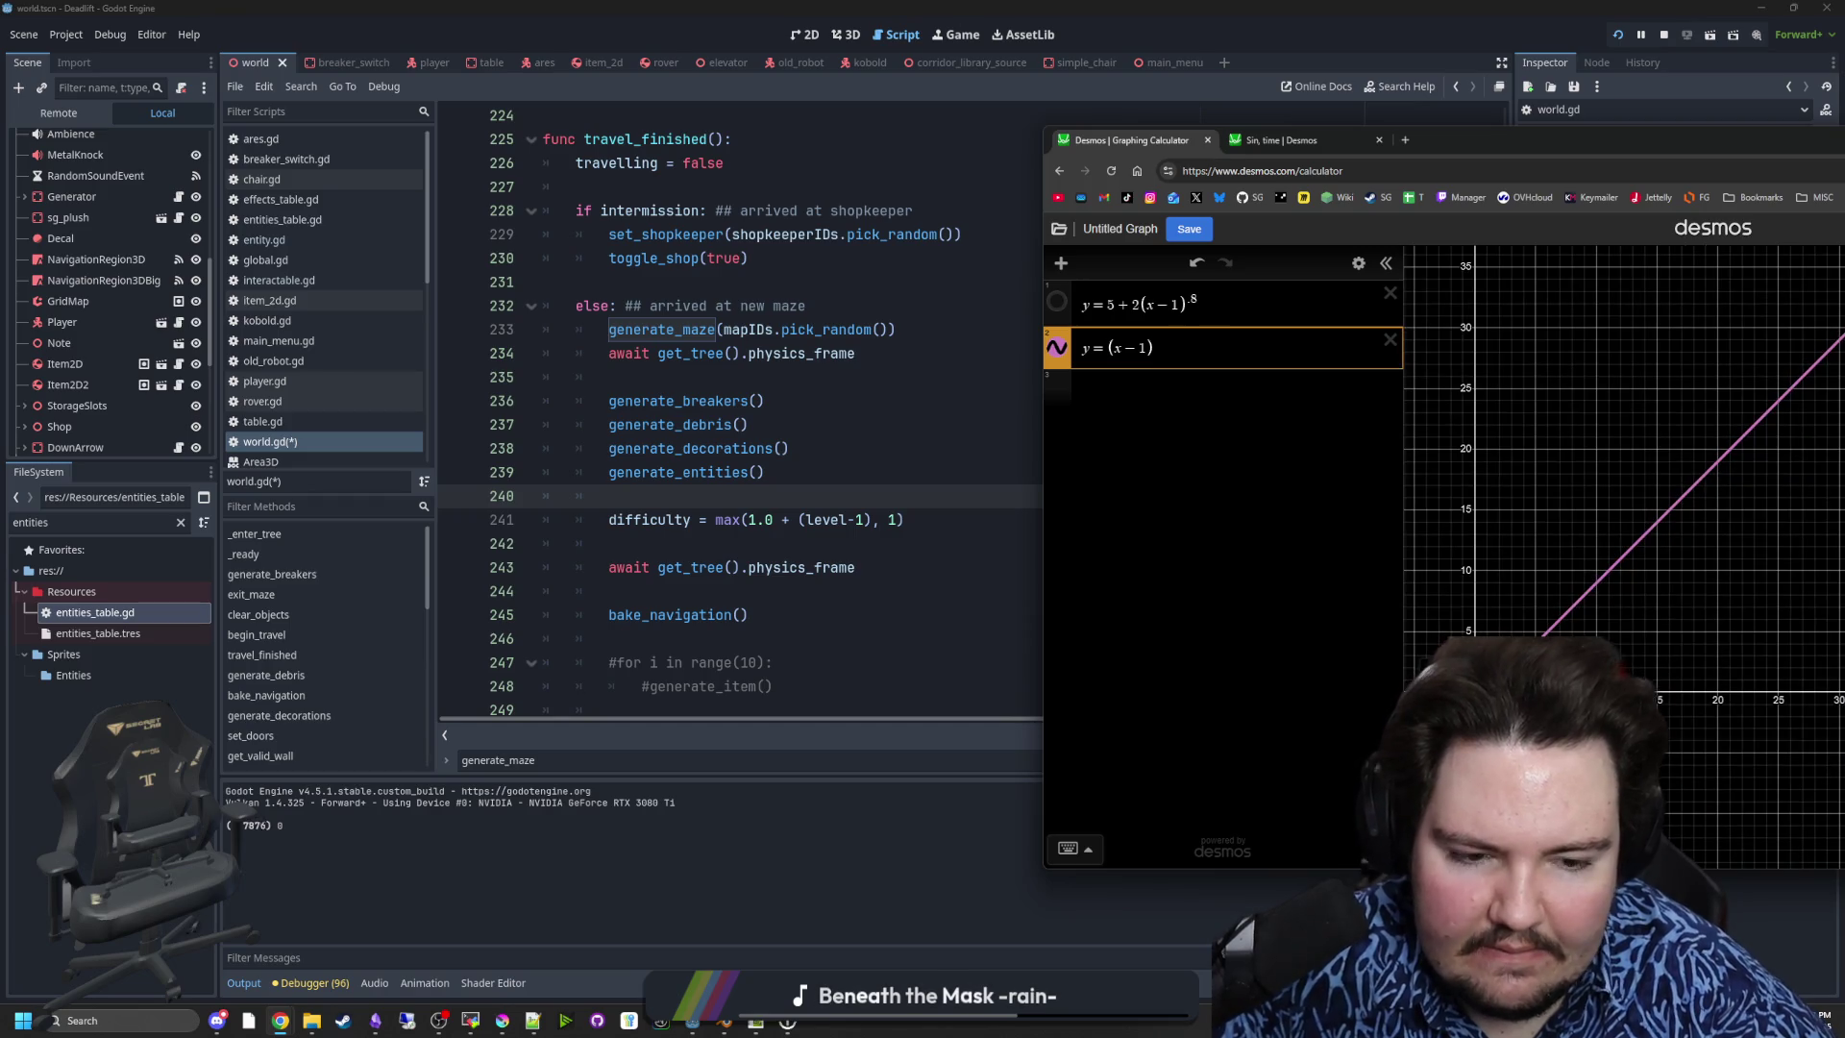
scroll(1470, 690, "up", 3)
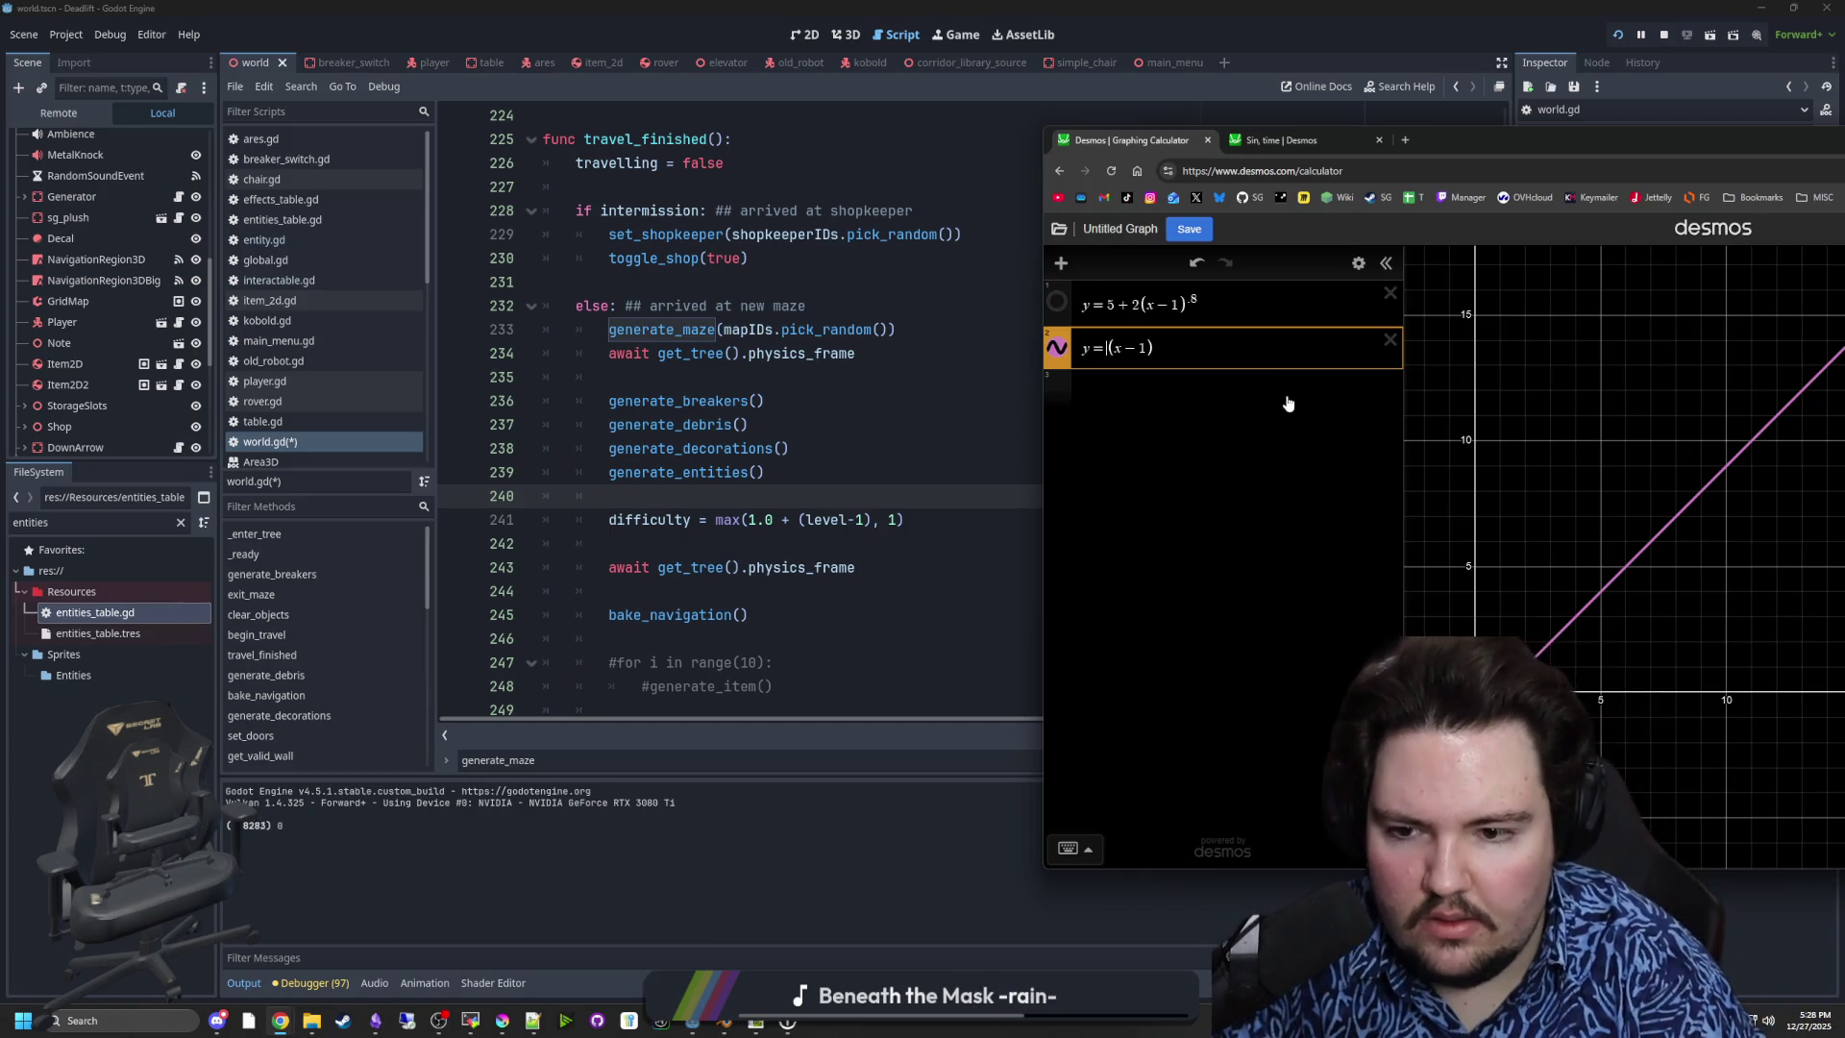
- Edit the expression to y = 1 + (x) and inspect where it crosses the y-axis
type("1+")
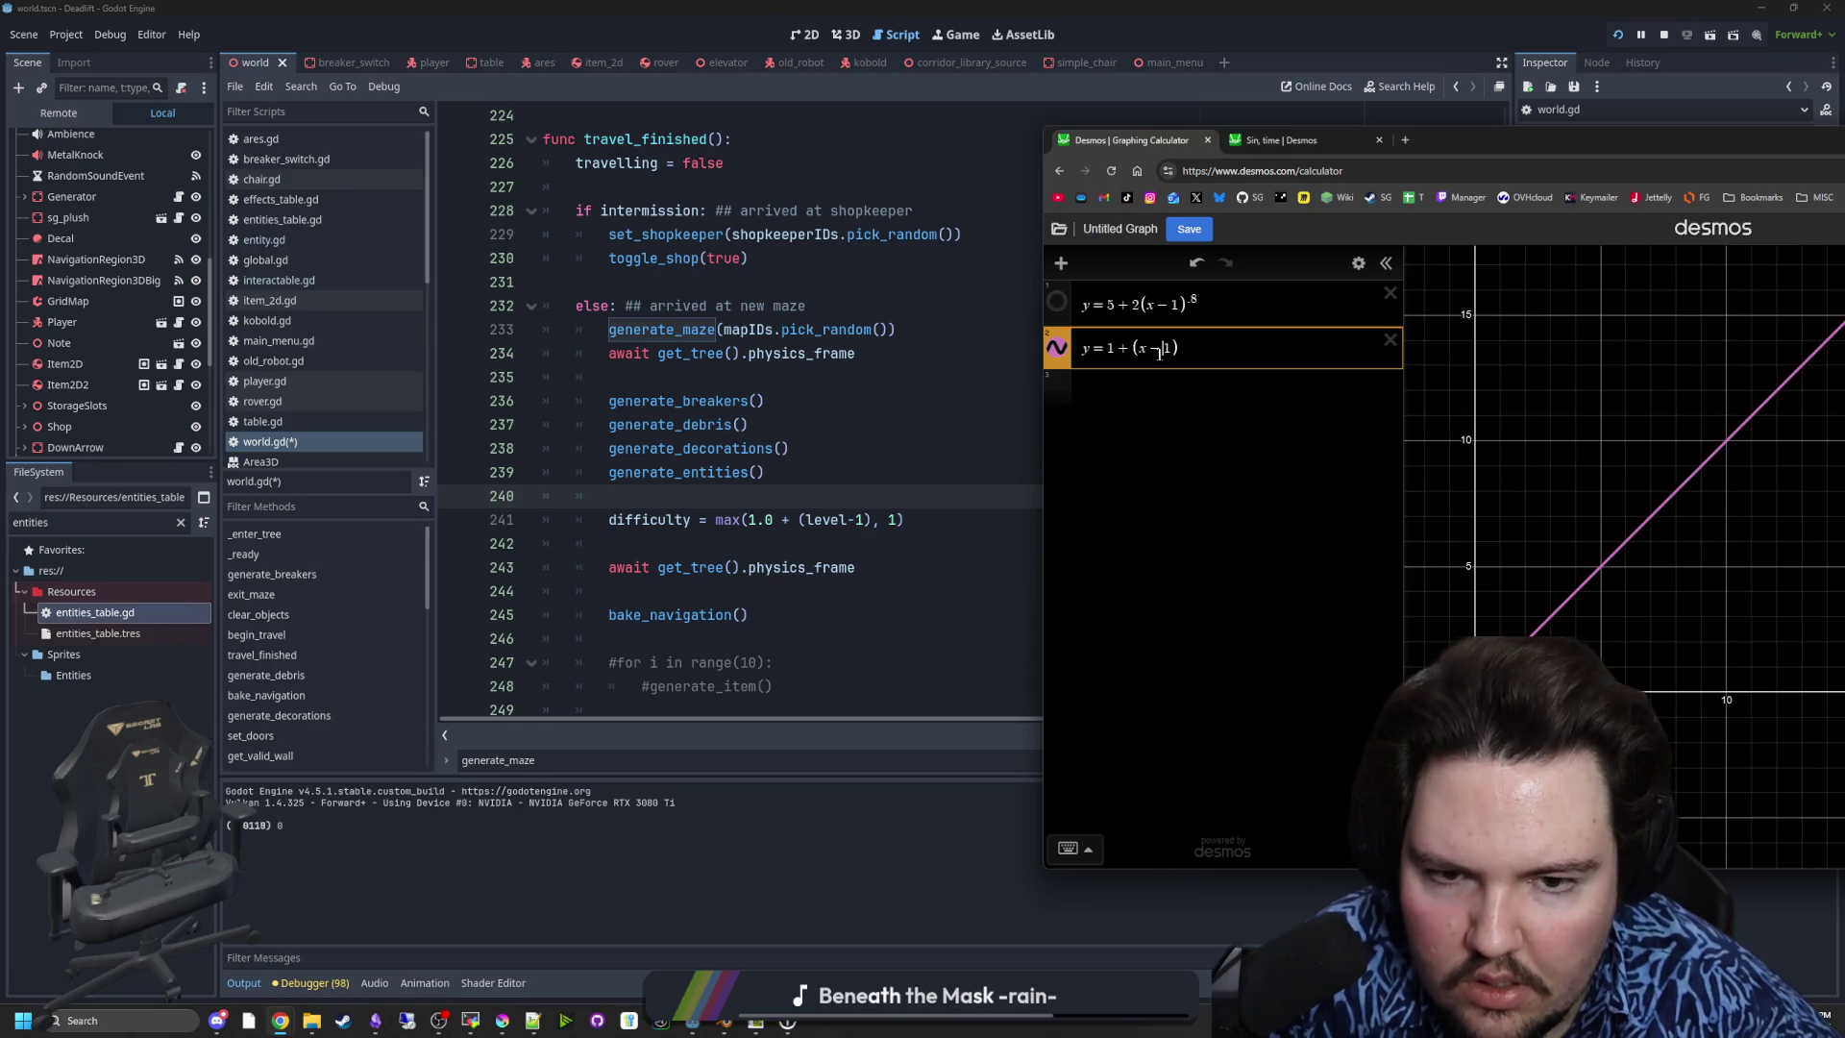
key("BackSpace")
type("+")
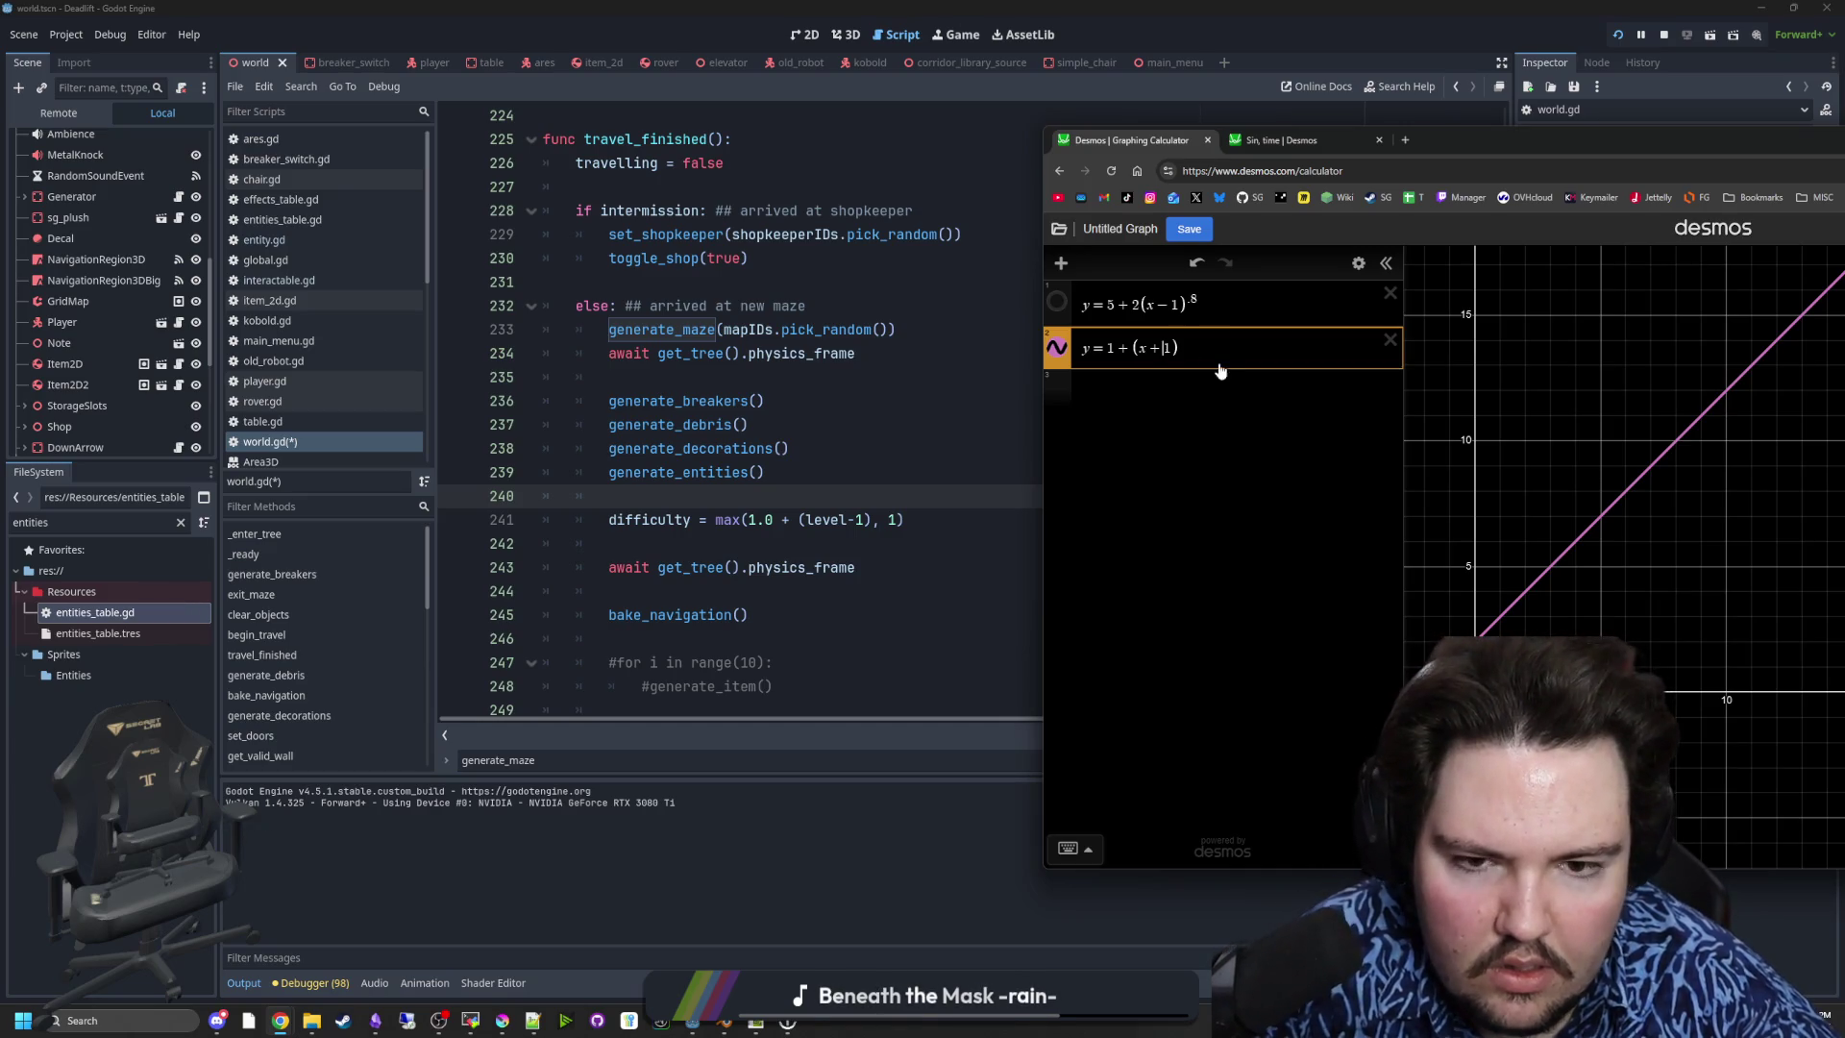
key("BackSpace")
key("BackSpace")
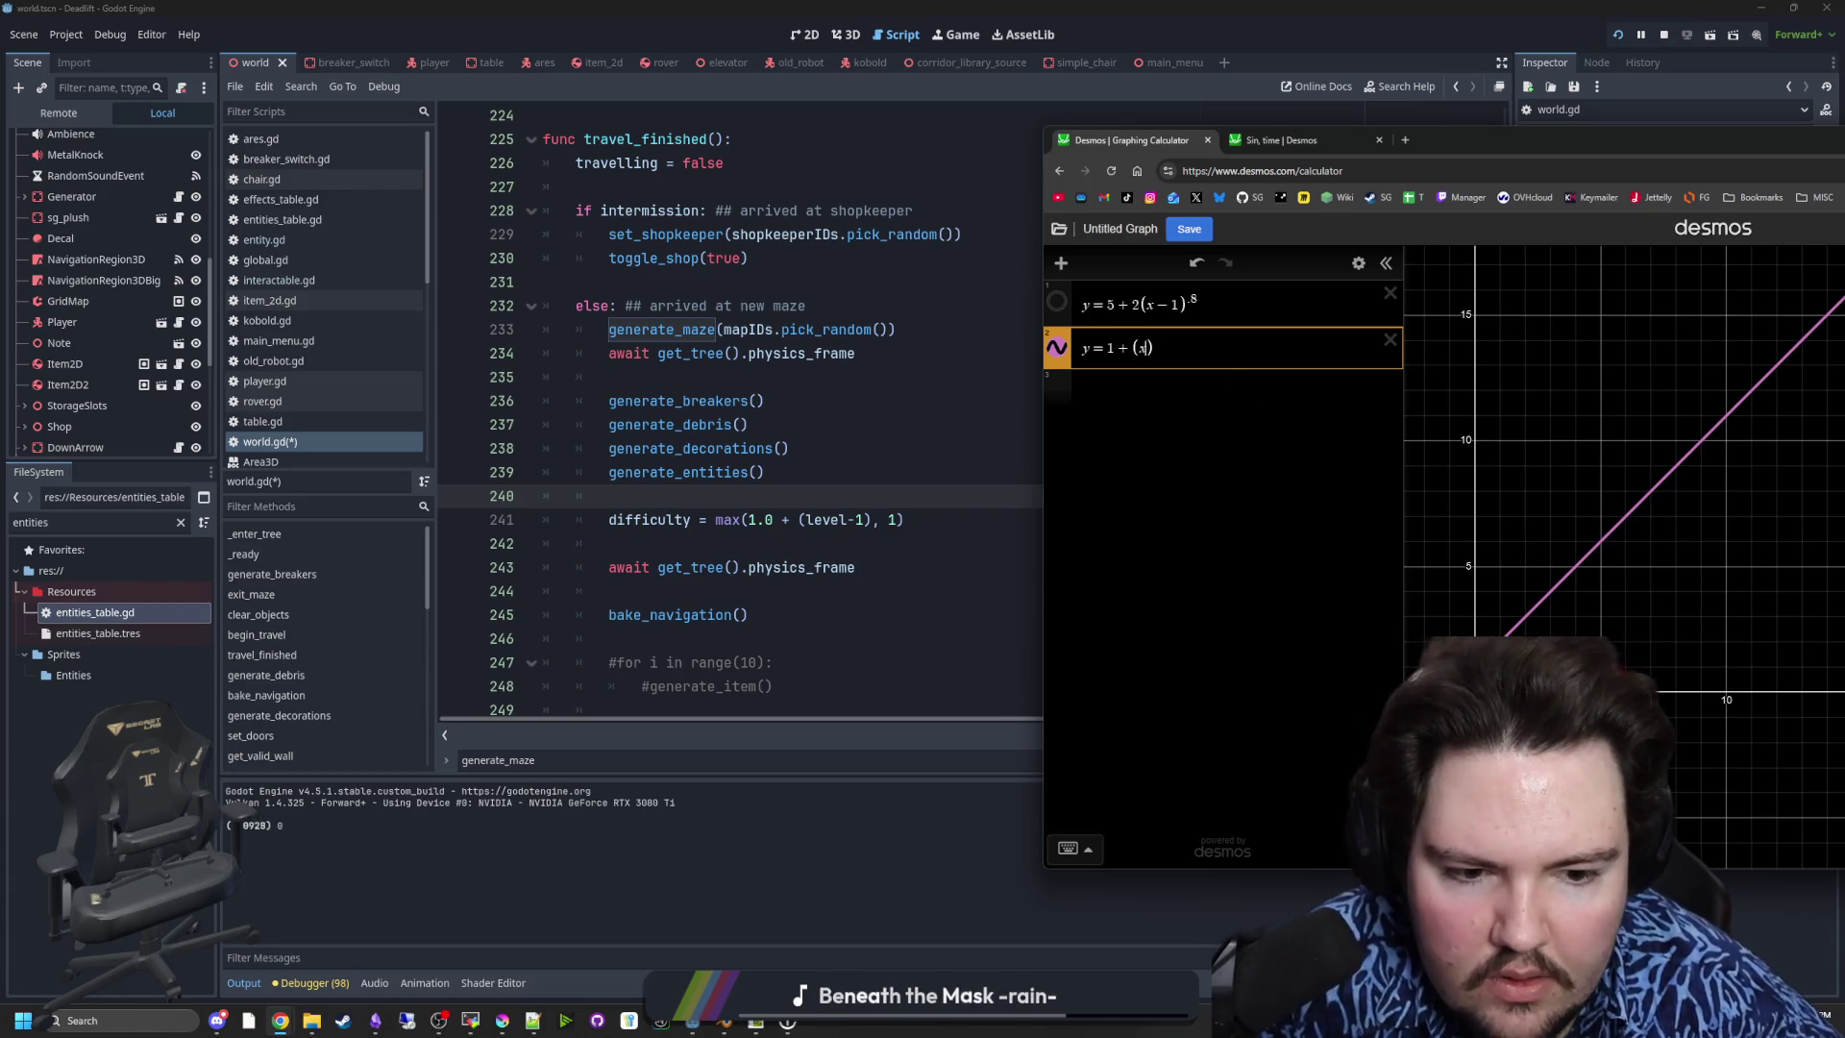
left_click(1475, 667)
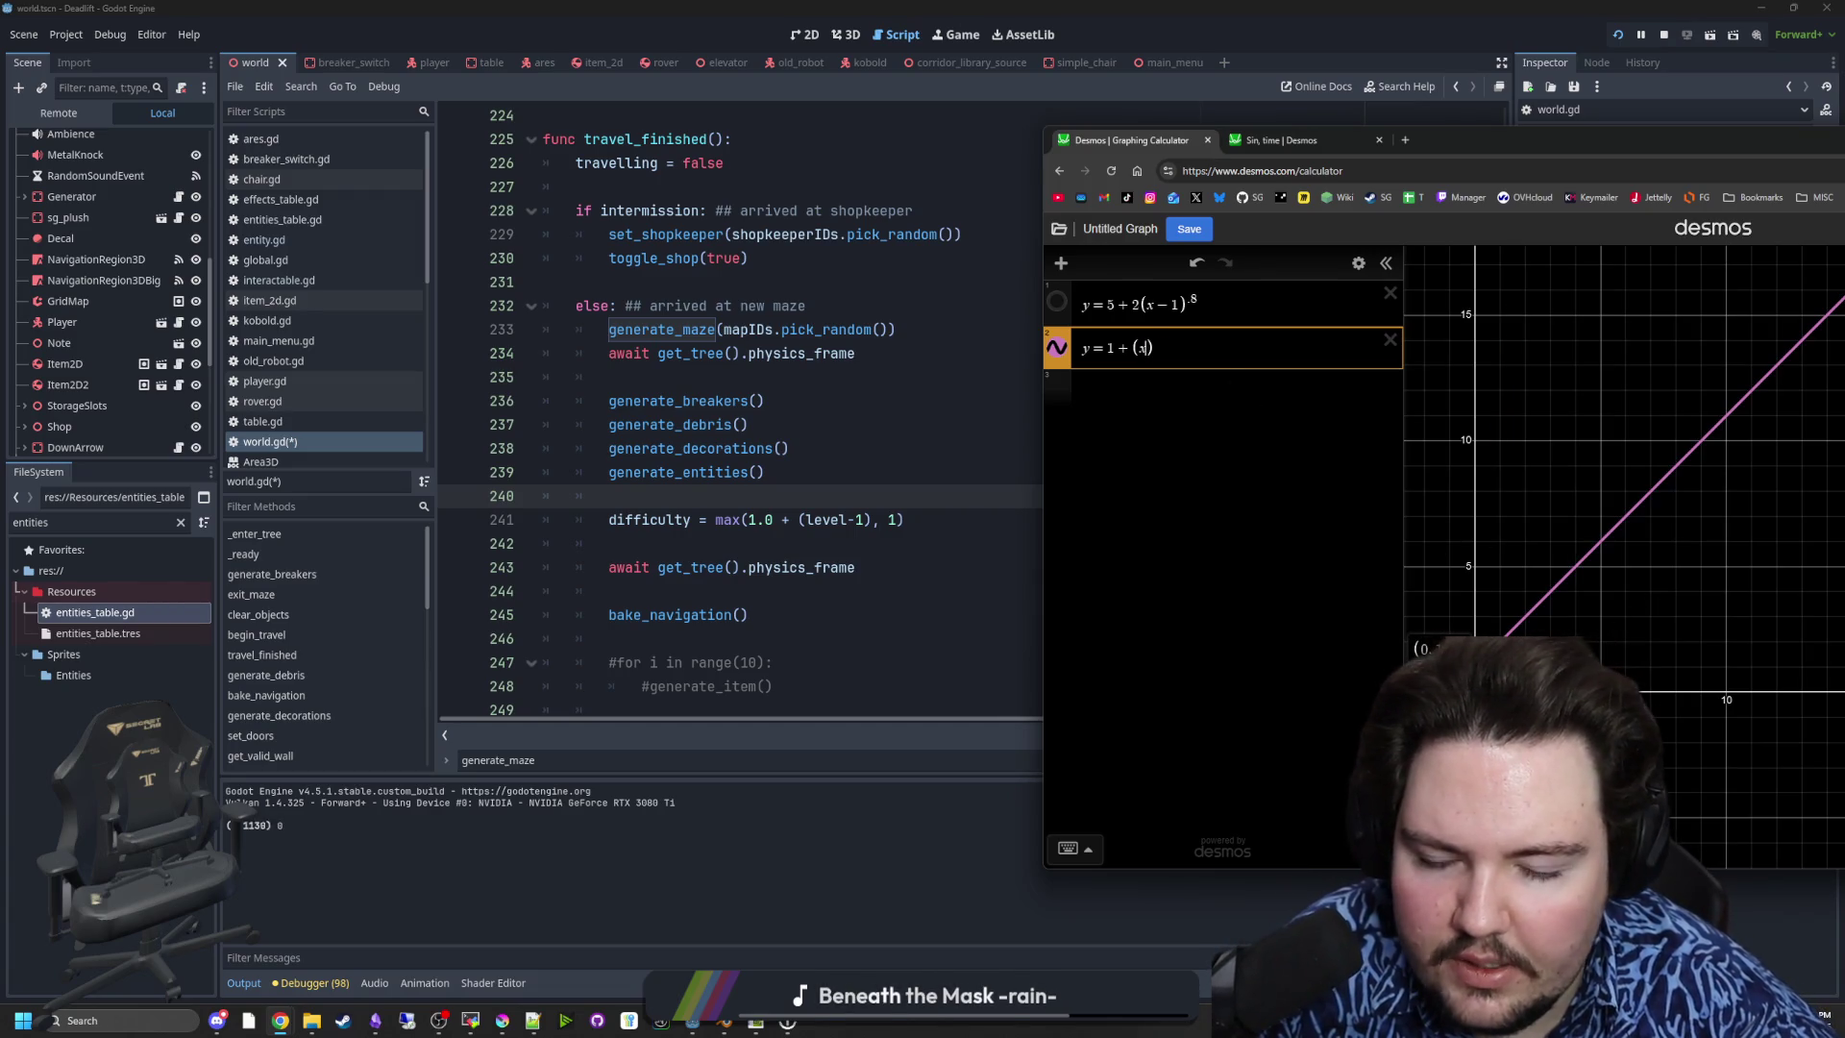
scroll(1559, 661, "up", 1)
right_click(1480, 342)
left_click(1580, 673)
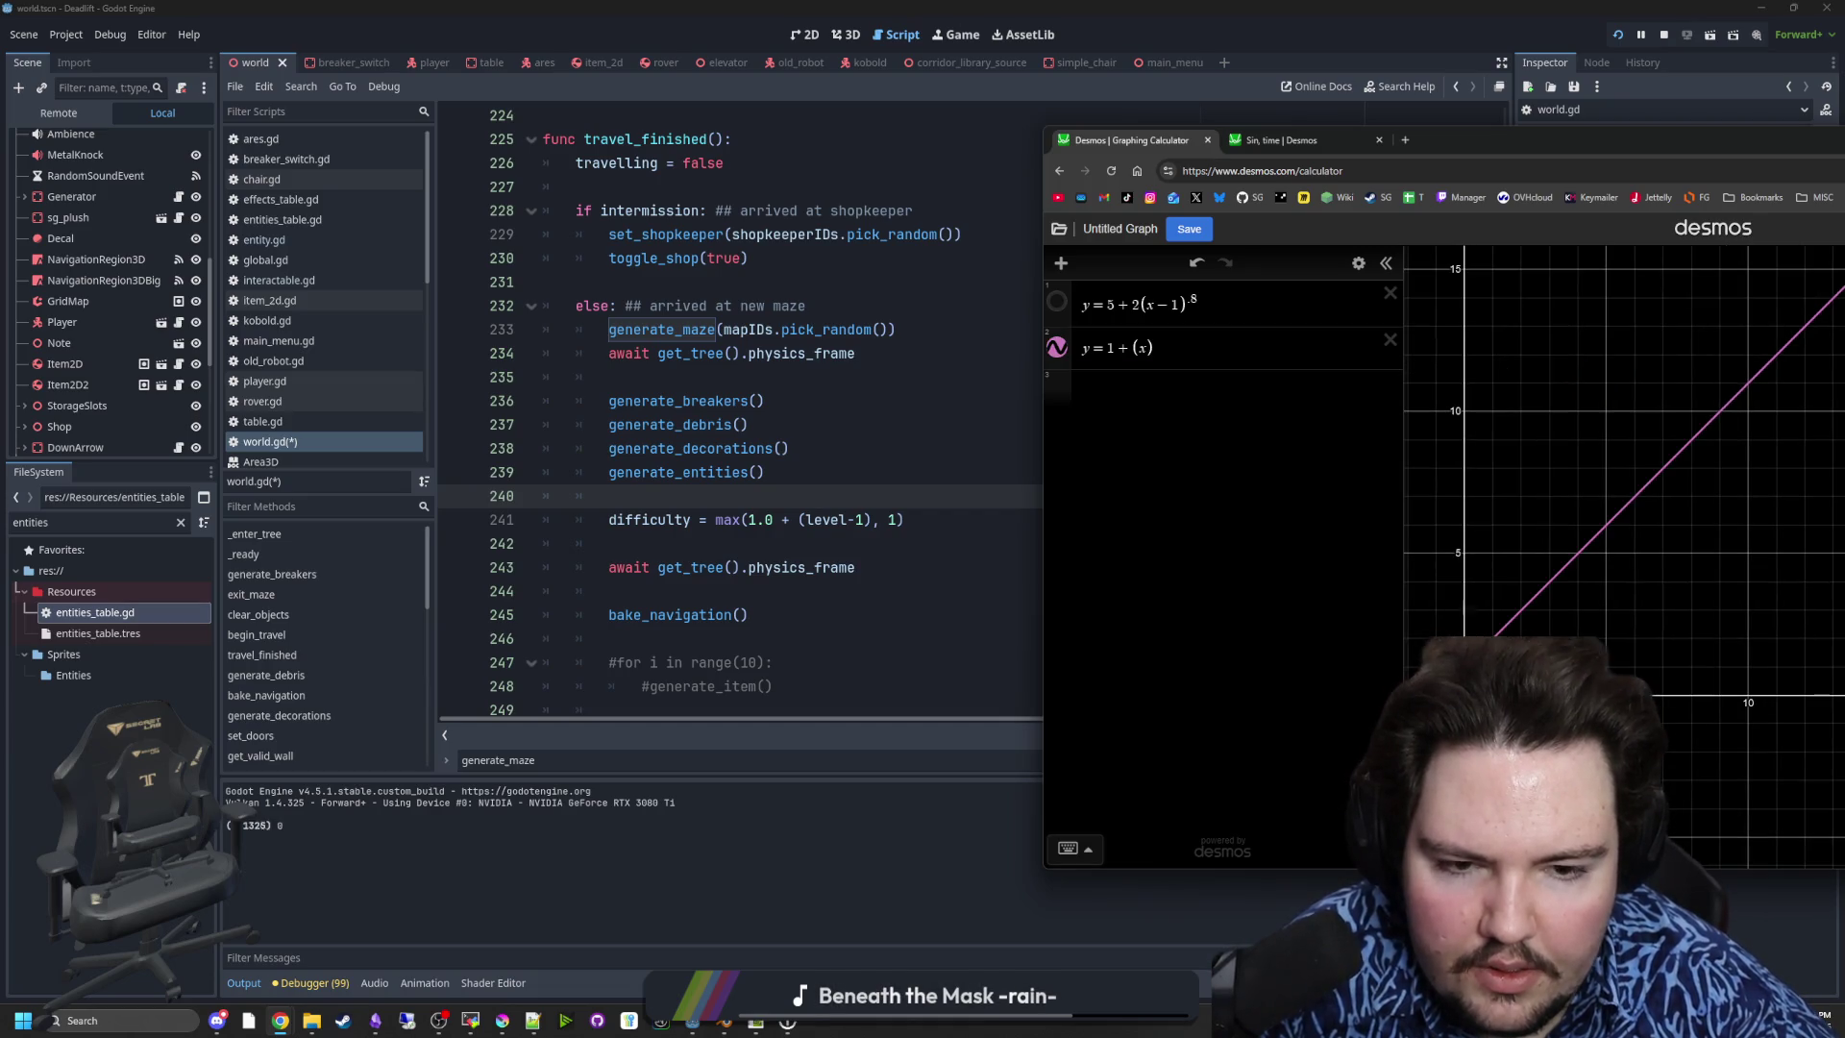
scroll(1580, 695, "up", 1)
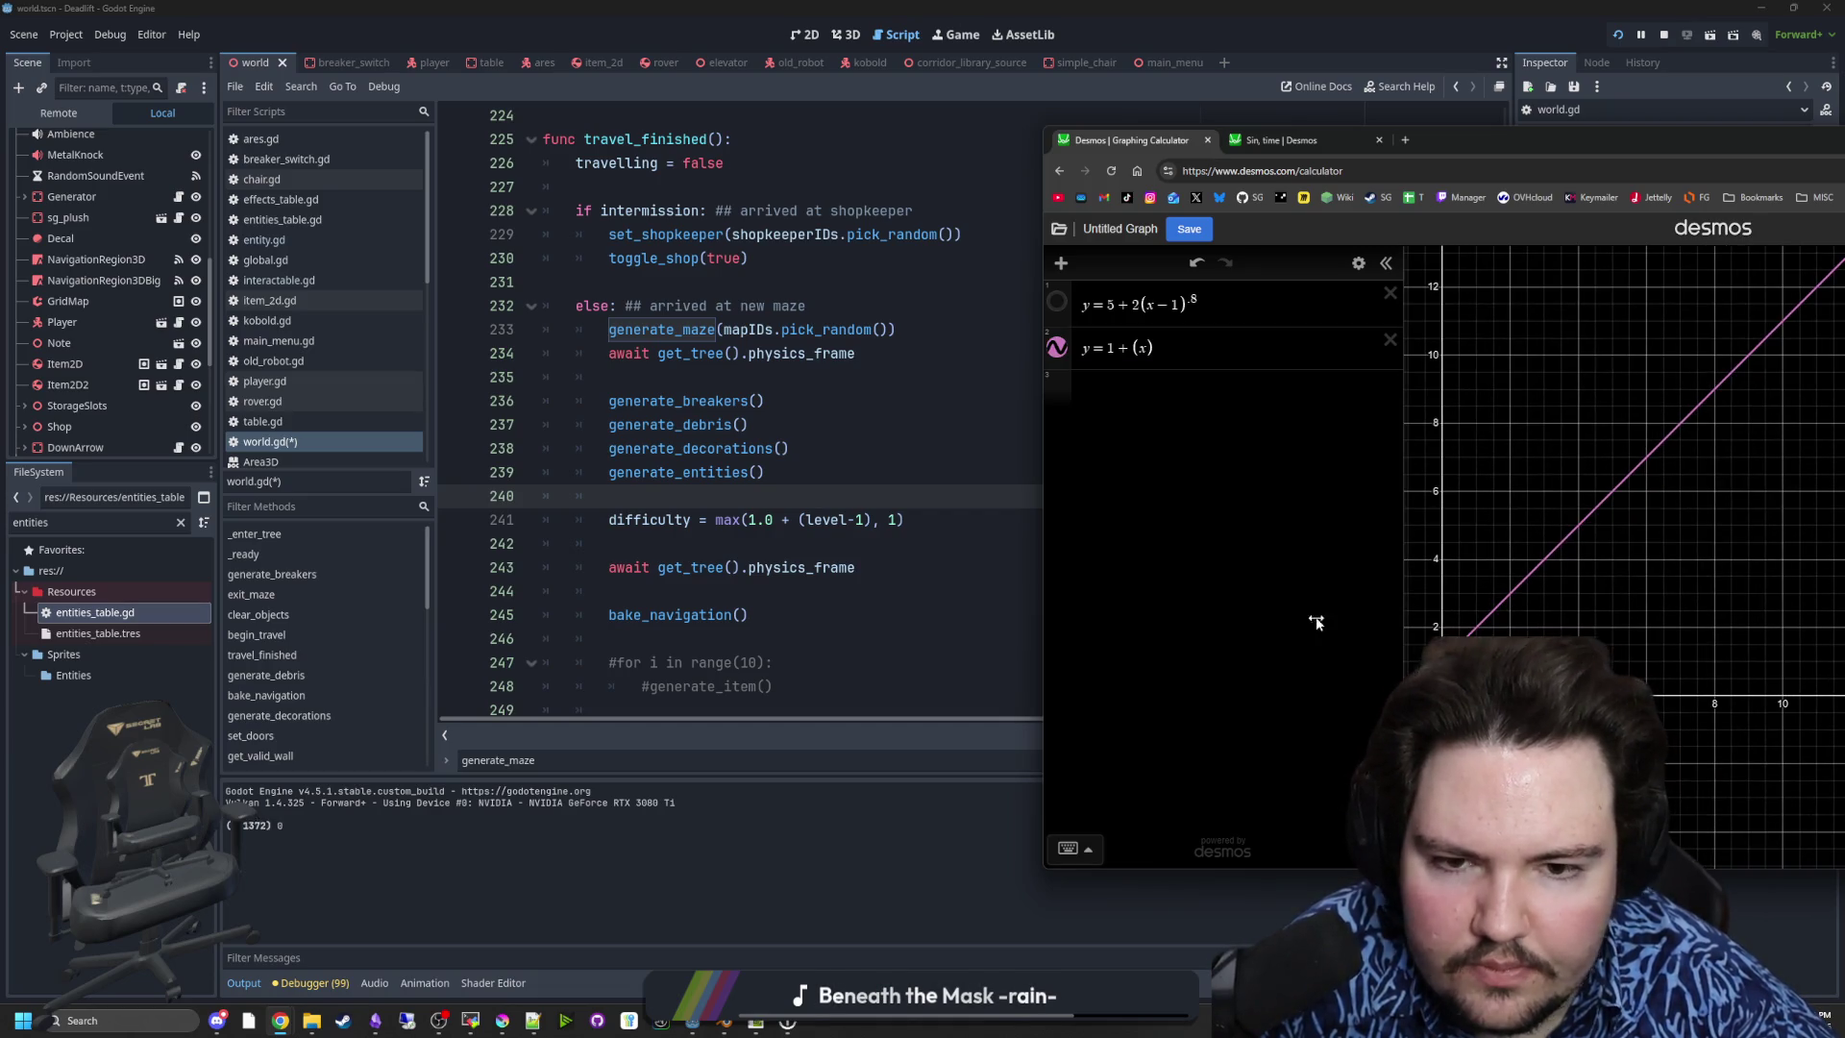
- Recheck line 241 in Godot, then trace coordinates along the pink y = 1 + (x) line
left_click(868, 522)
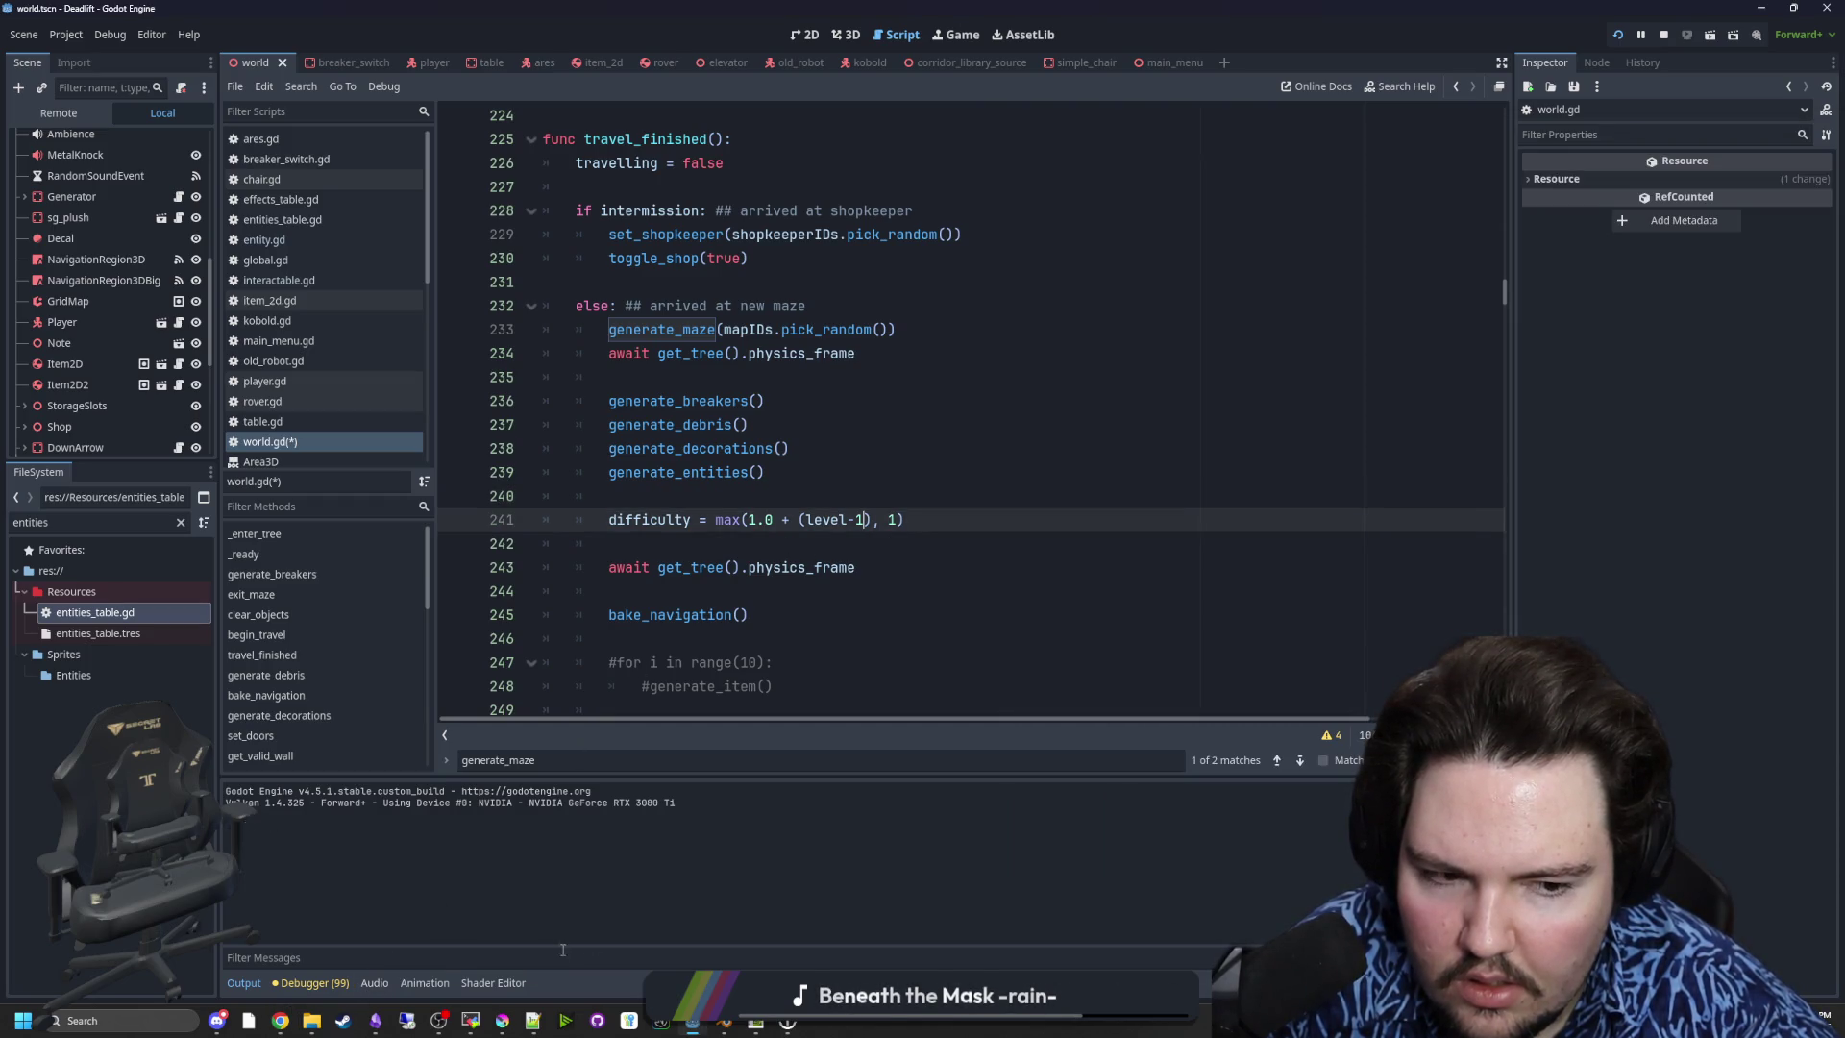
key("alt+Tab")
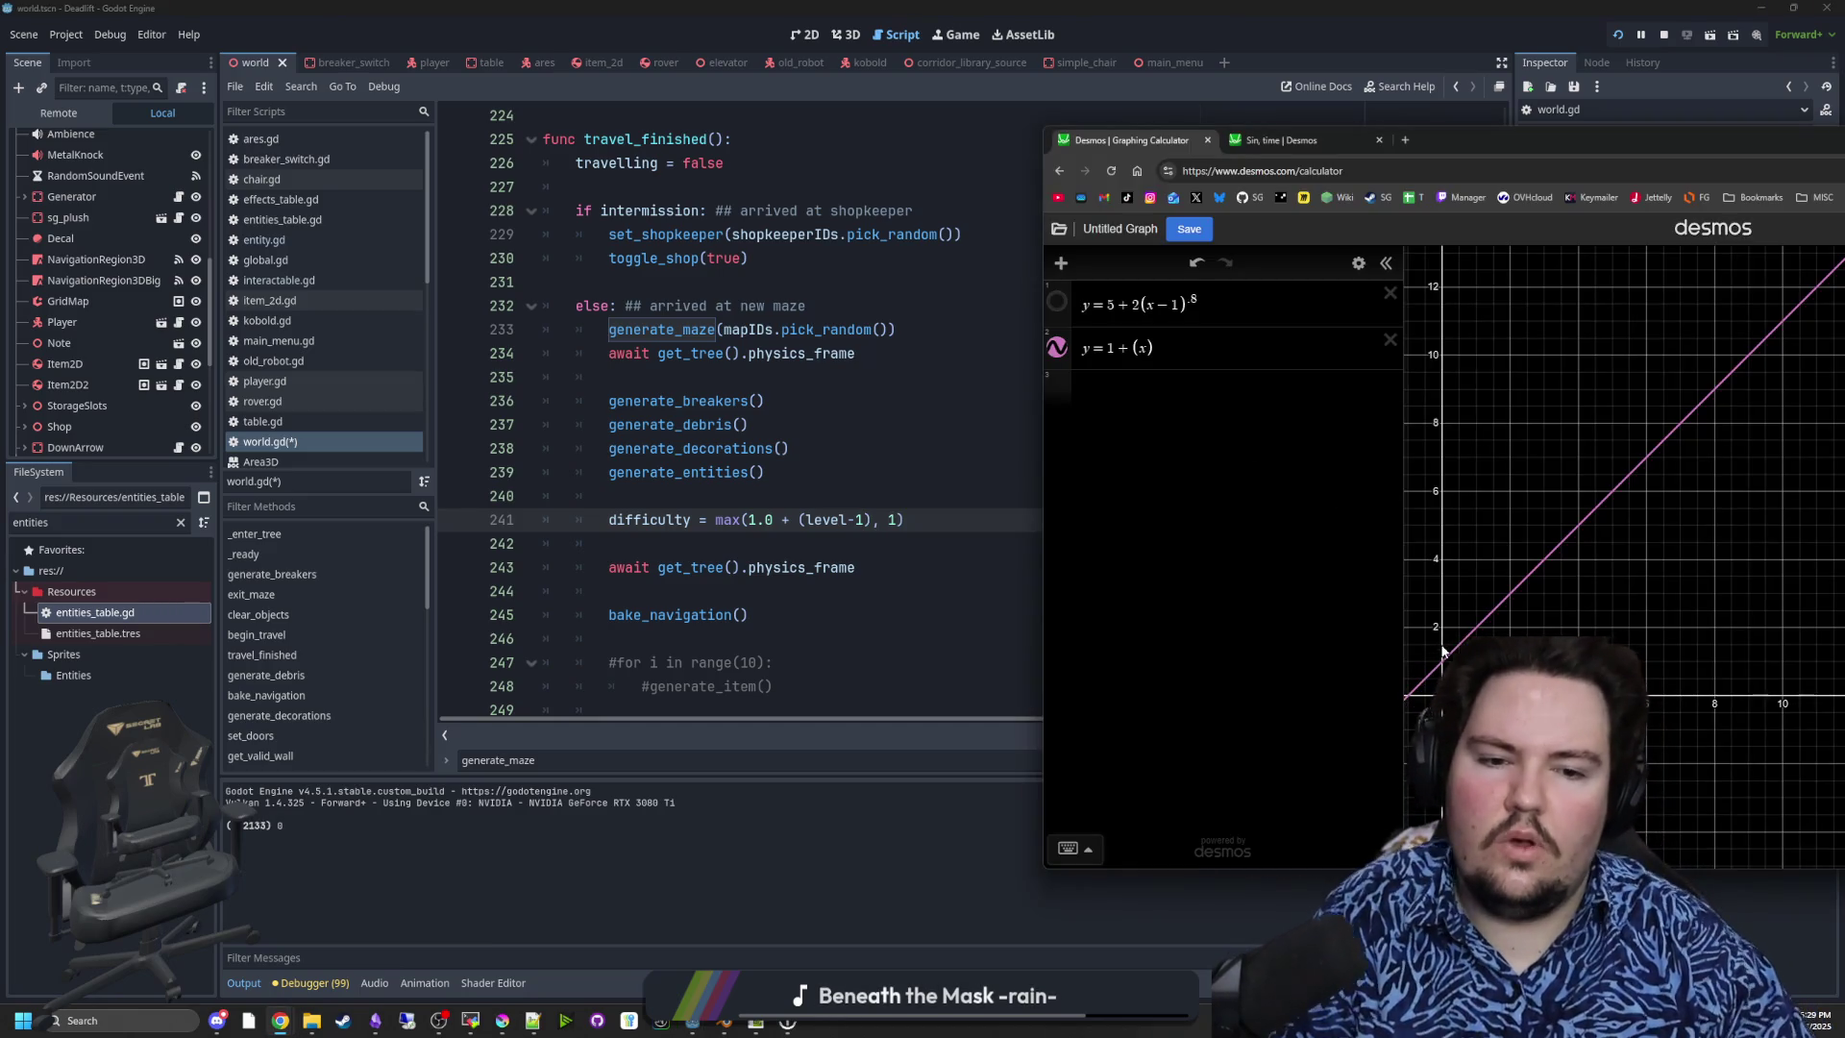
left_click(1211, 348)
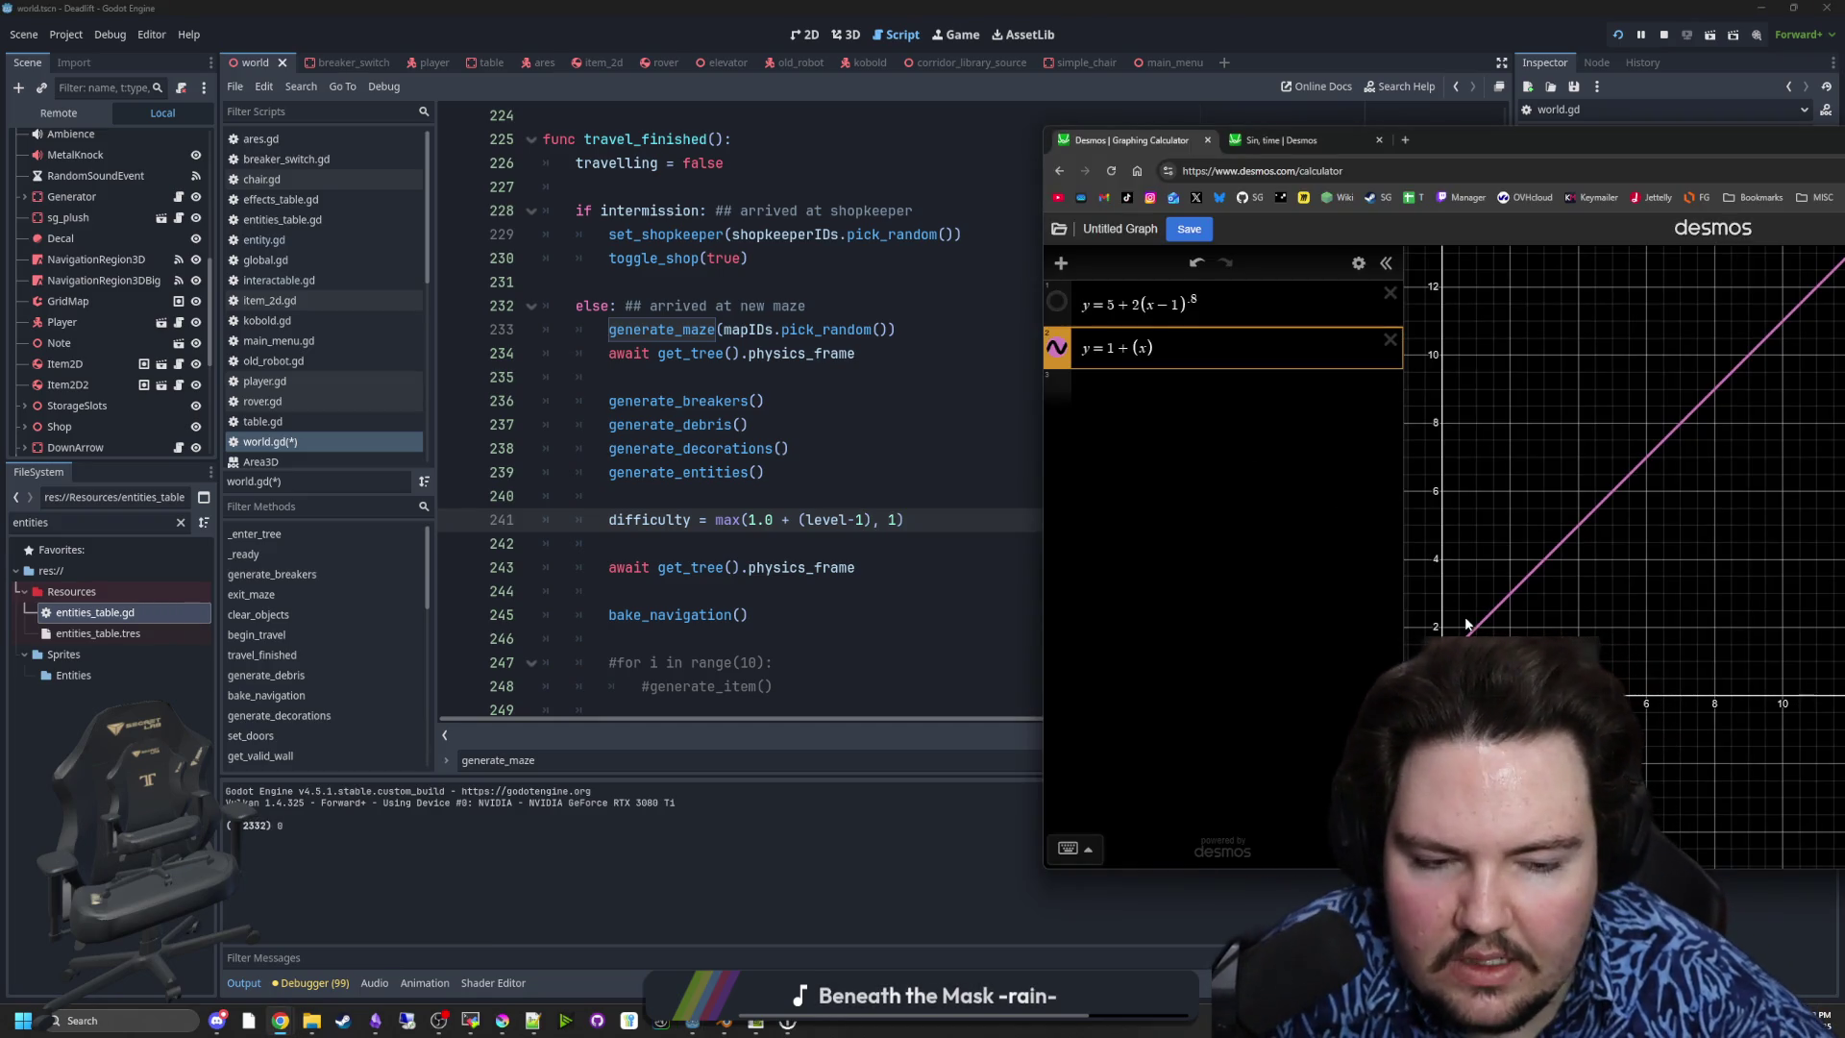
scroll(1607, 531, "down", 3)
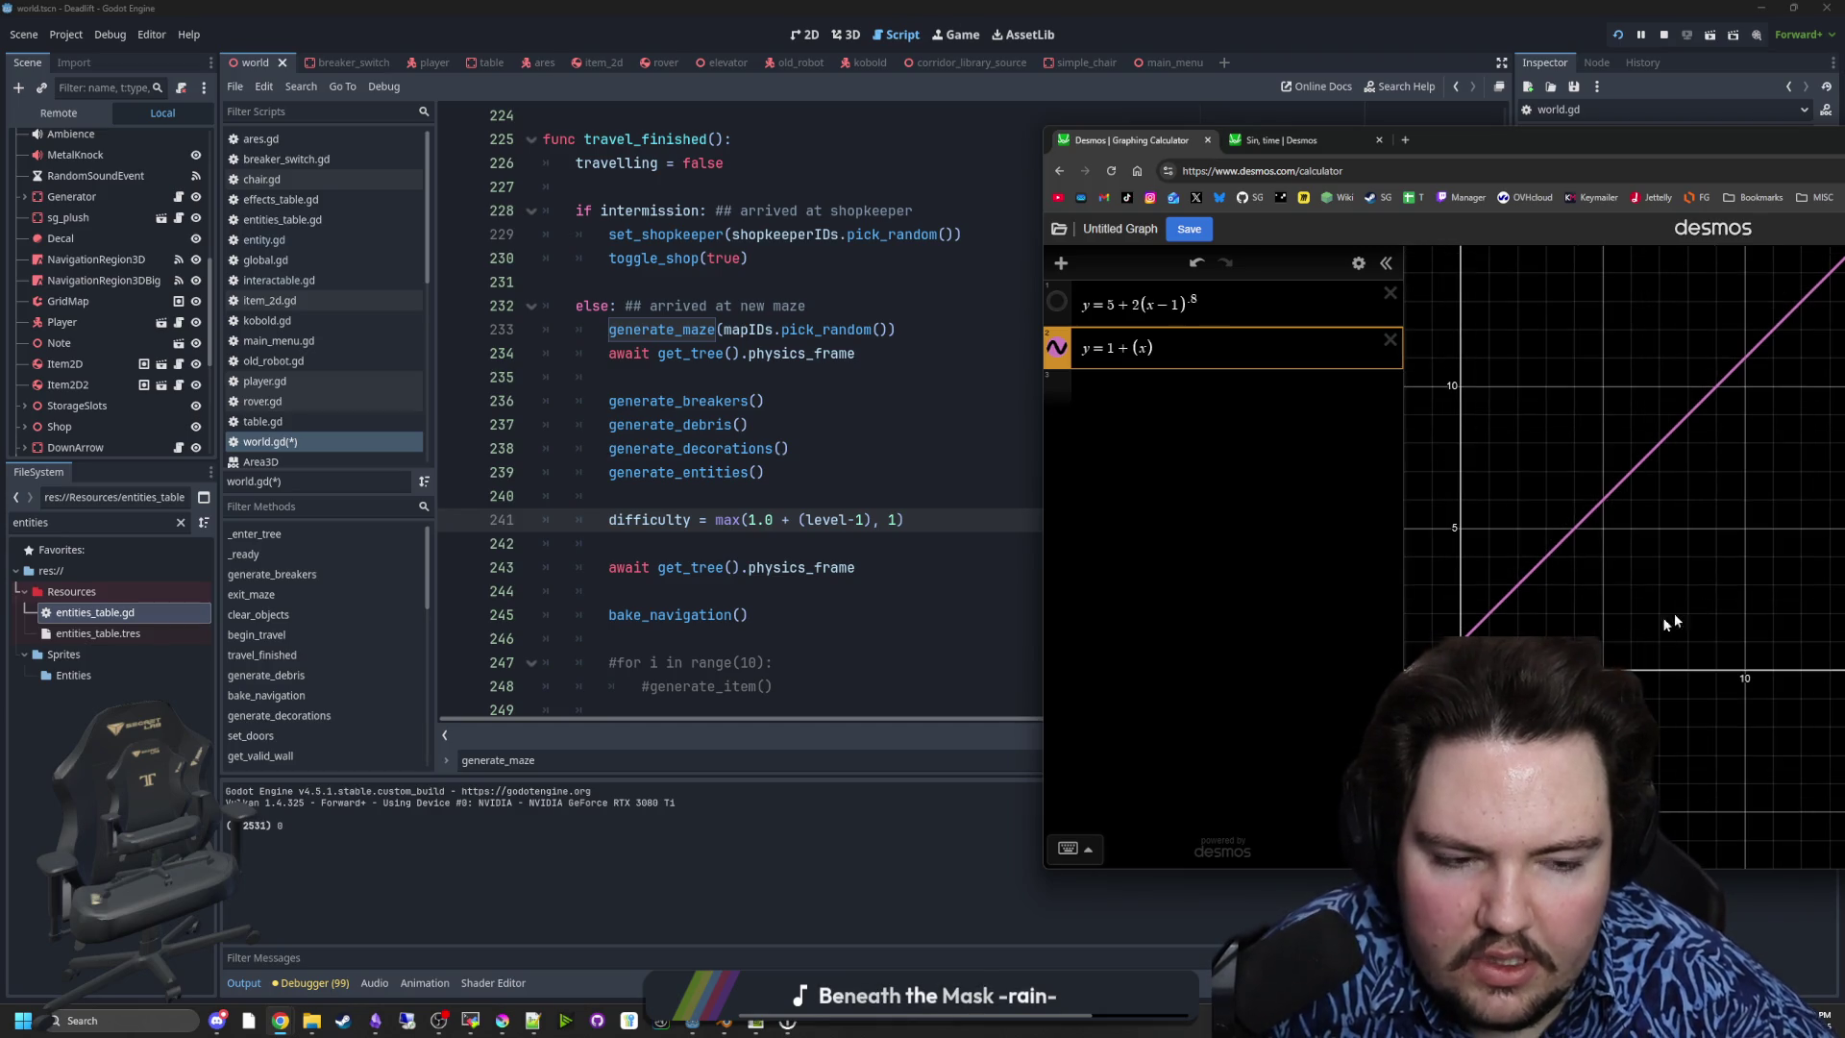
left_click(1624, 620)
left_click_drag(1659, 480, 1683, 456)
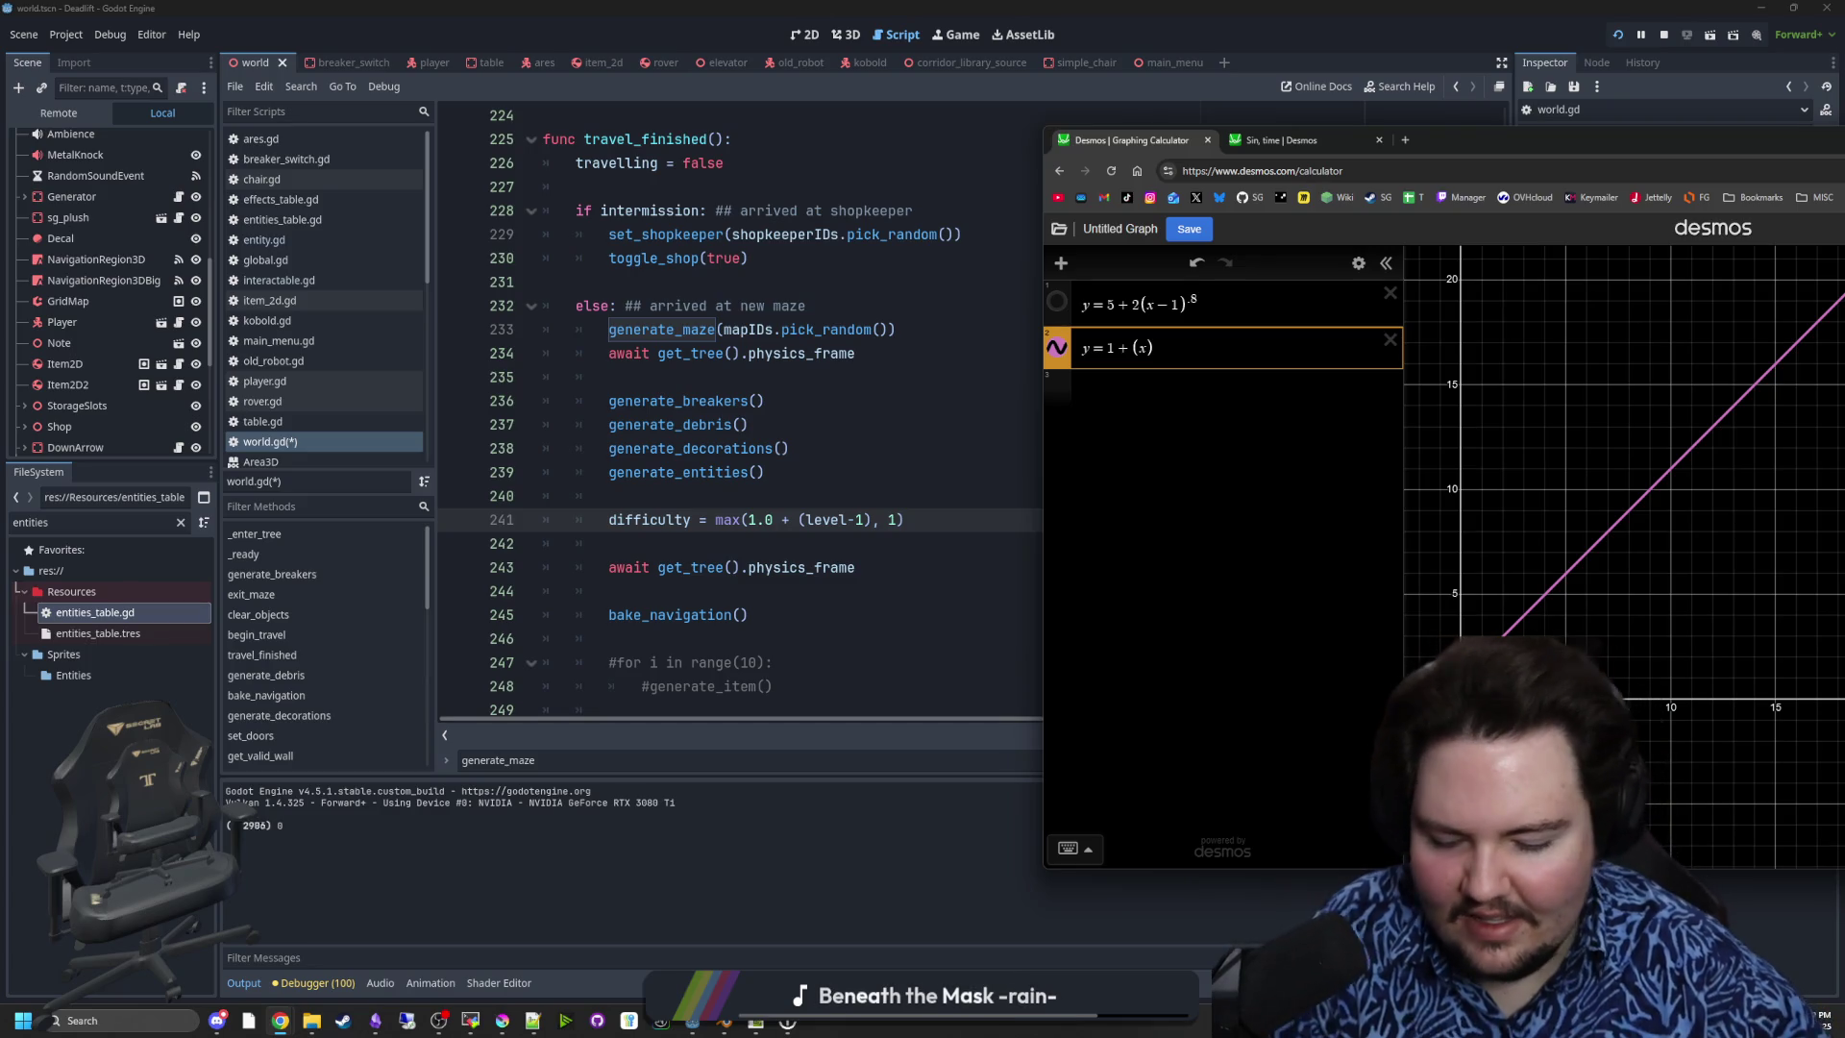
- Raise (x) to an exponent of .5 and enlarge the calculator to show the full graph
type("^.2")
key("BackSpace")
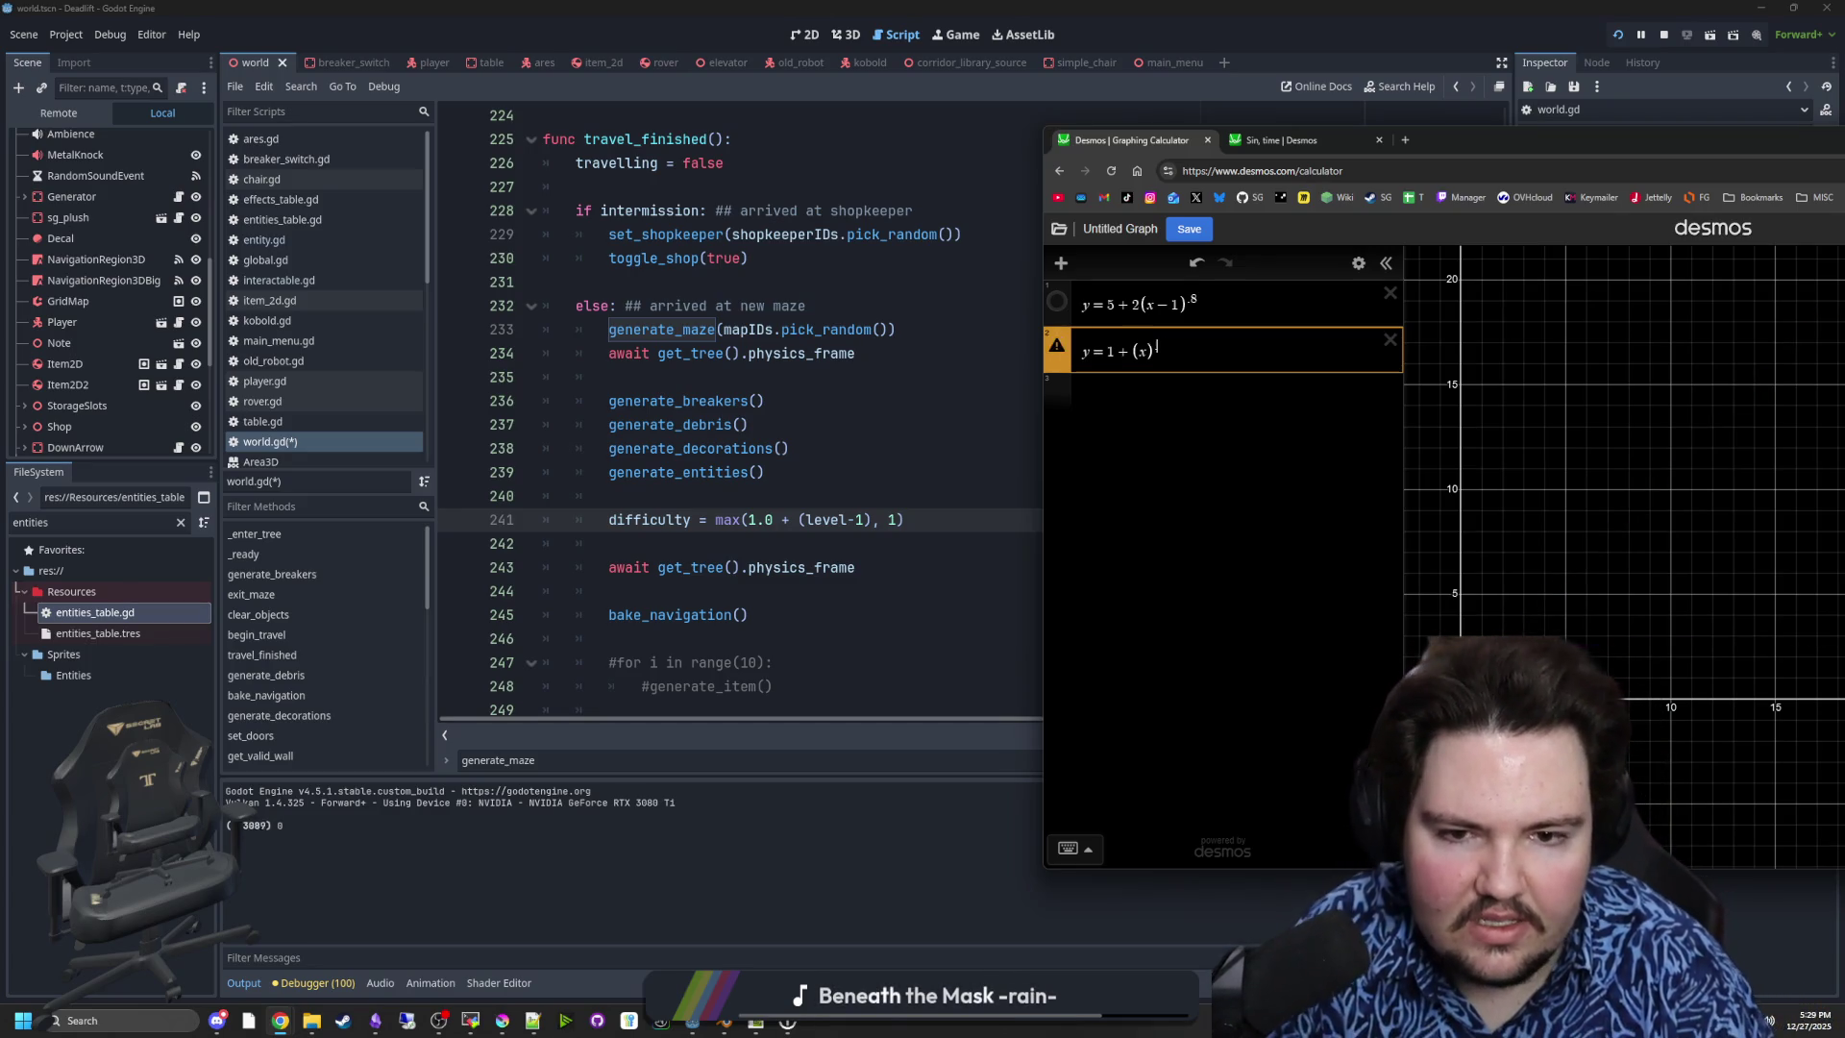
type("6")
key("BackSpace")
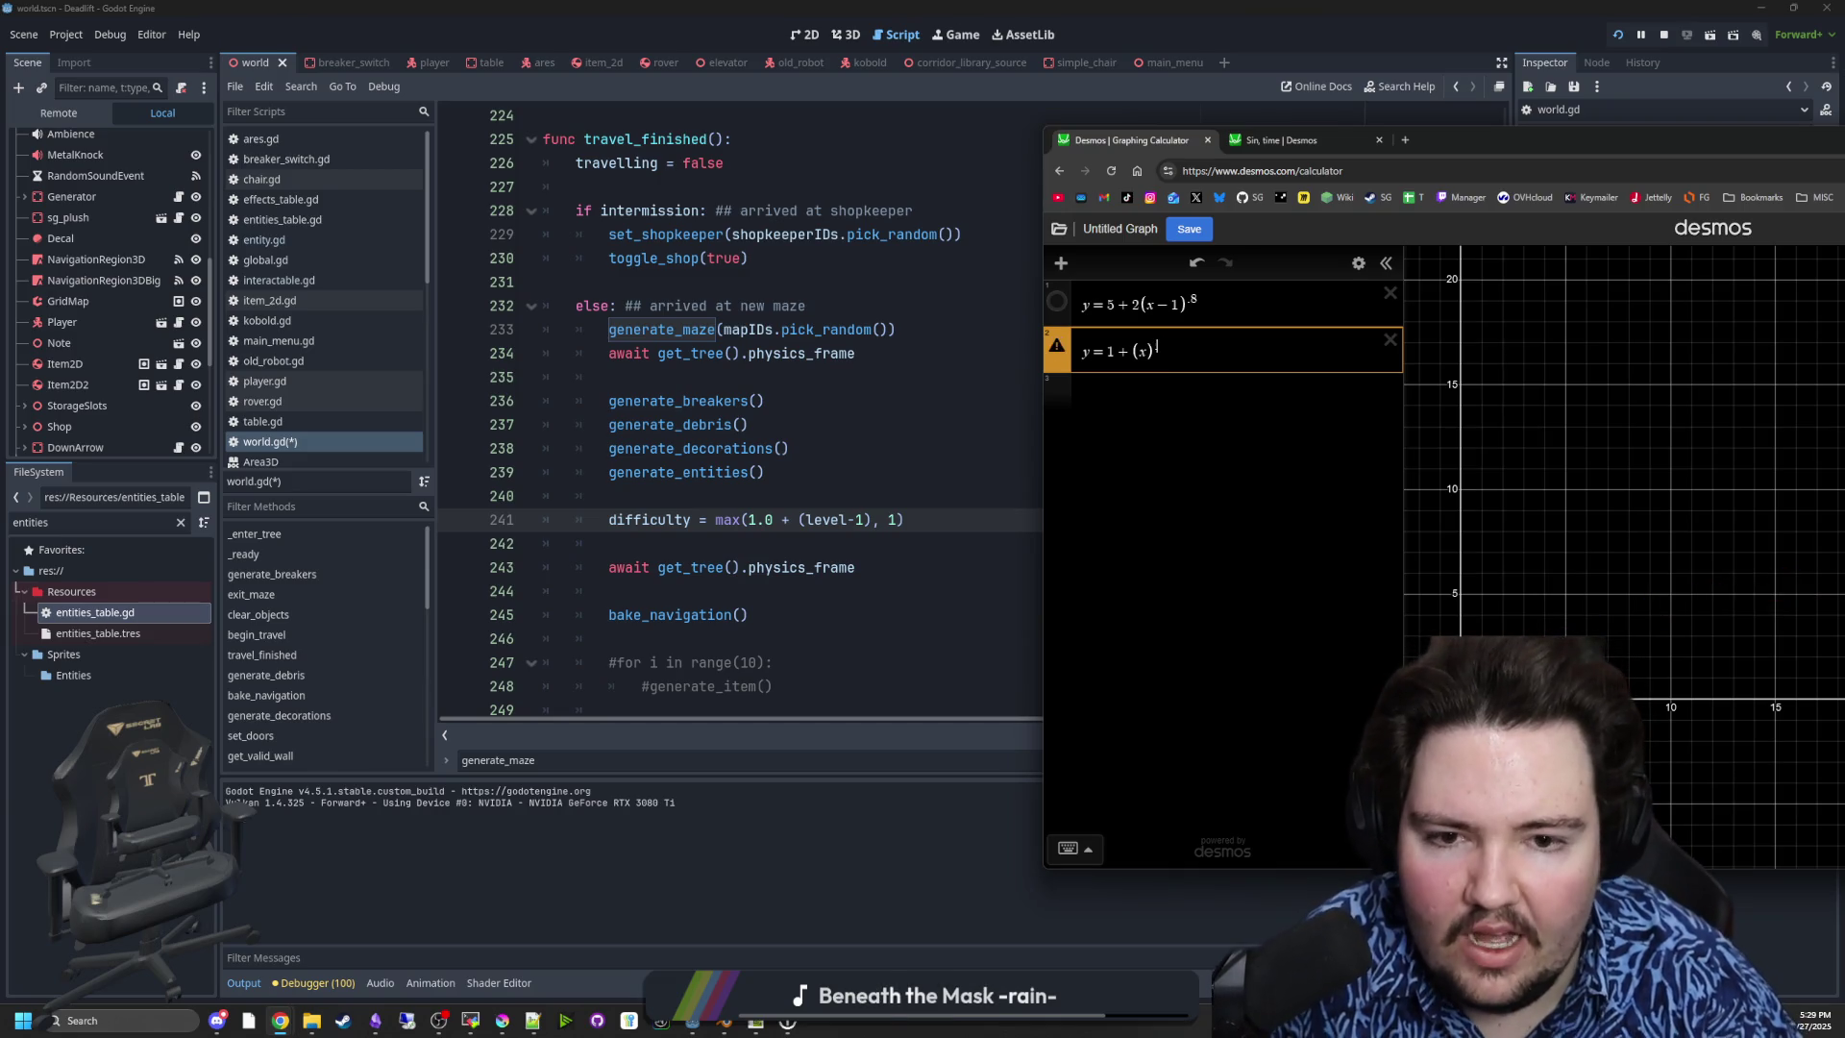
type(".5")
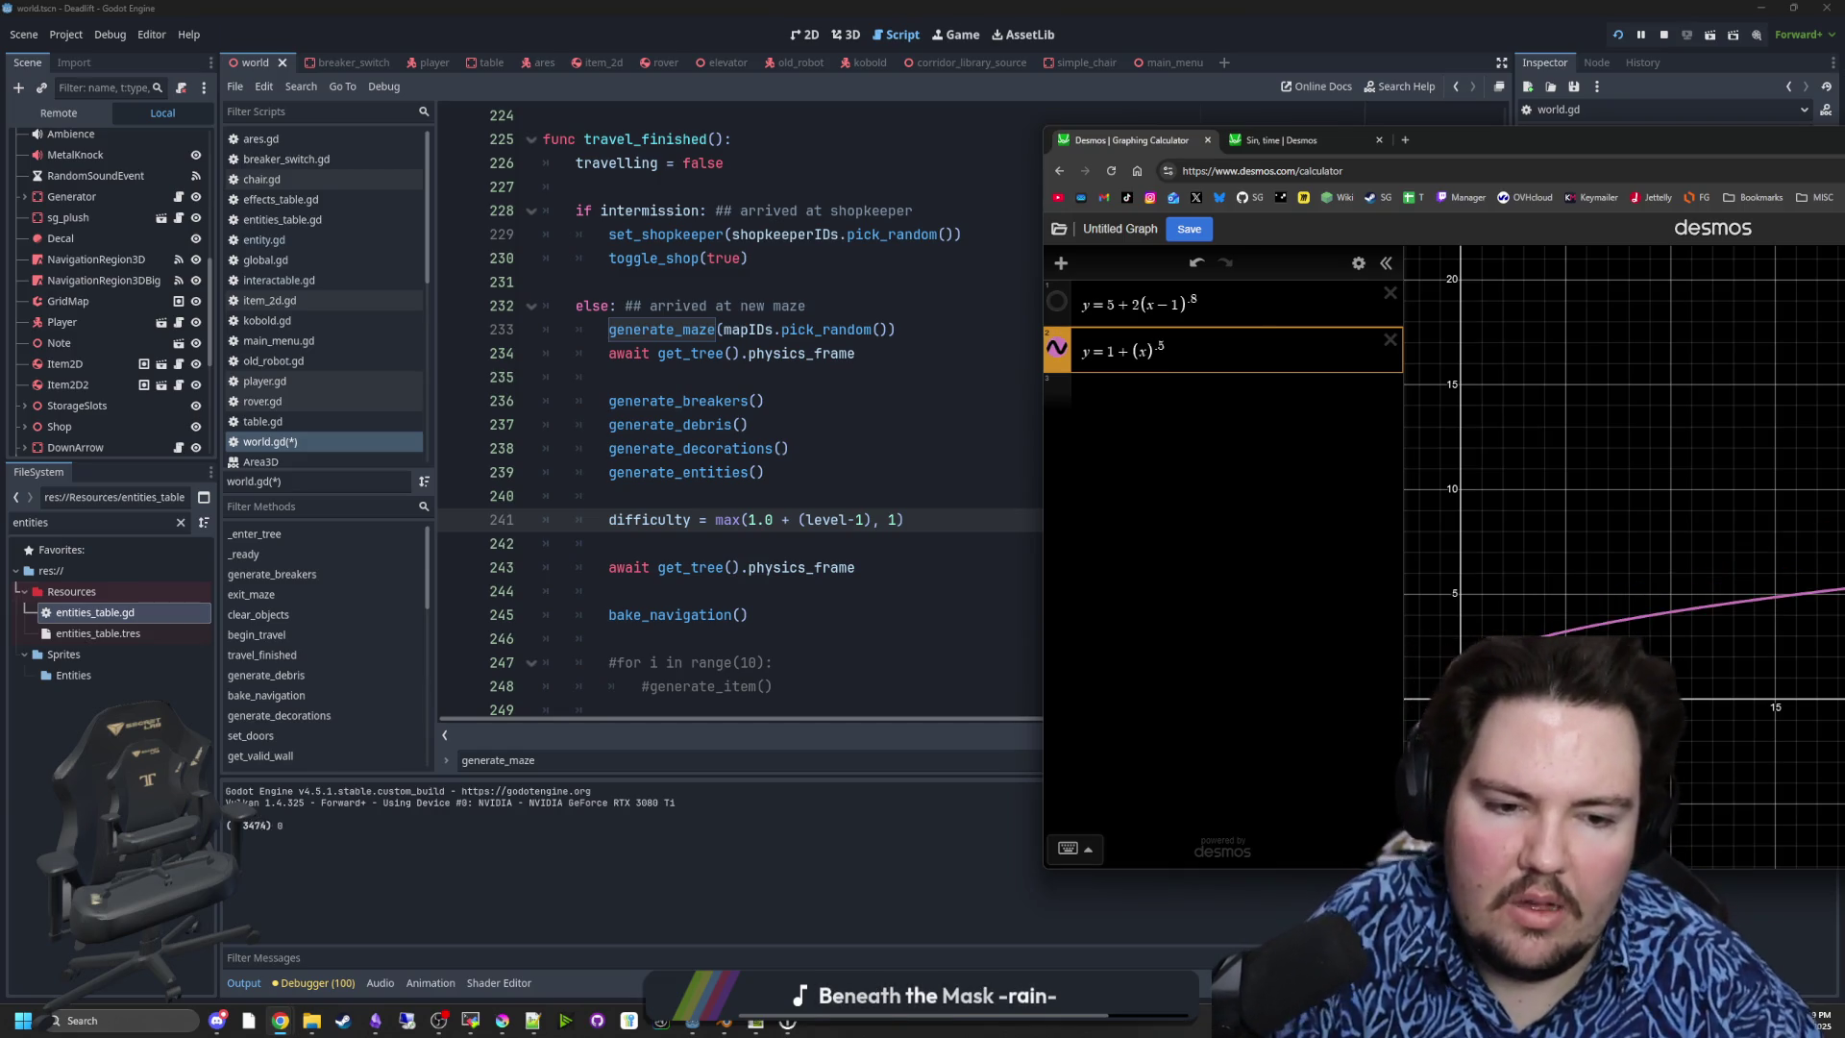
left_click_drag(1492, 149, 905, 192)
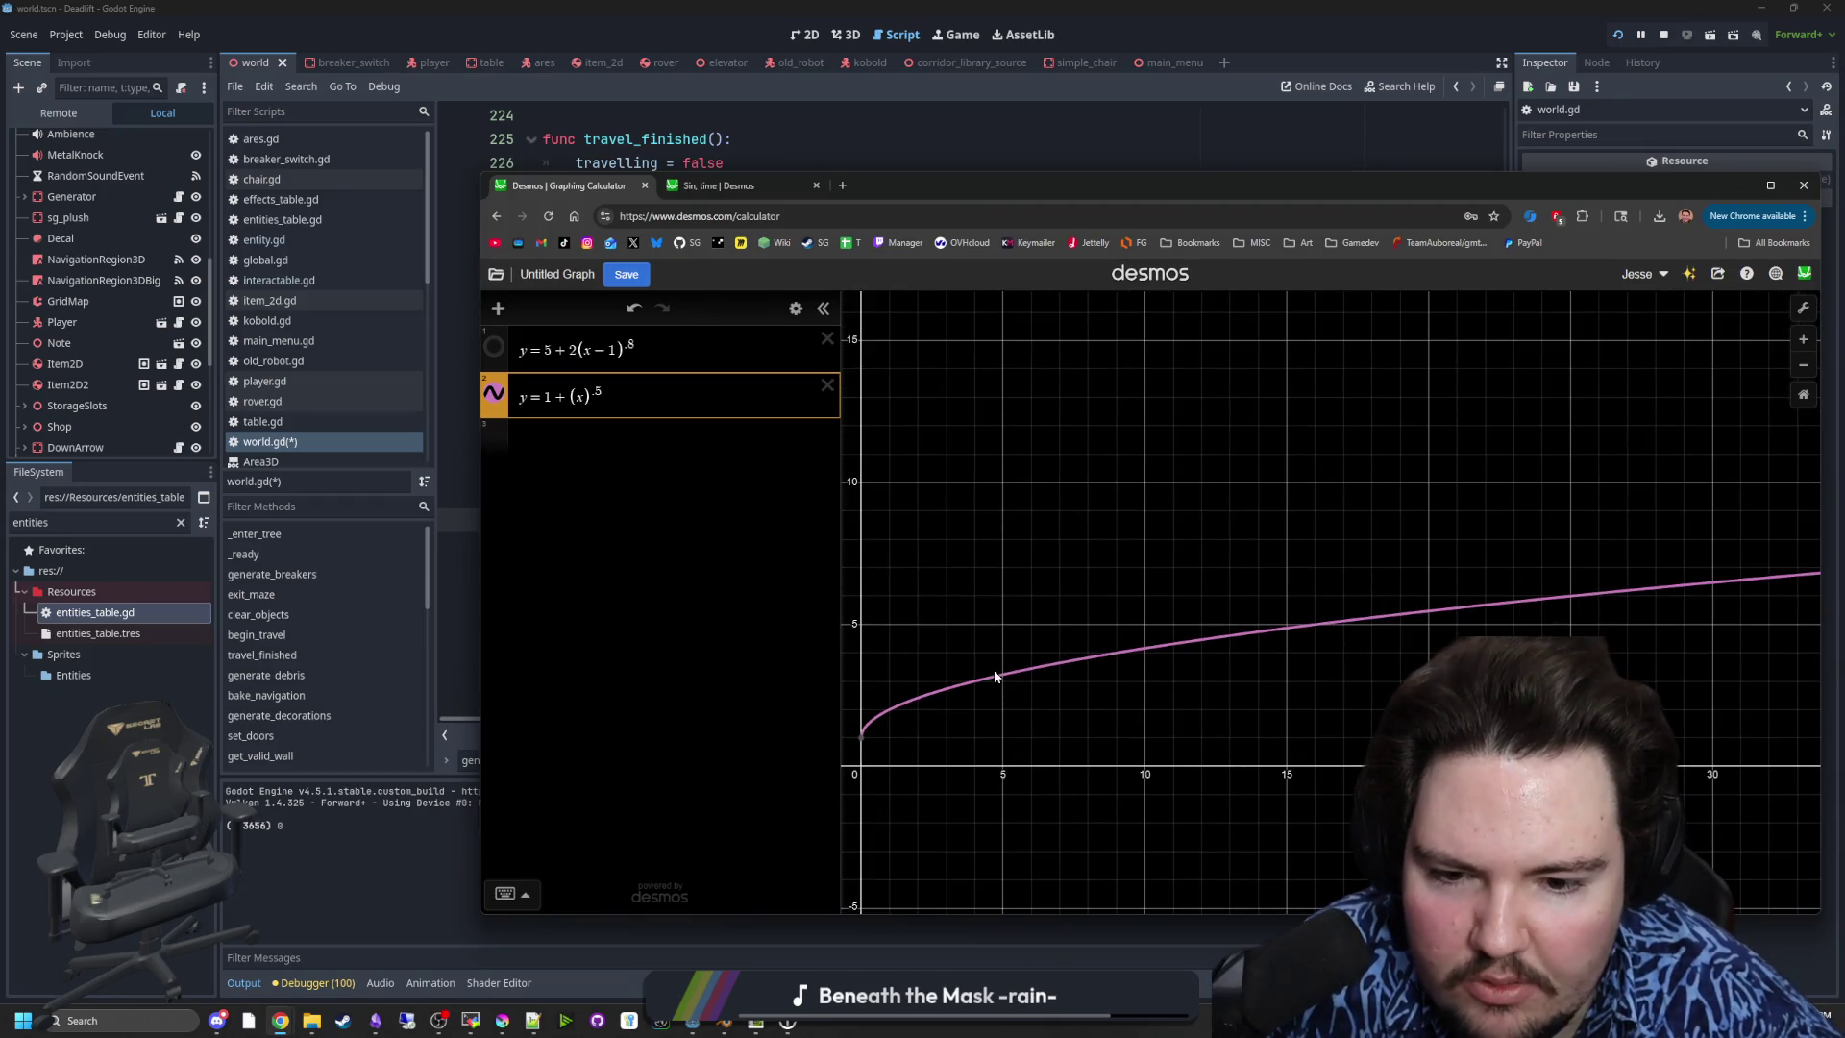
scroll(999, 672, "up", 2)
scroll(961, 692, "up", 4)
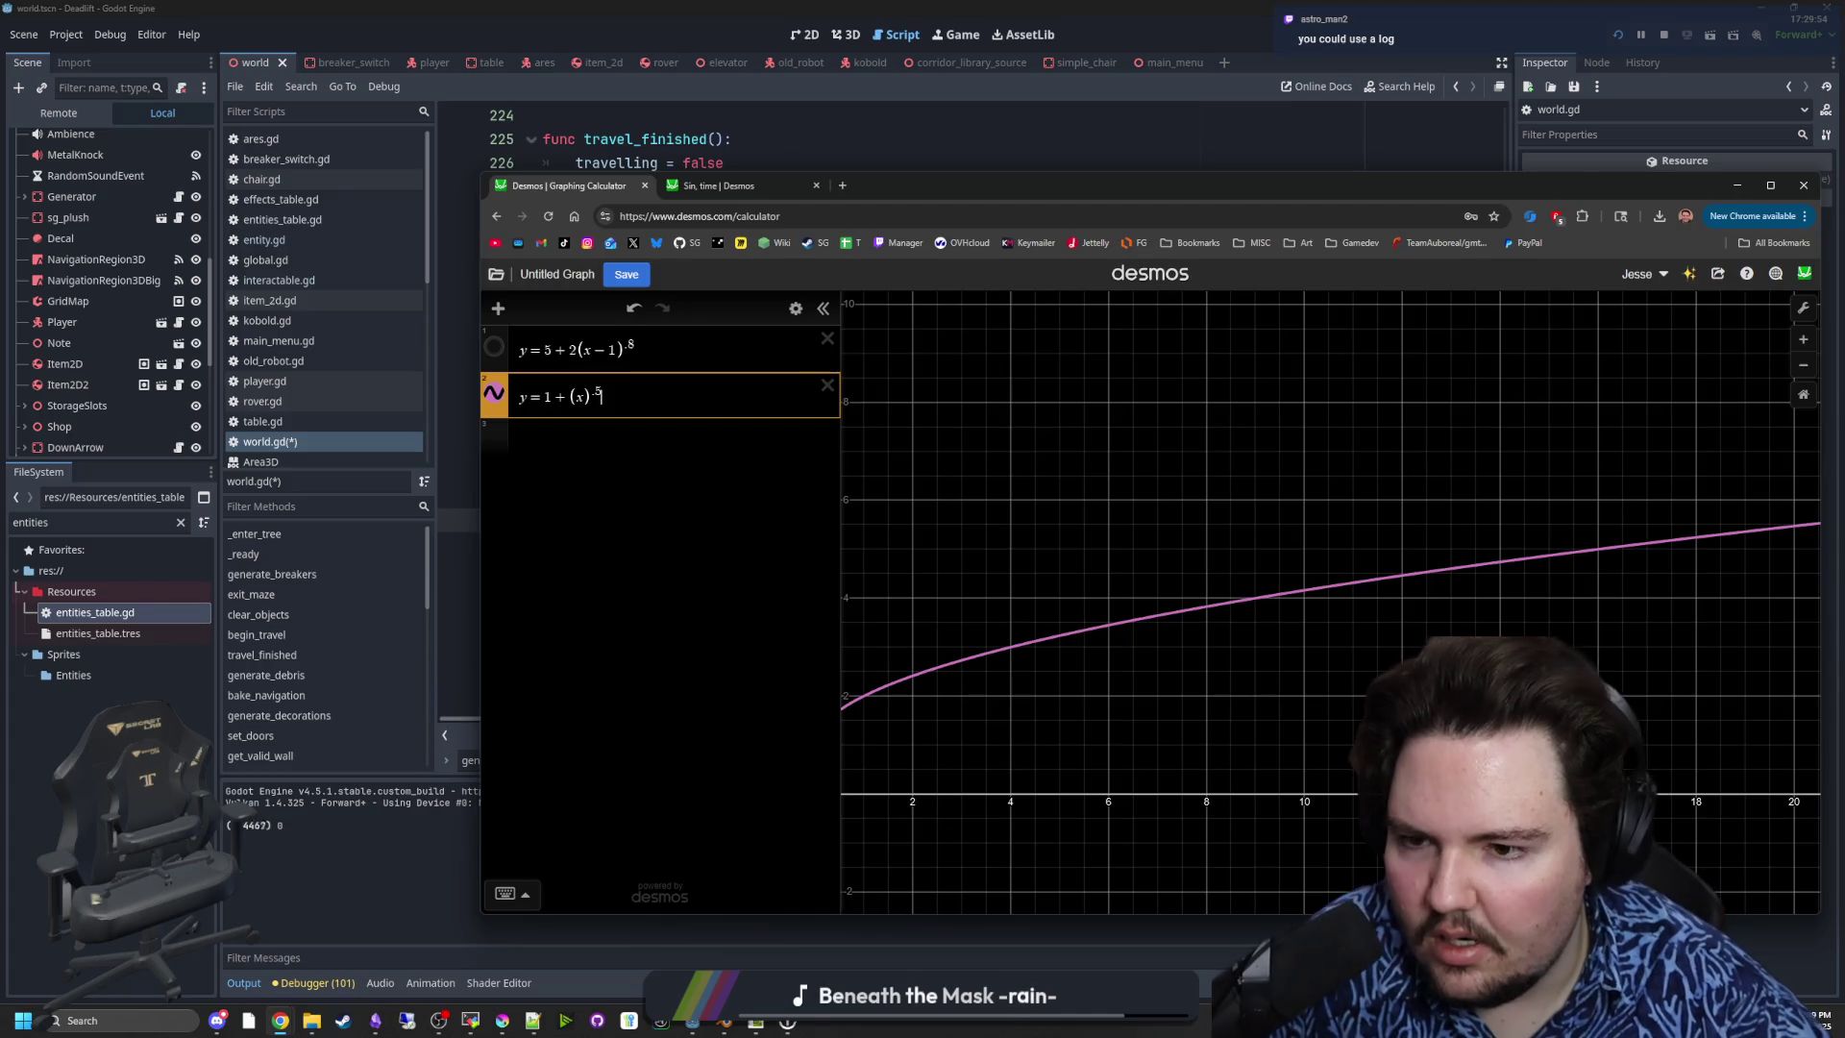
- Lower the exponent to .3 and trace the curve to about 3 at x = 10
key("BackSpace")
type("4")
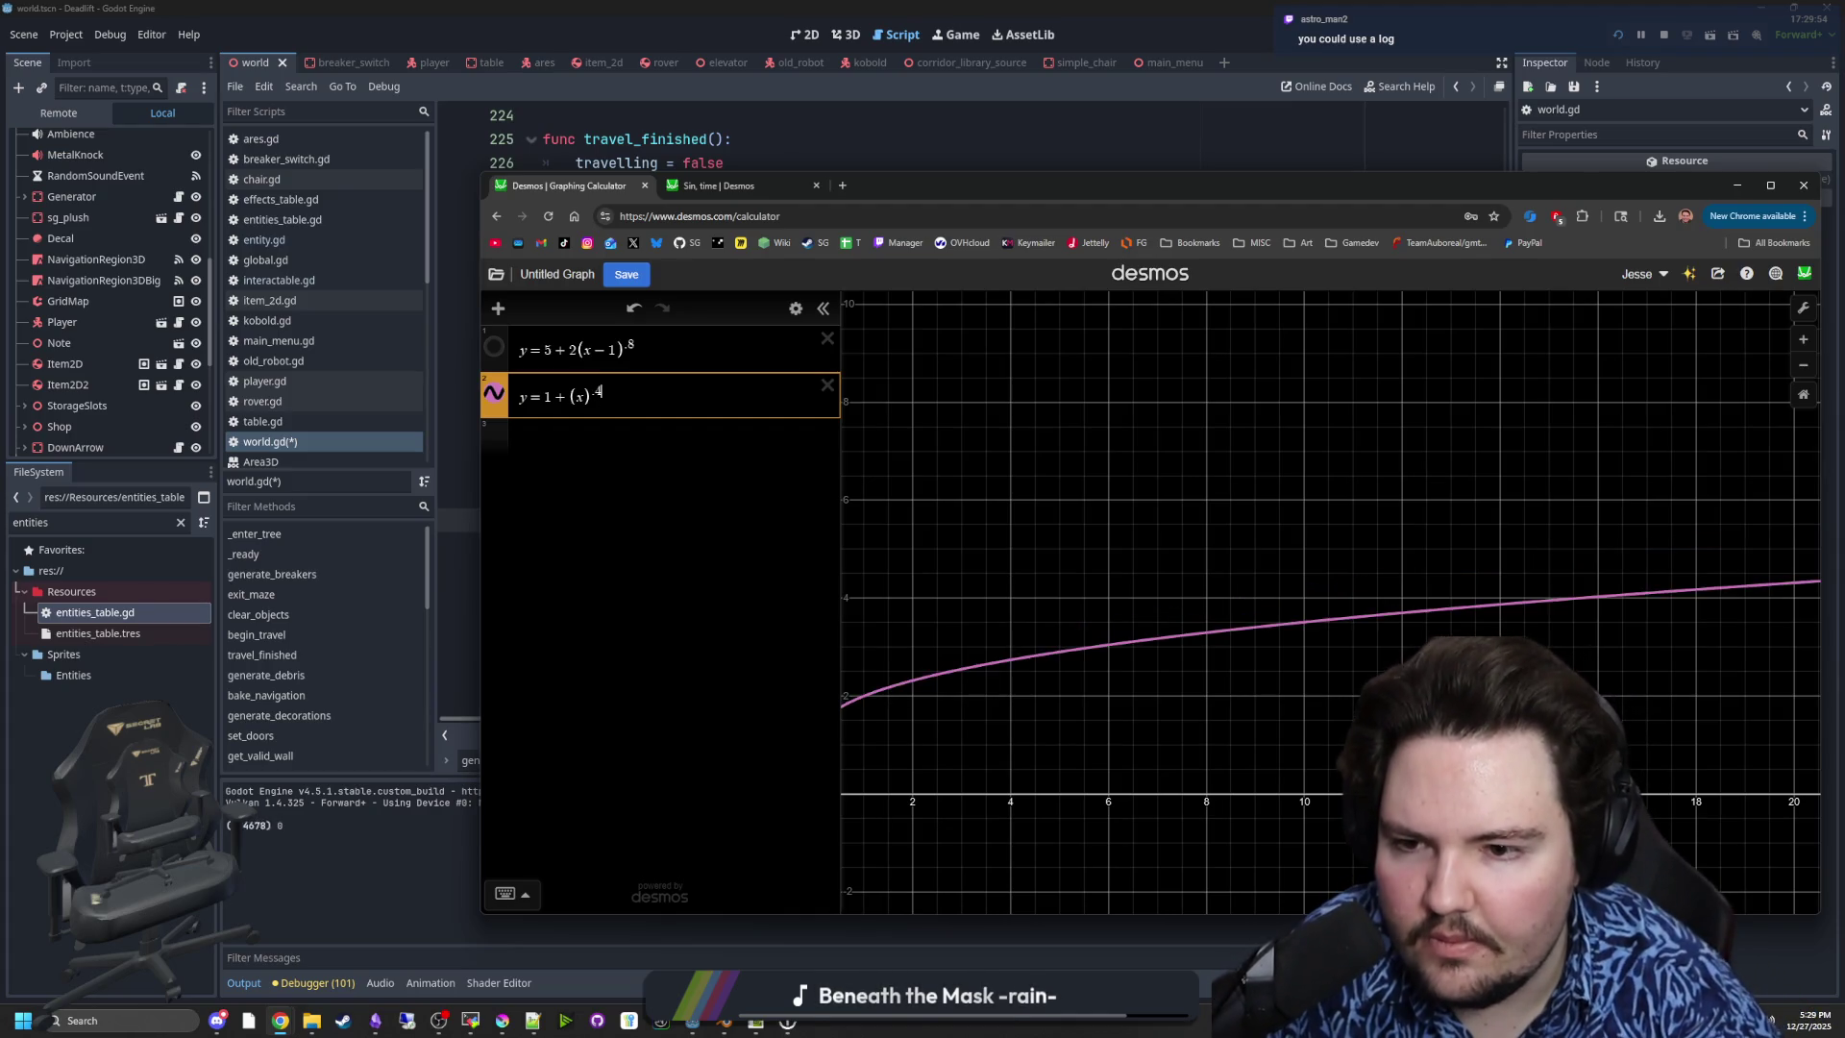
key("BackSpace")
type("3")
left_click(1303, 652)
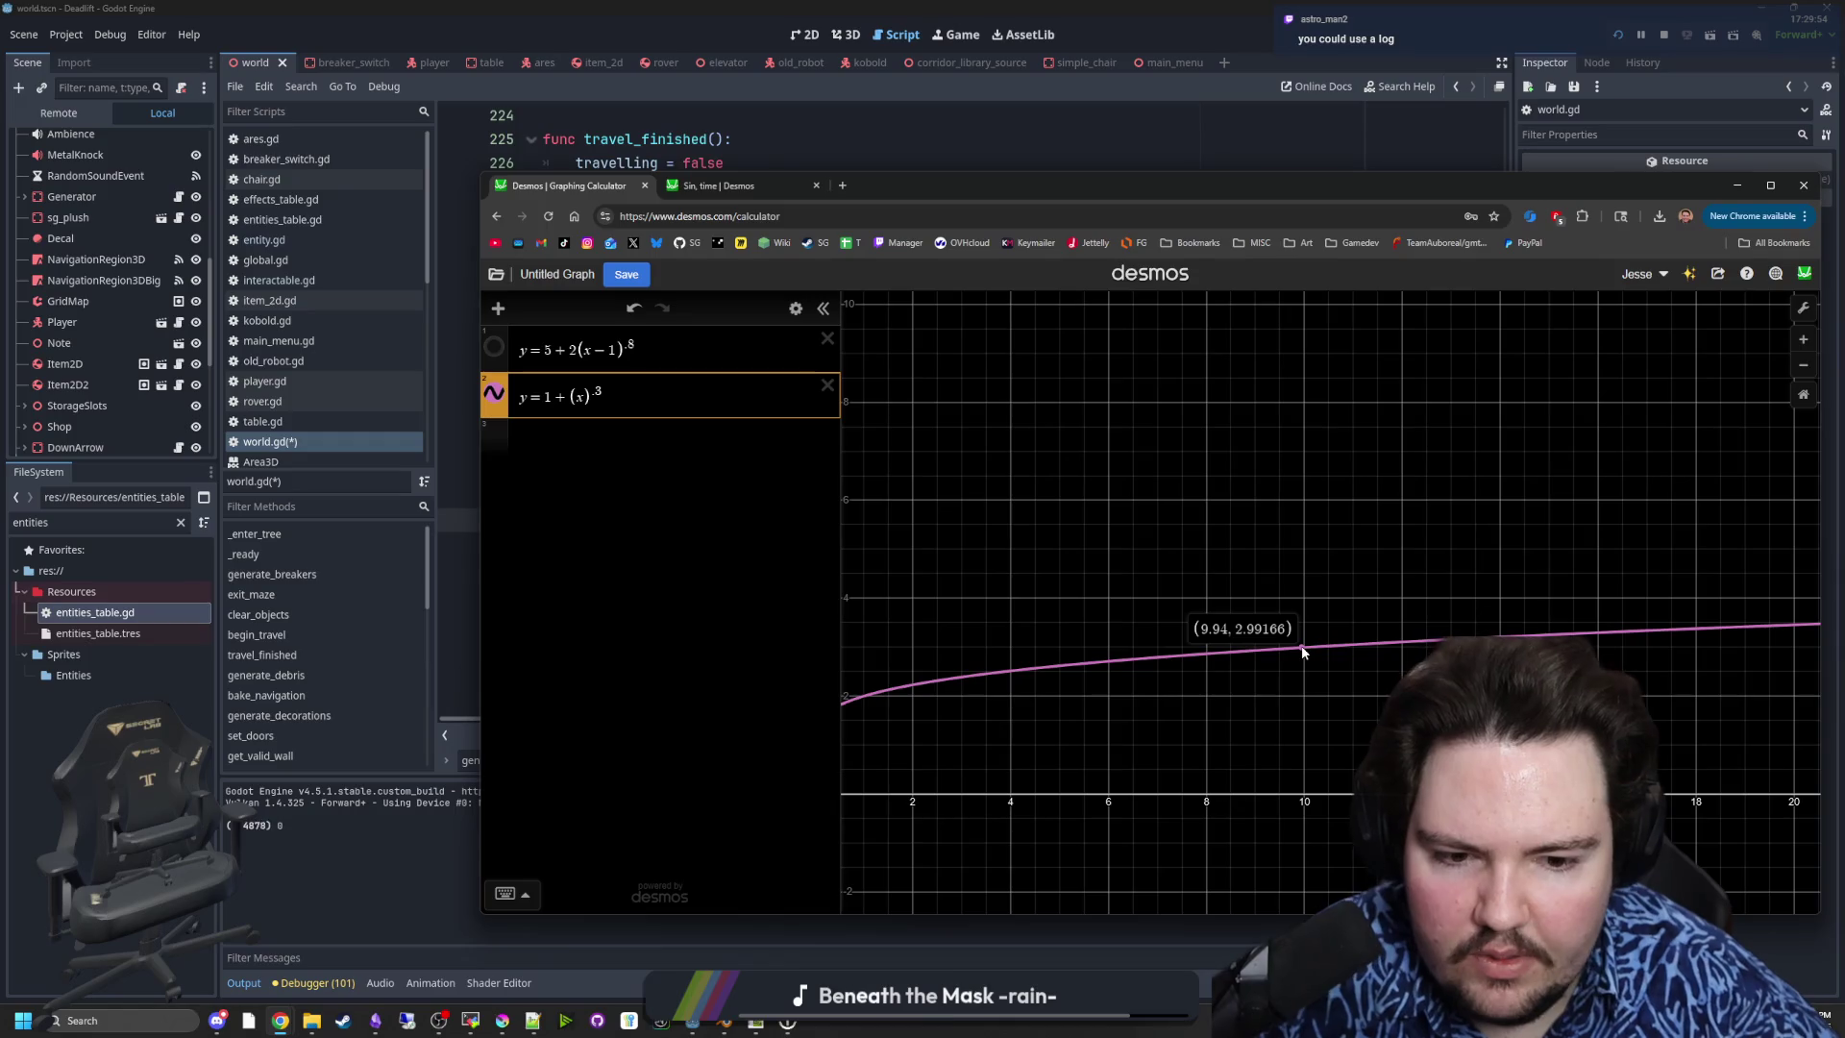
left_click_drag(1303, 652, 1310, 651)
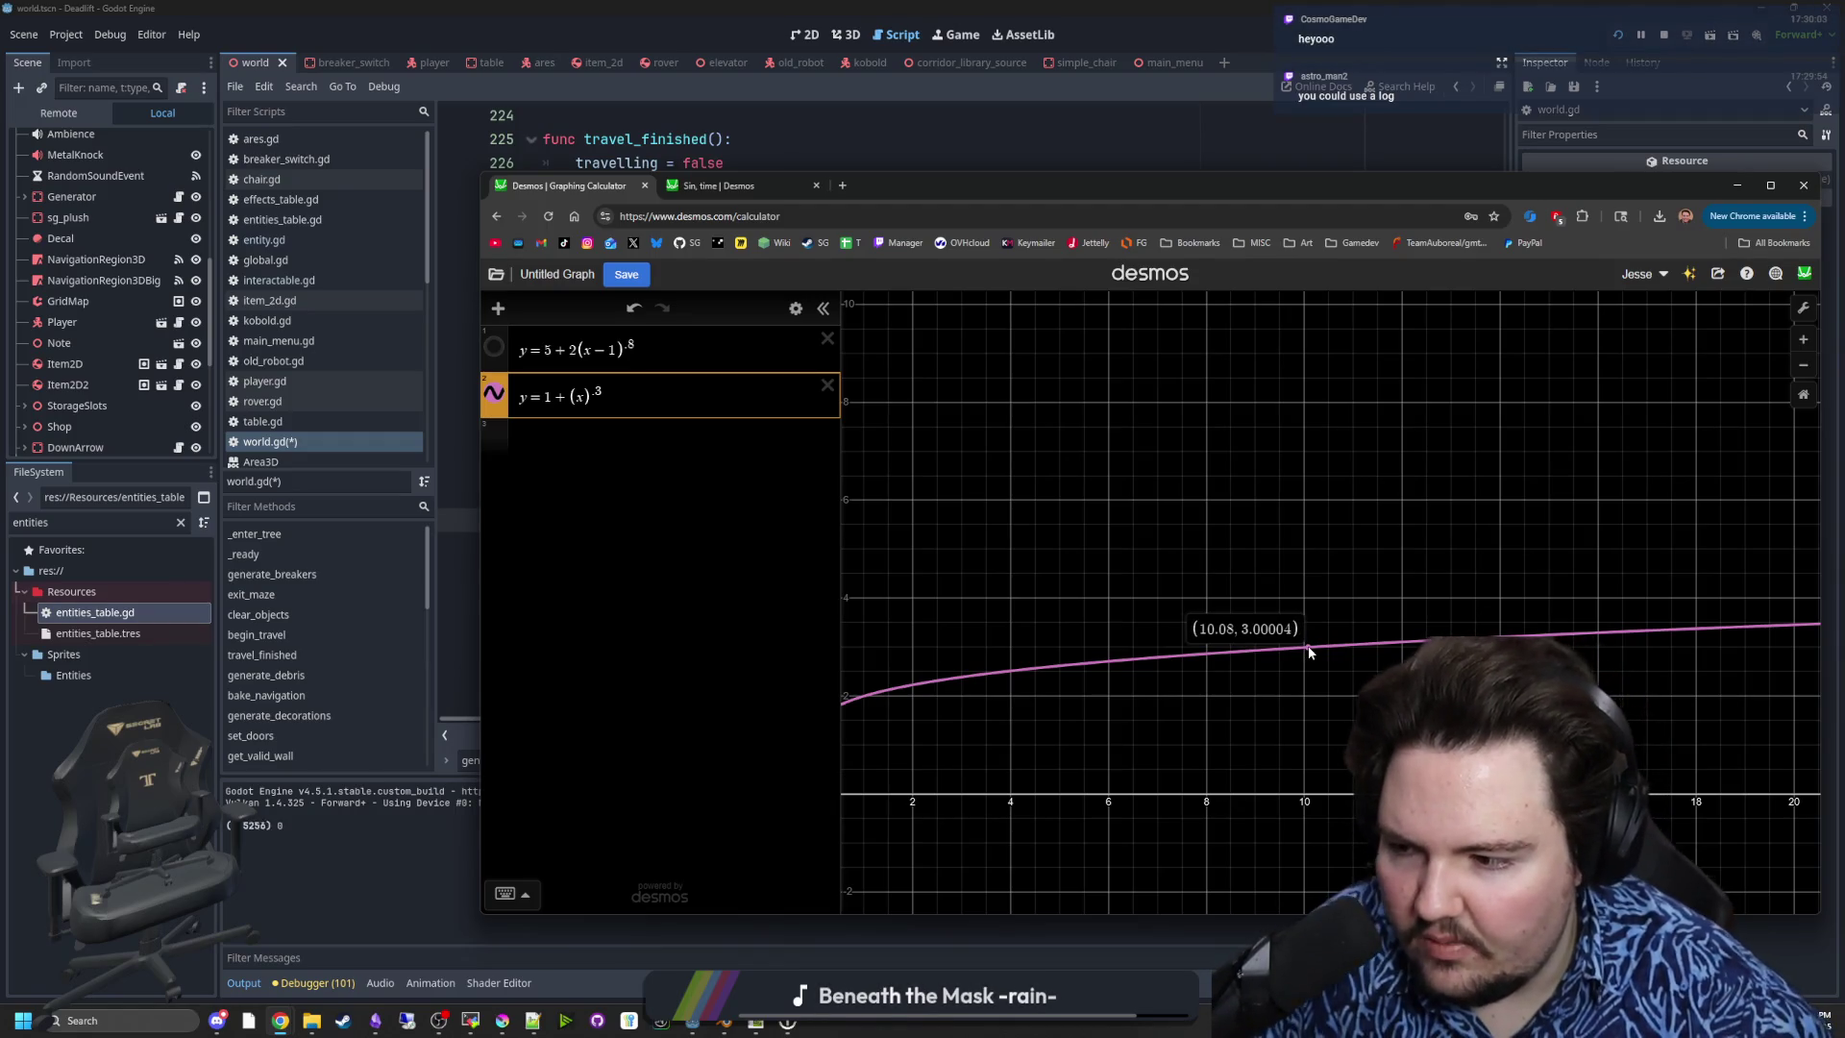
scroll(1199, 560, "down", 2)
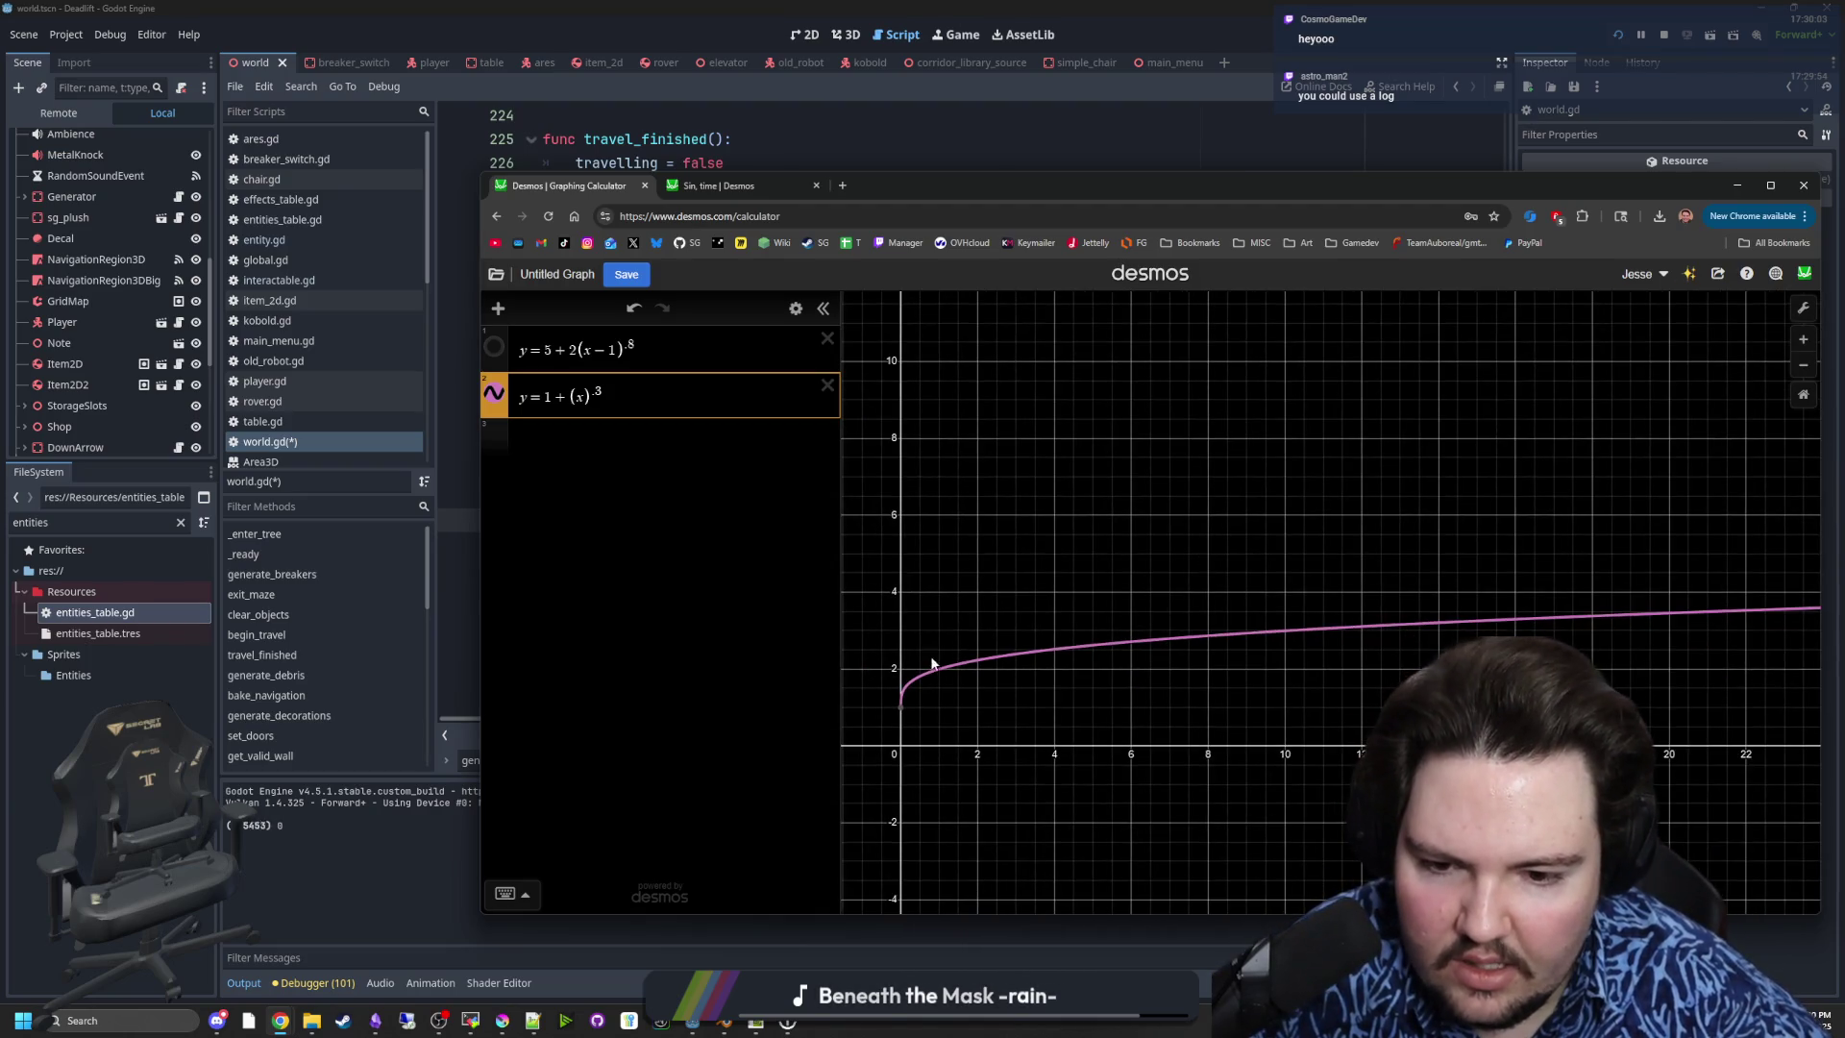
scroll(1287, 629, "up", 3)
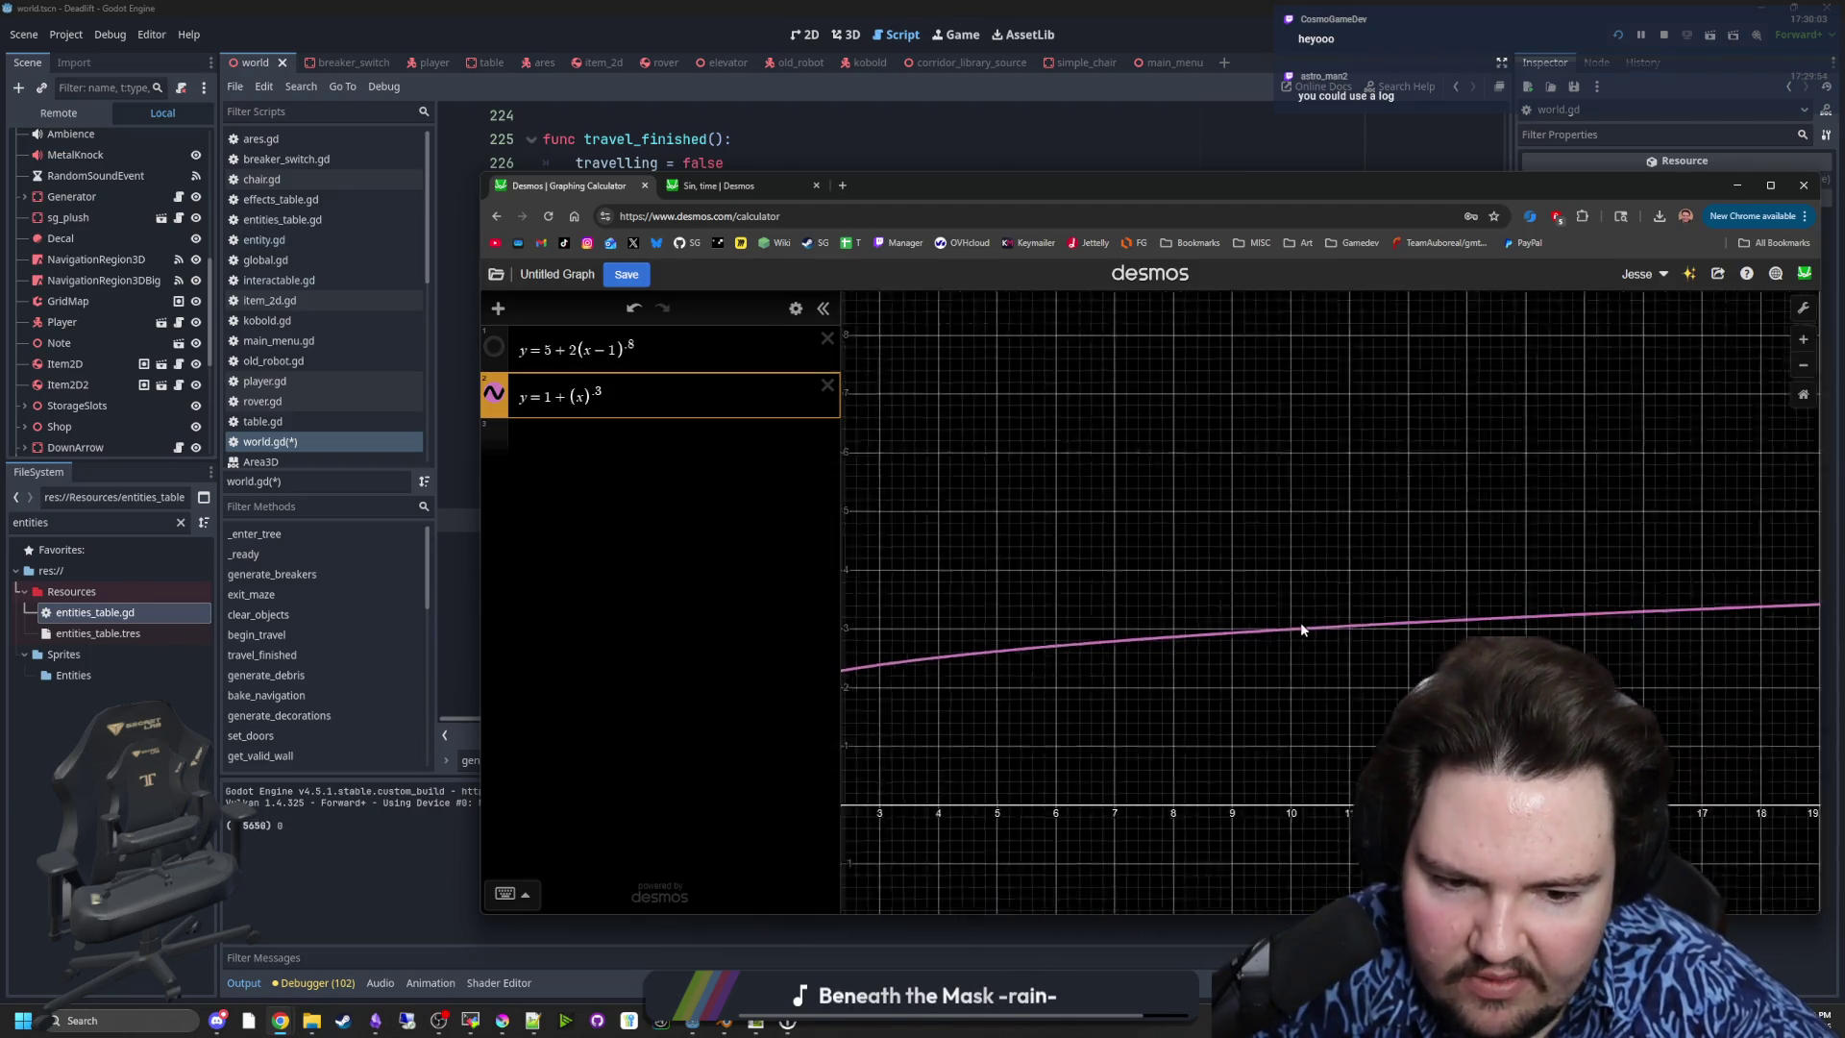
mouse_move(1288, 632)
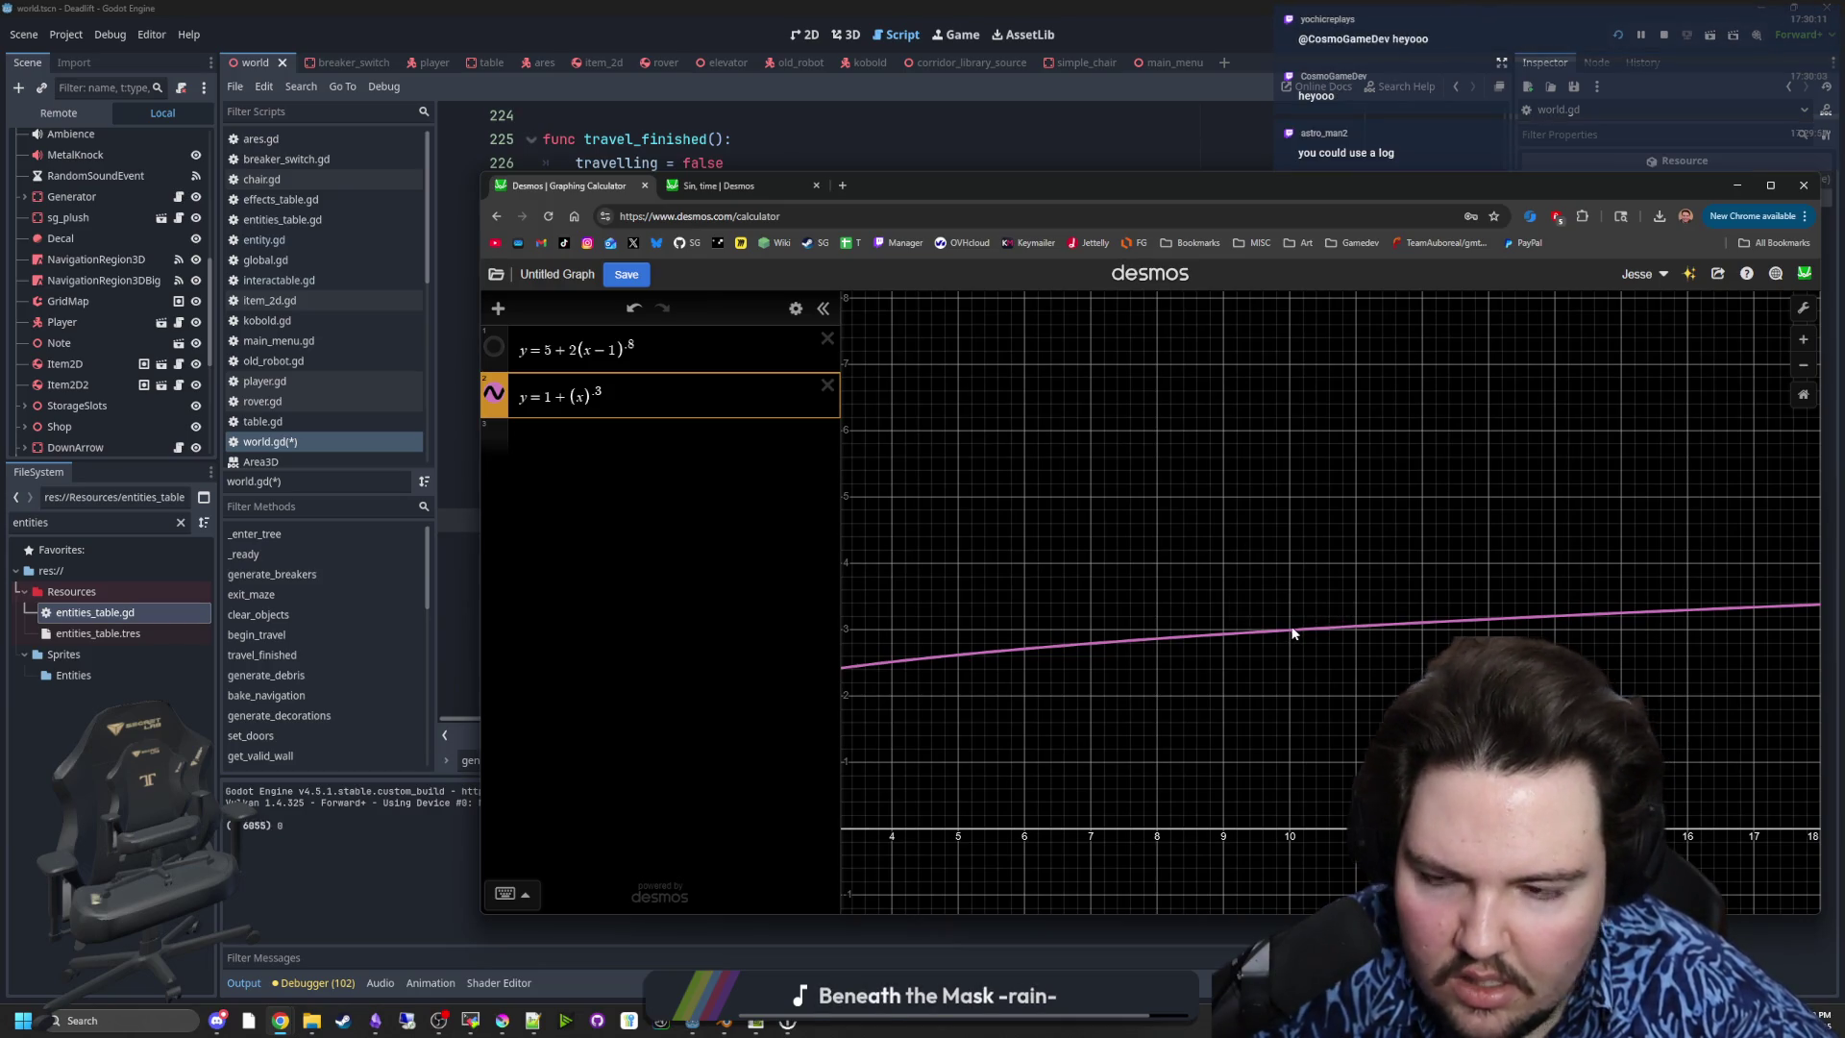
- Wrap (level-1) in pow with exponent 0.3 on line 241, then view the curves' start in Desmos
key("alt+Tab")
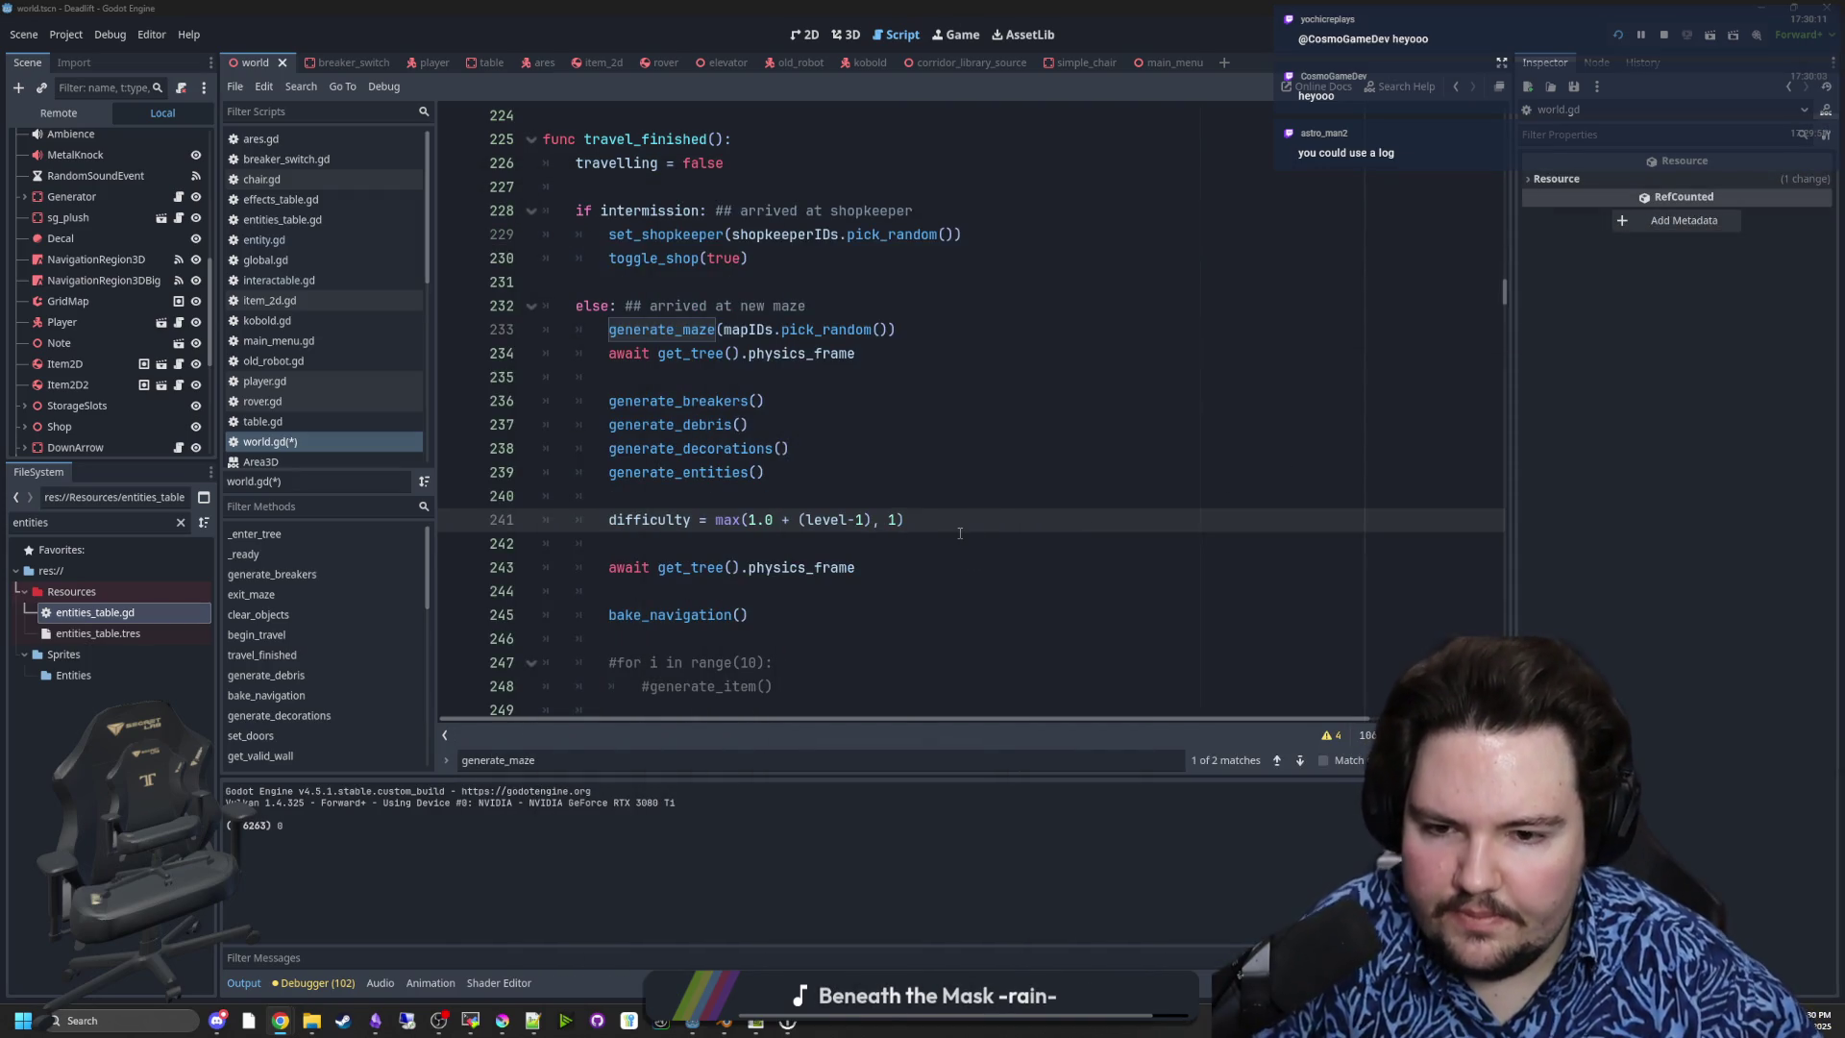
left_click(862, 507)
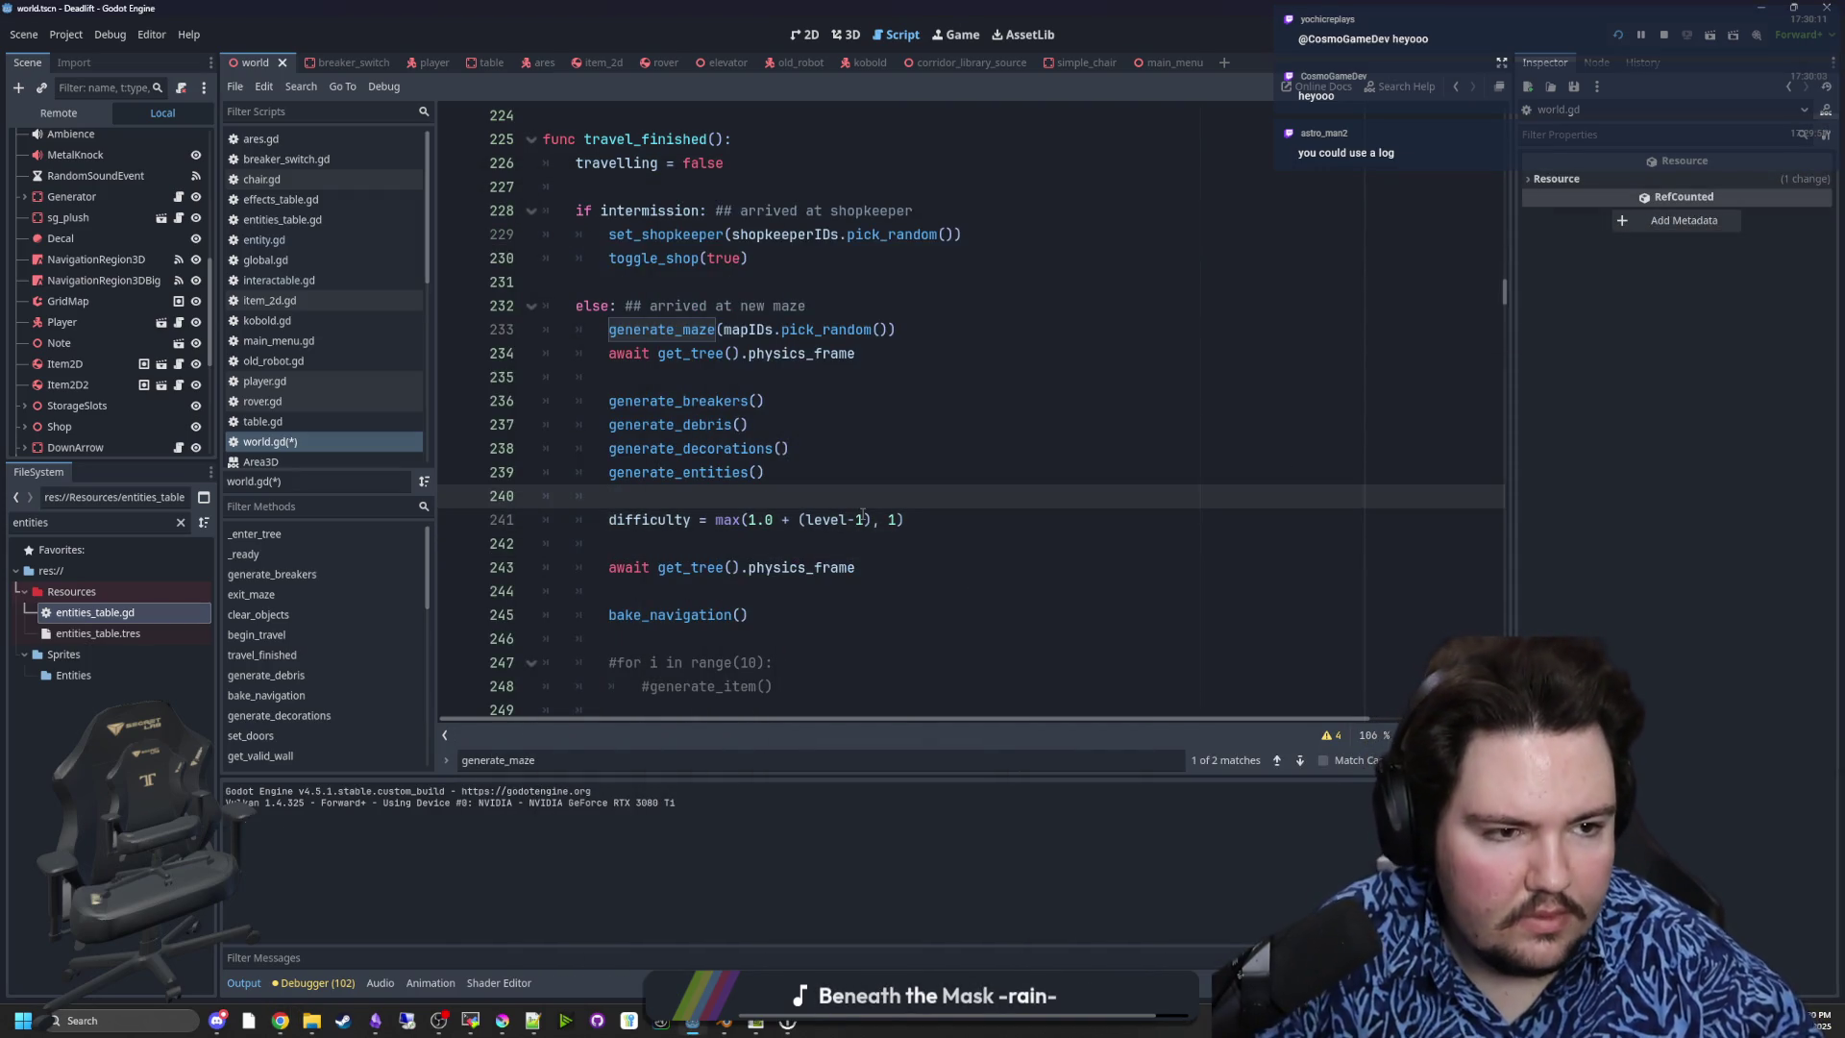
left_click(851, 588)
left_click(812, 520)
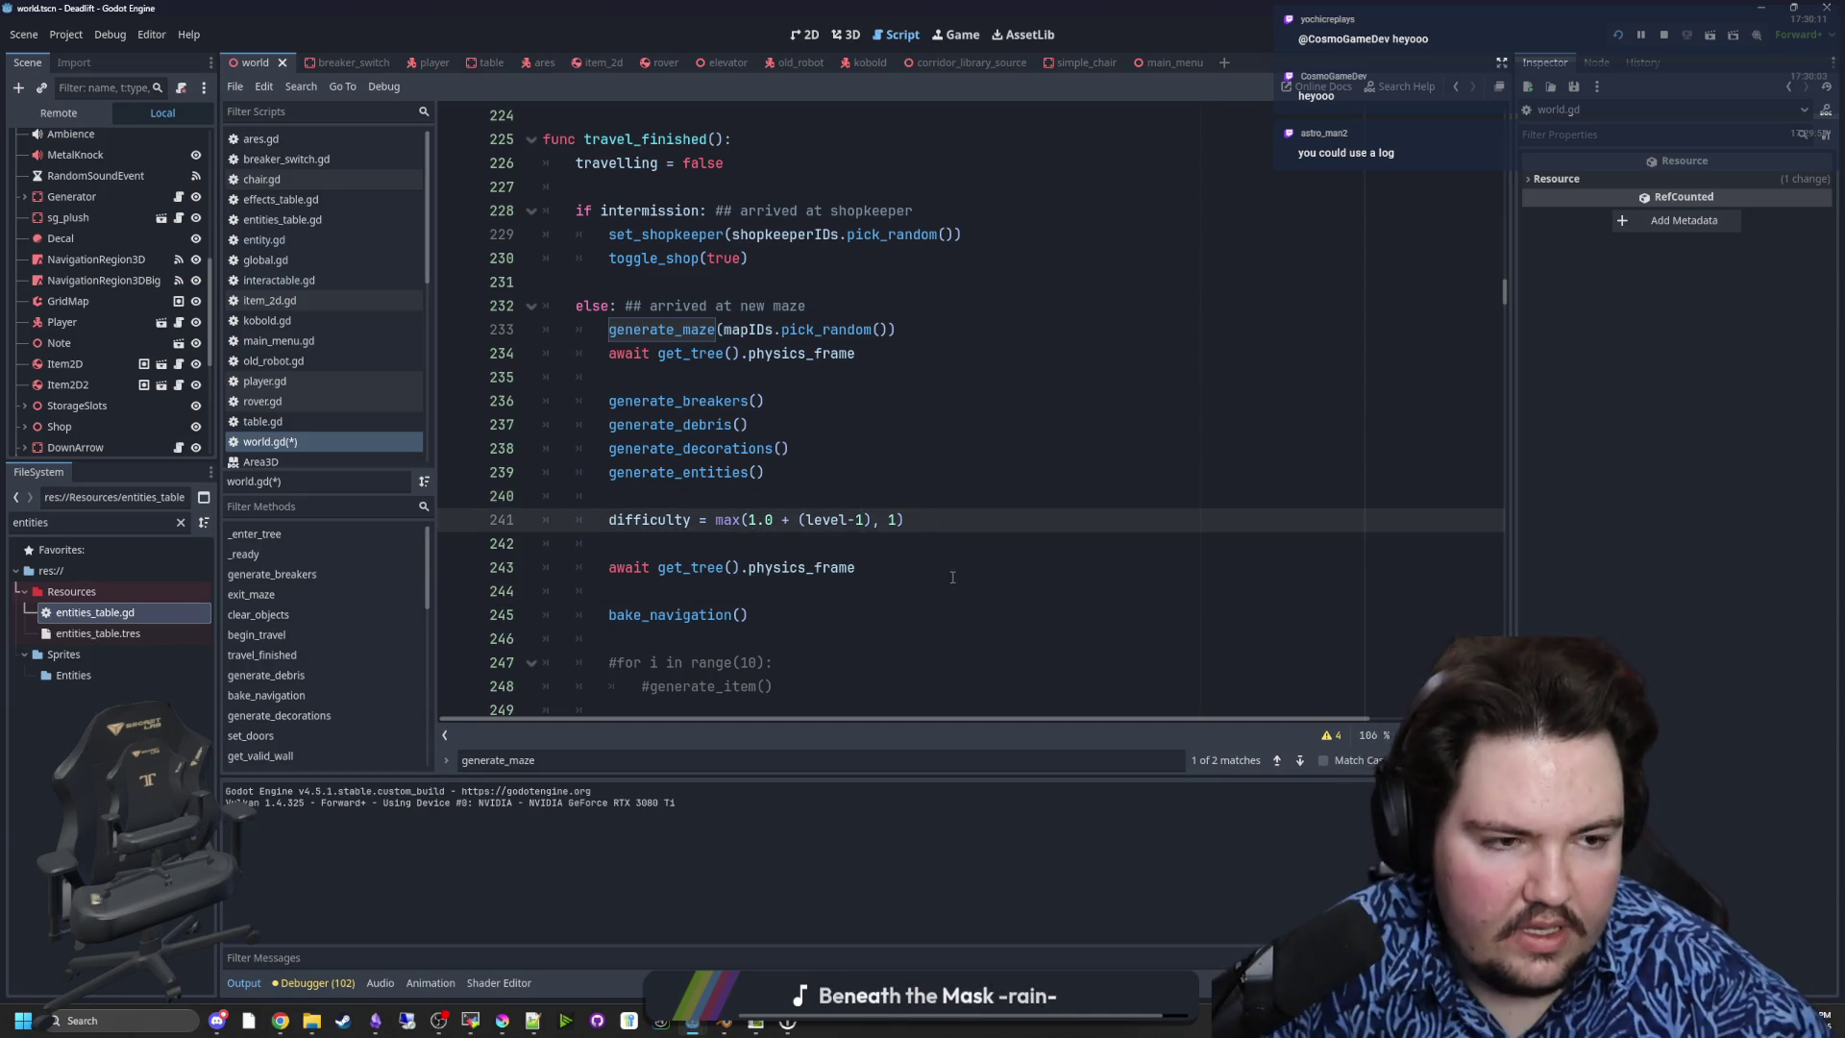
left_click(799, 520)
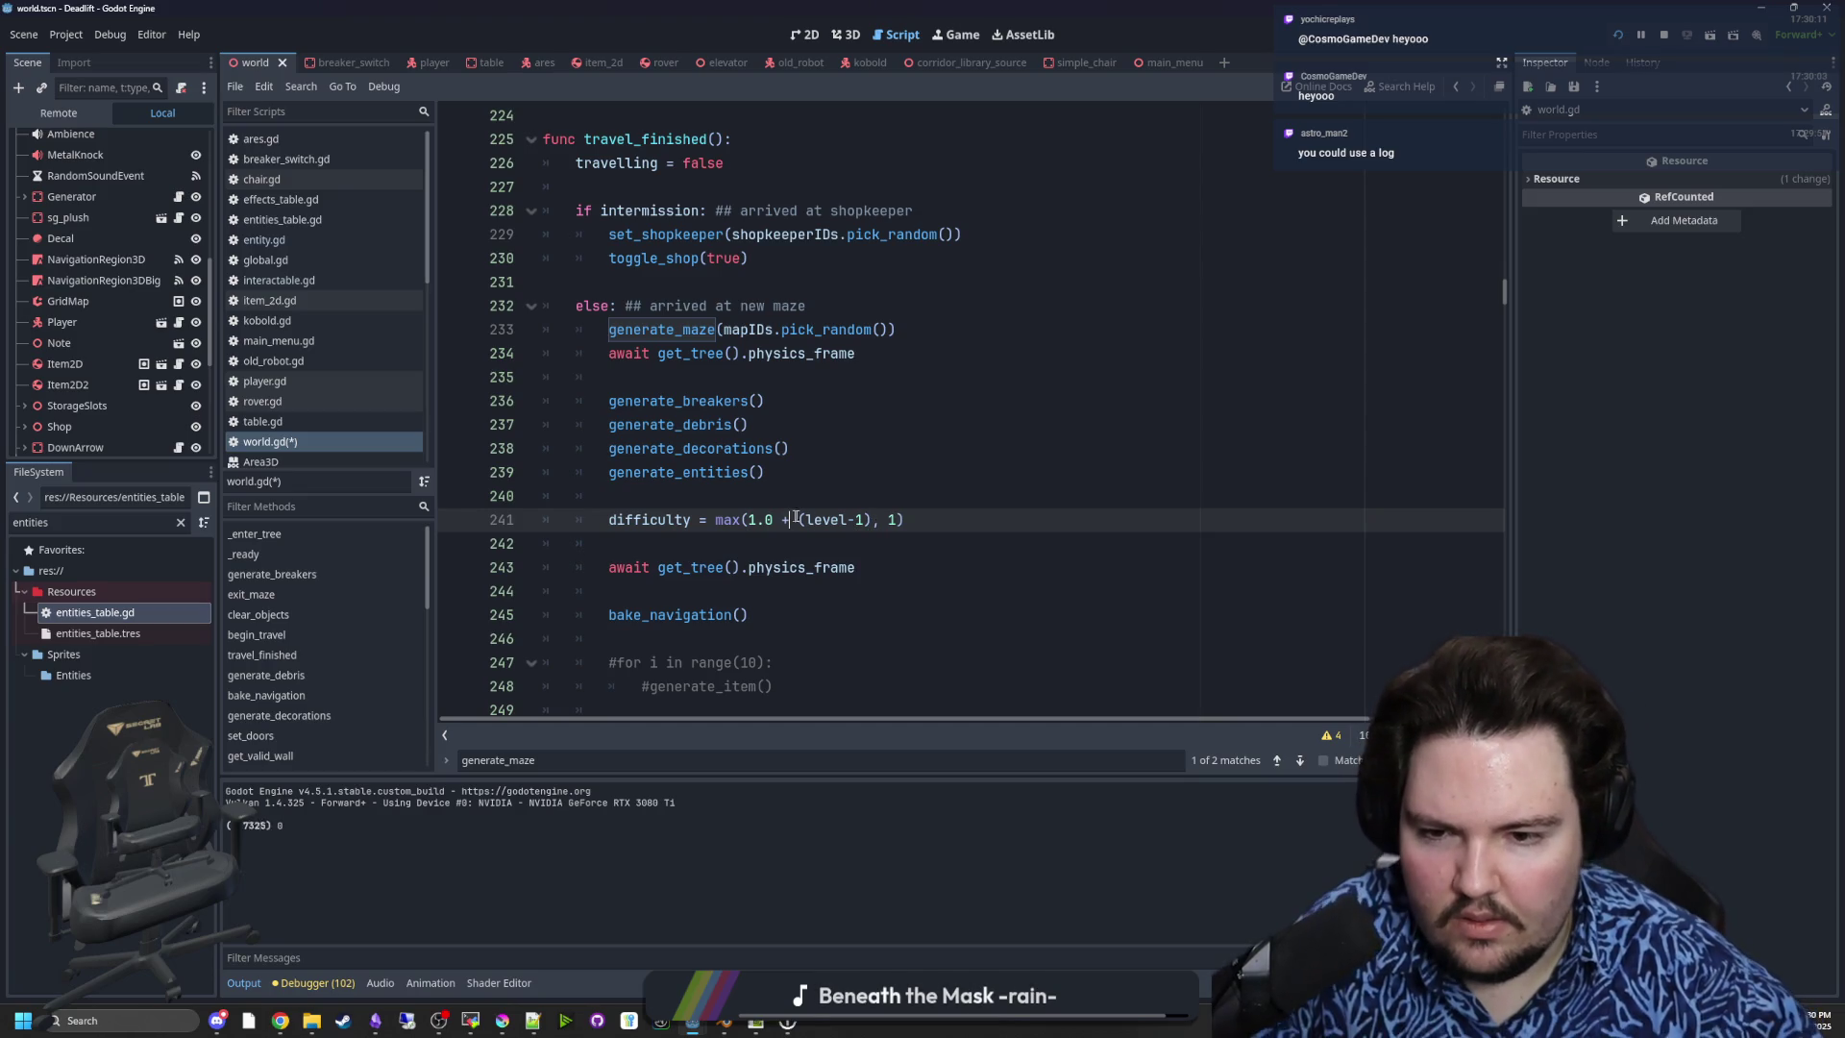
type("pow")
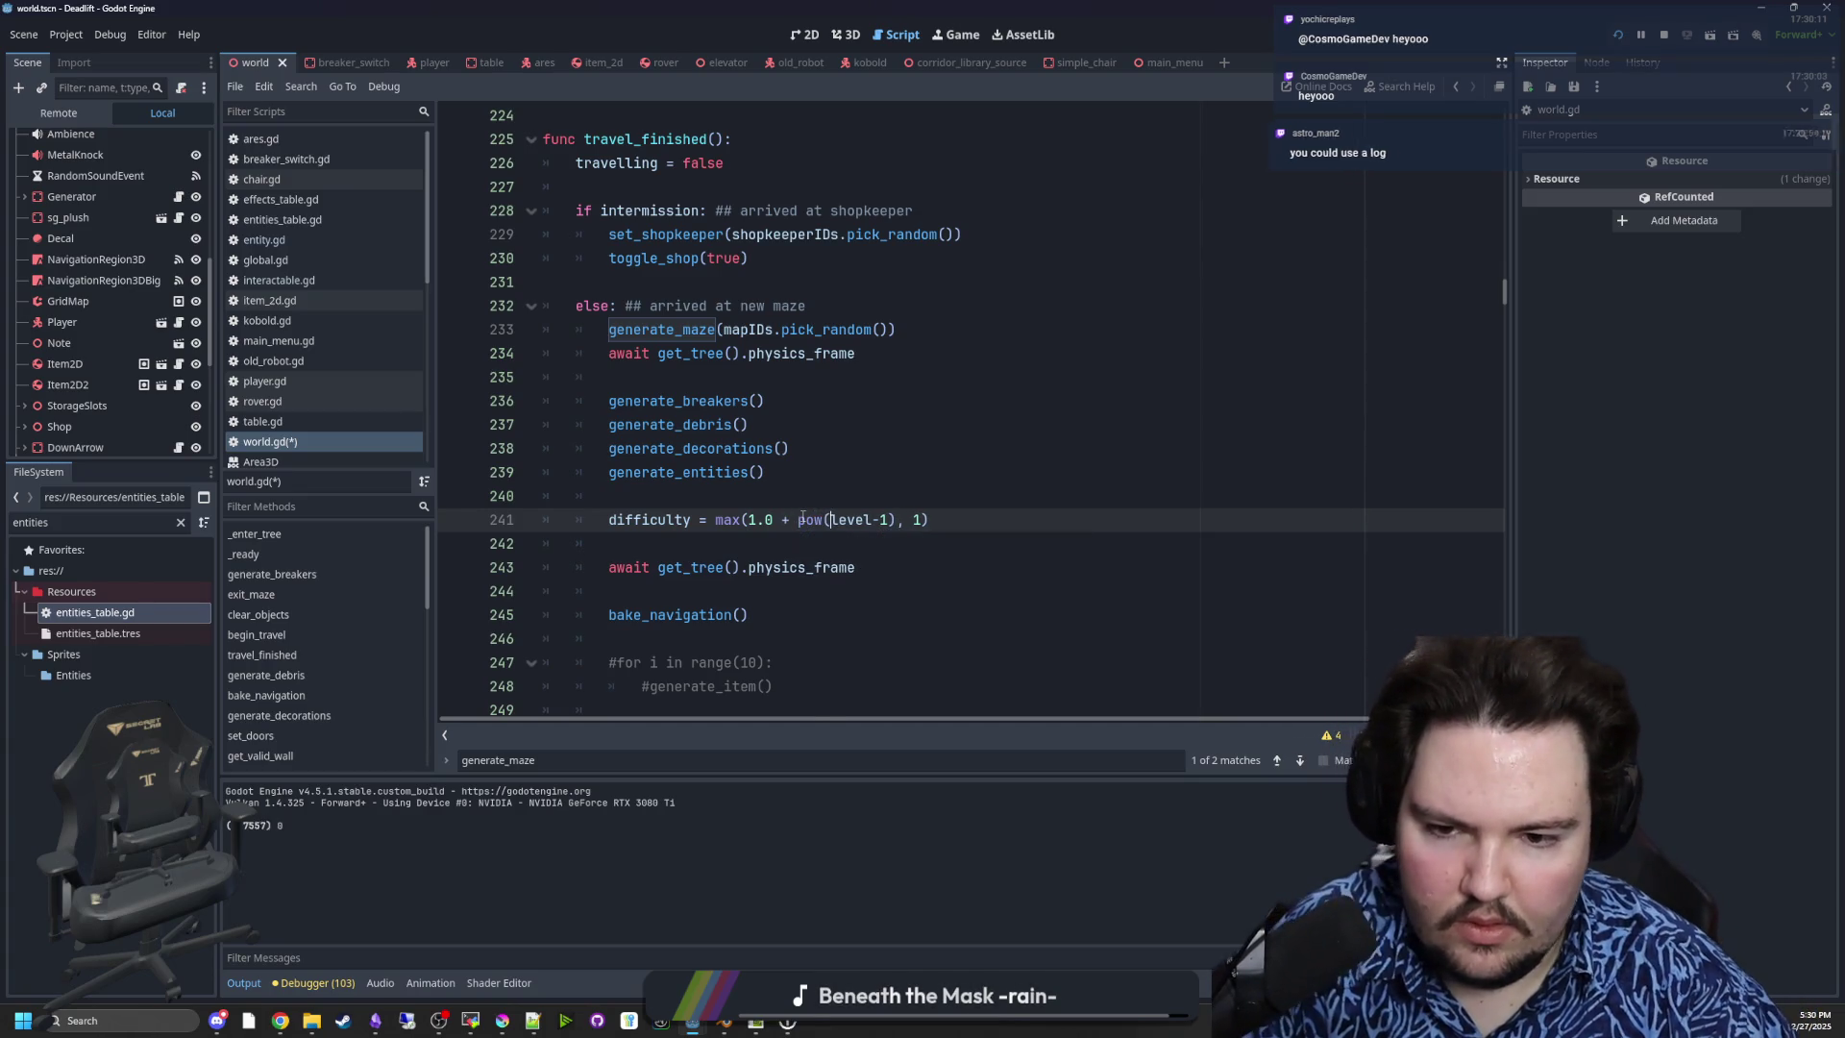
key("Right")
type("0")
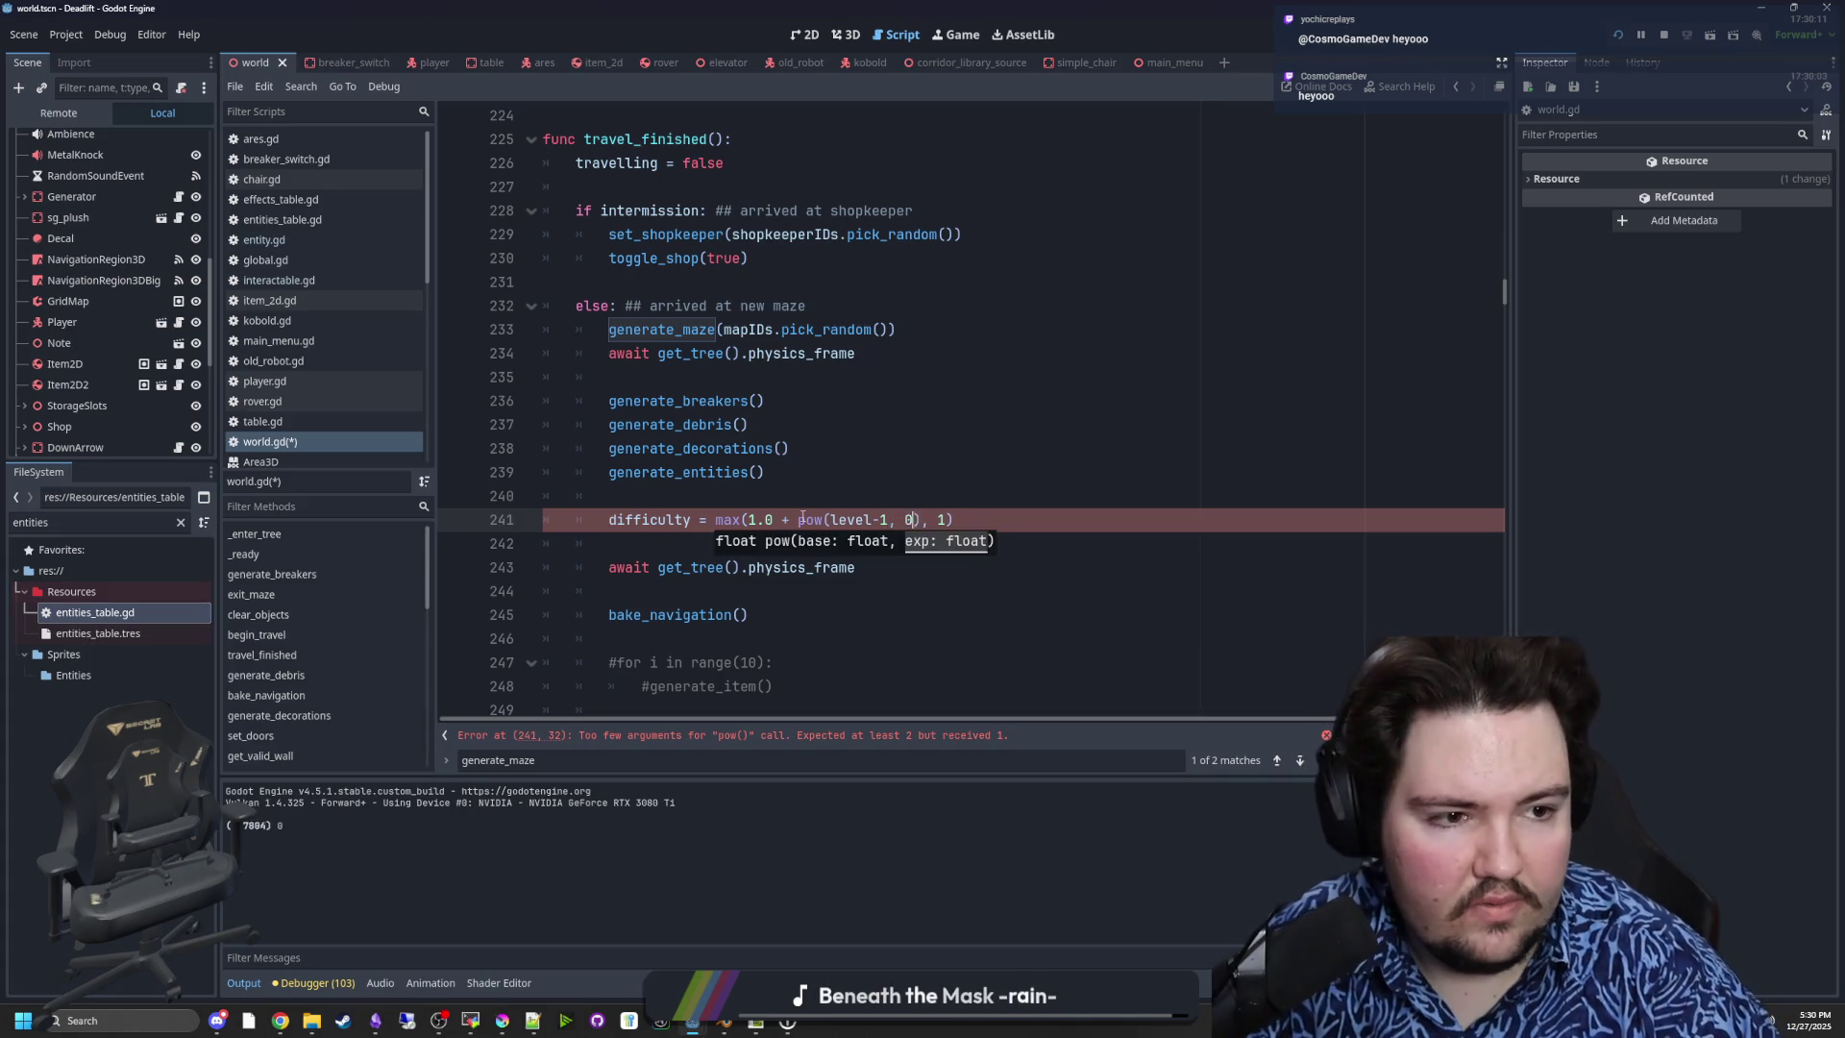
type(".3")
left_click(874, 504)
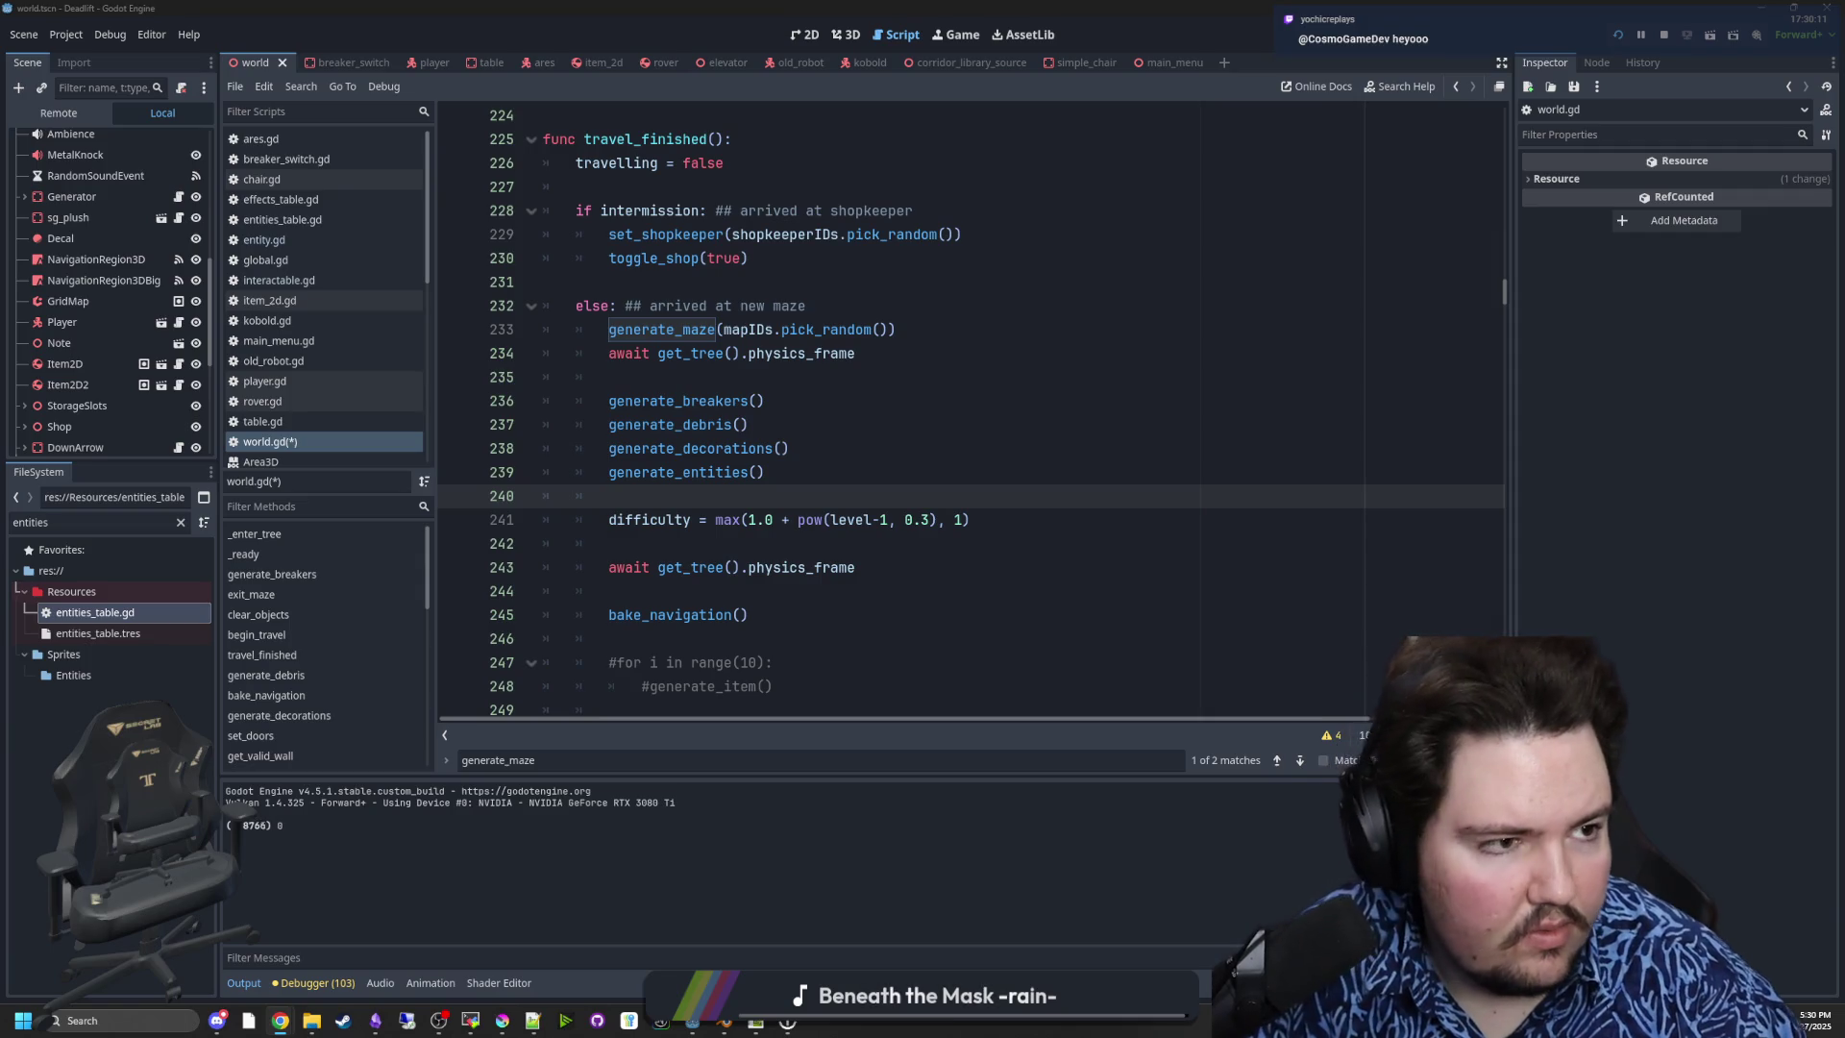
left_click(280, 1021)
left_click_drag(710, 461, 965, 548)
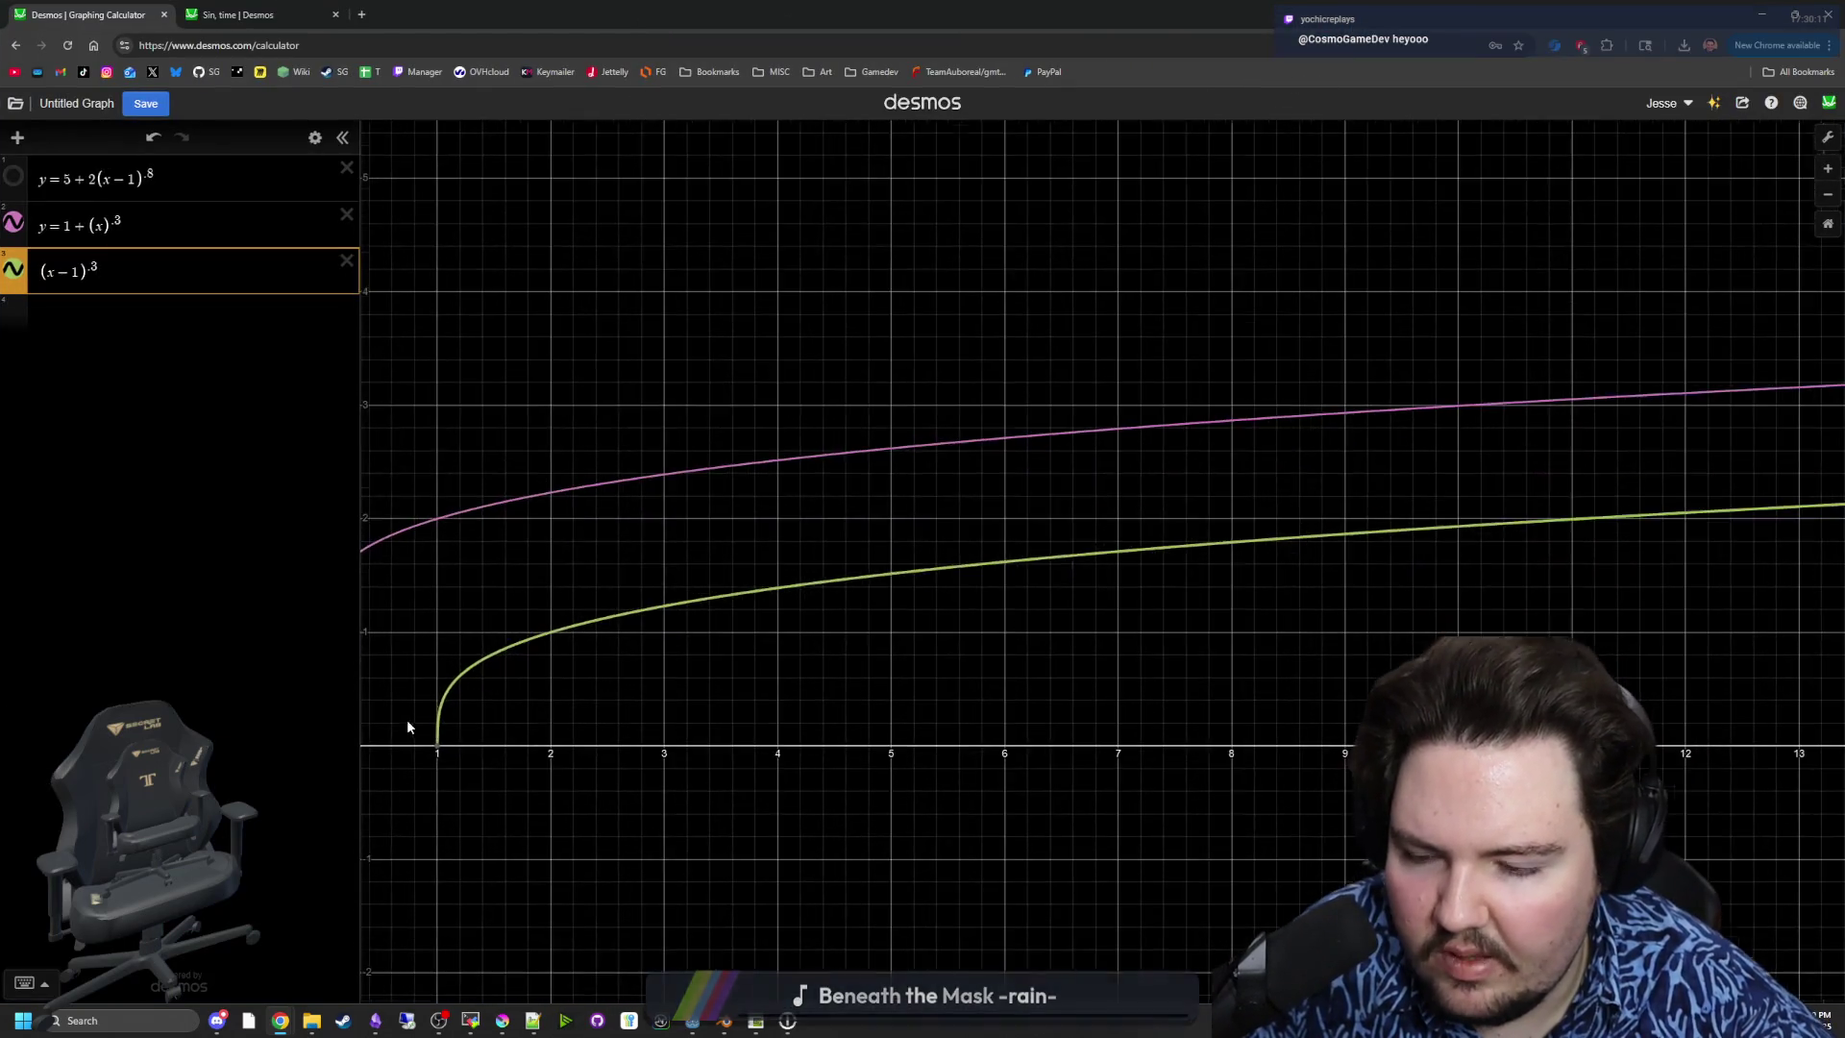
- Compare the green (x−1)^.3 and pink curves near x = 1–2, then delete the green one
left_click_drag(407, 727, 597, 736)
left_click(626, 746)
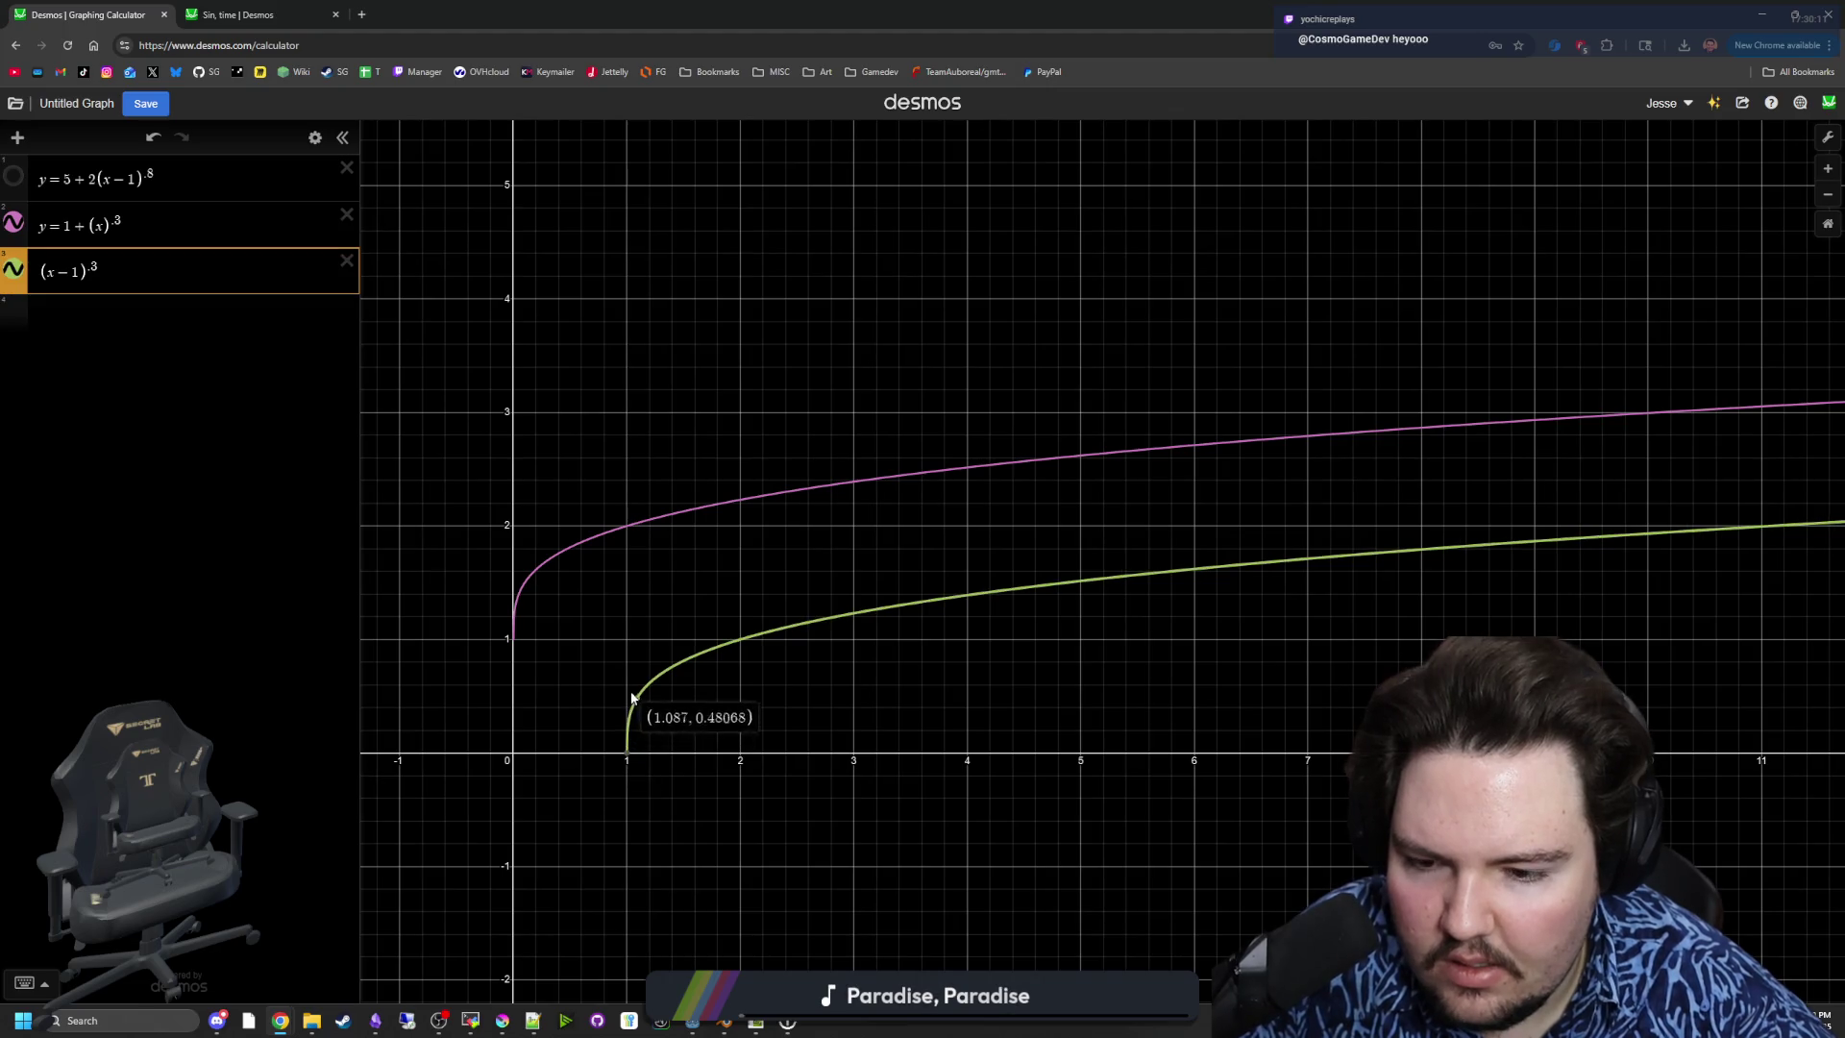
left_click_drag(629, 756, 741, 657)
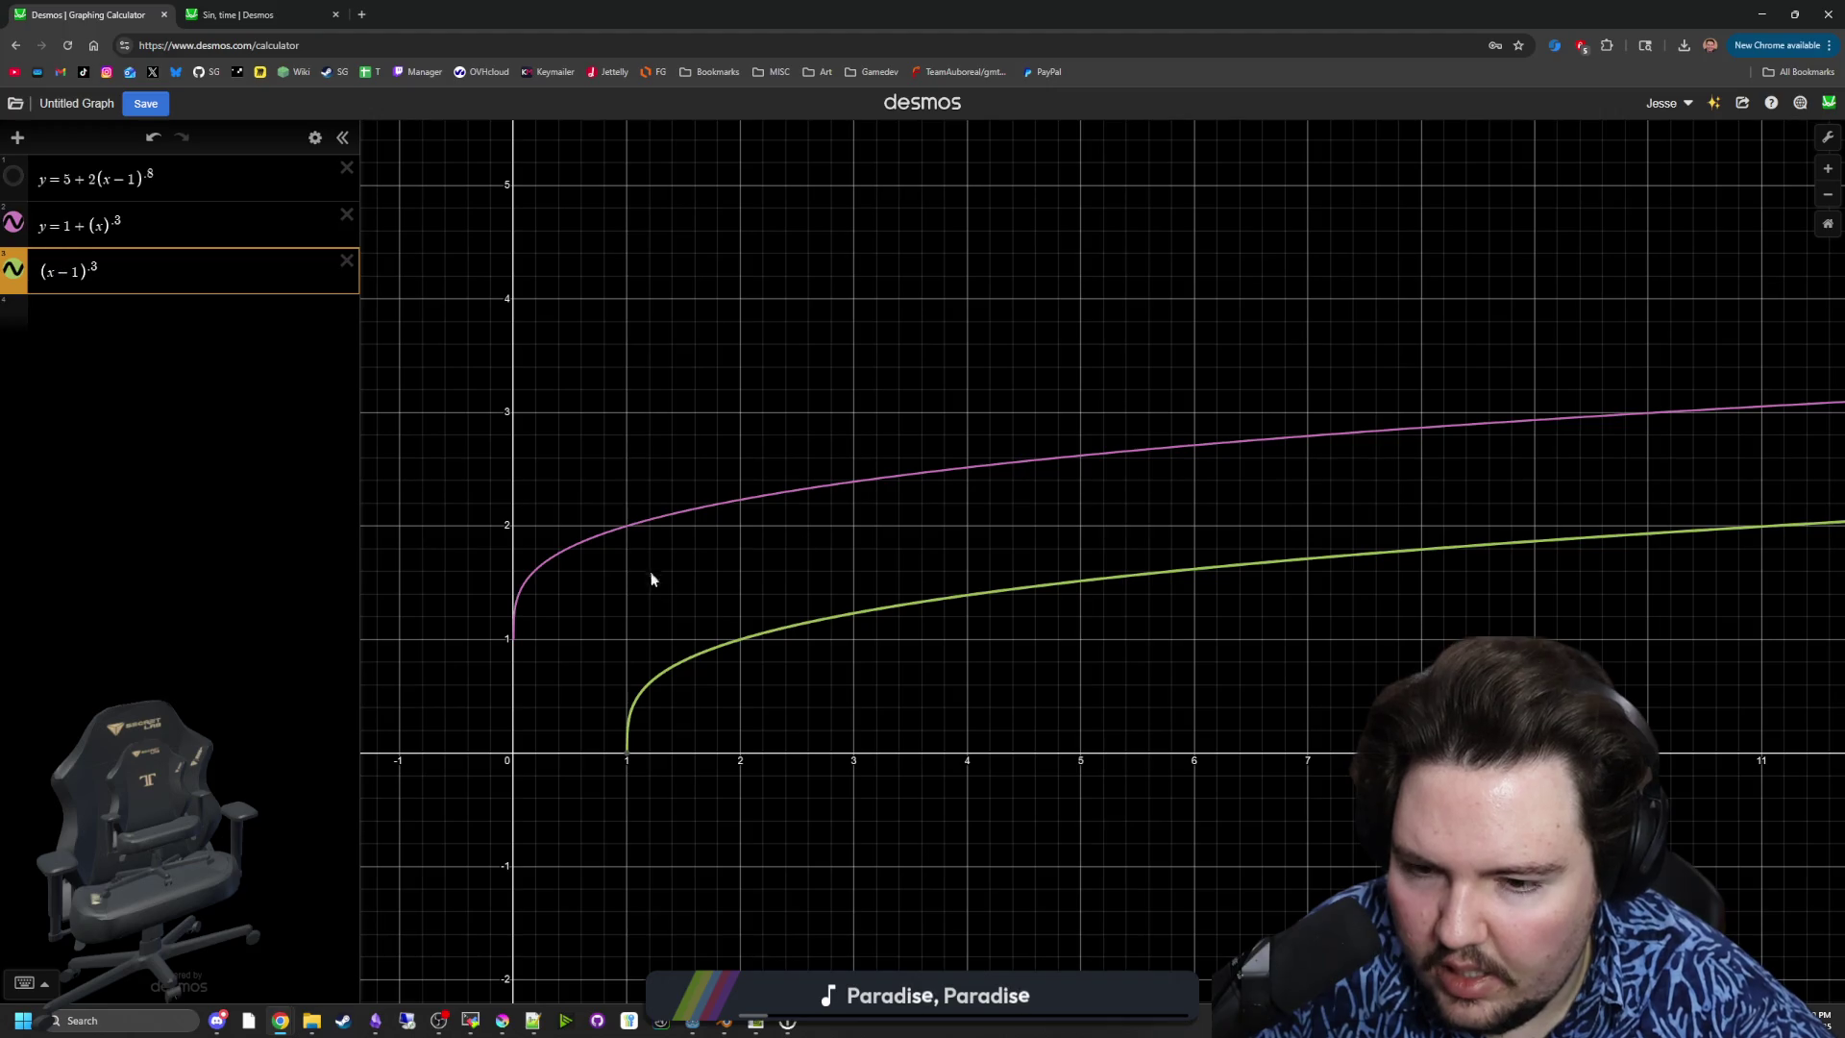
left_click(742, 639)
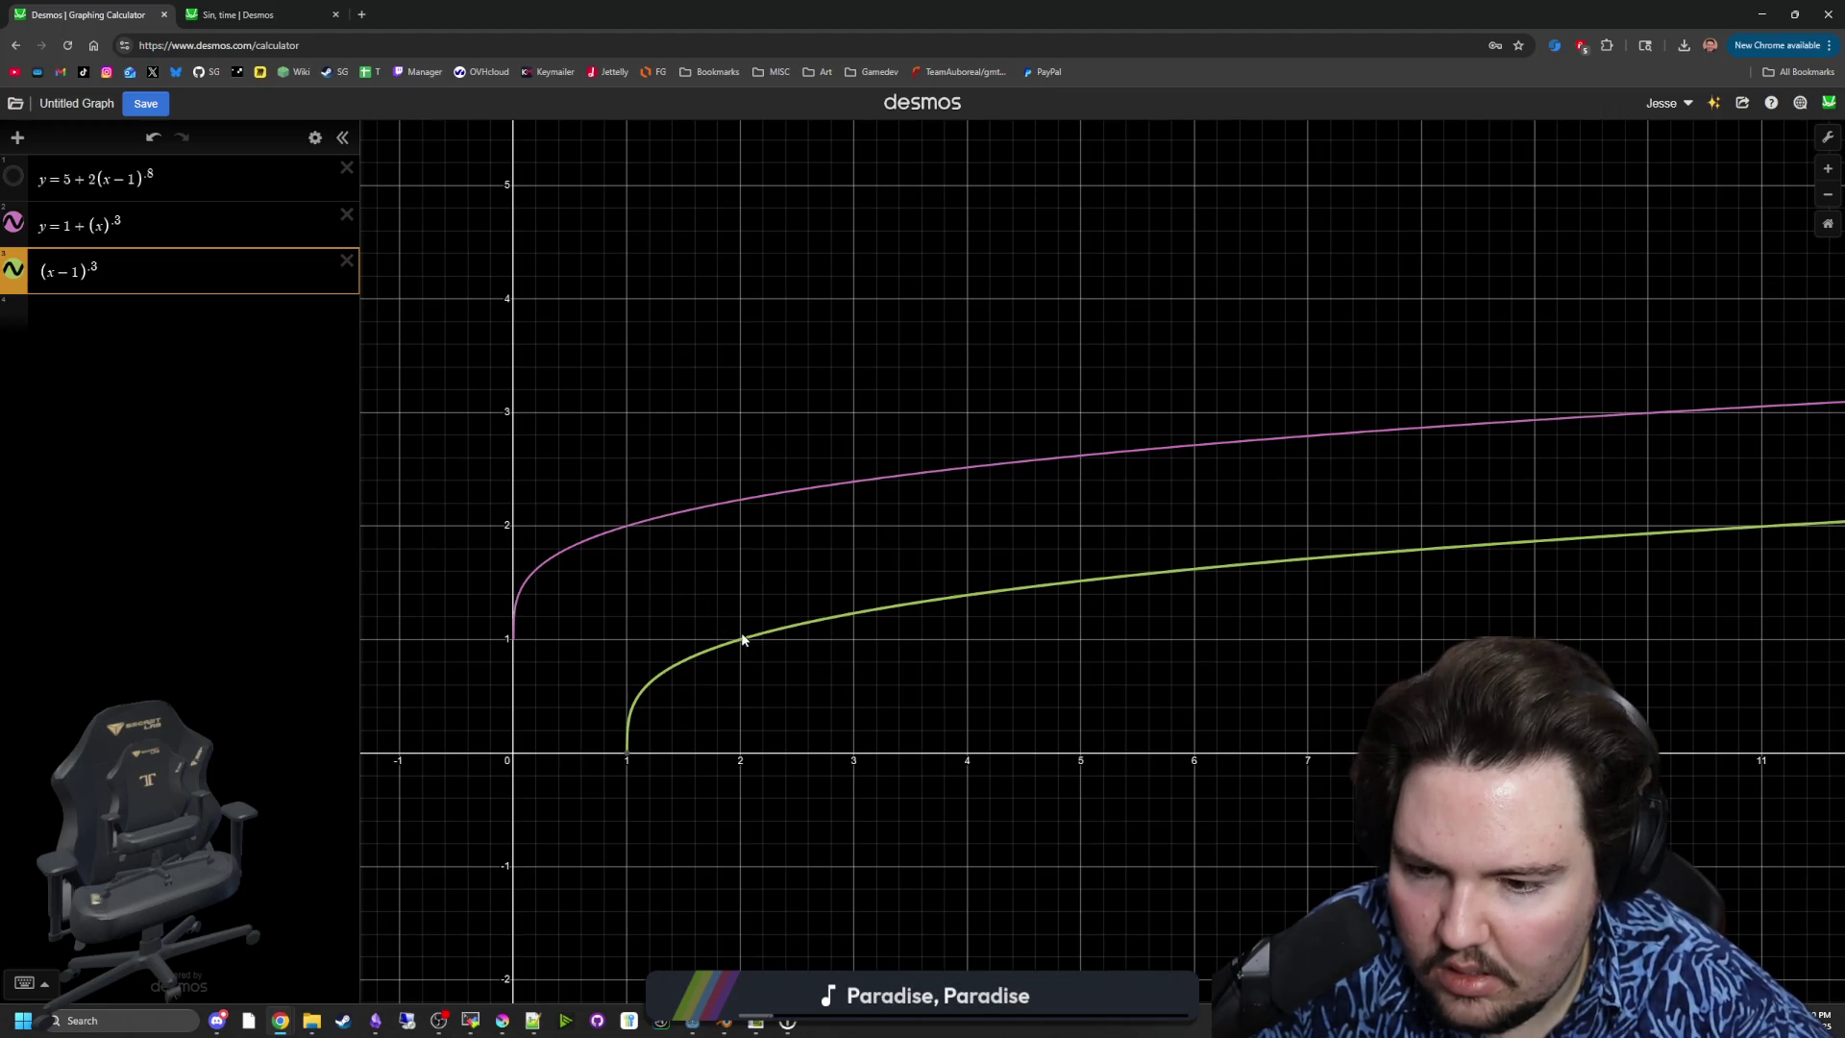
mouse_move(520, 620)
left_mouse_down()
mouse_move(515, 638)
mouse_move(615, 524)
left_mouse_up()
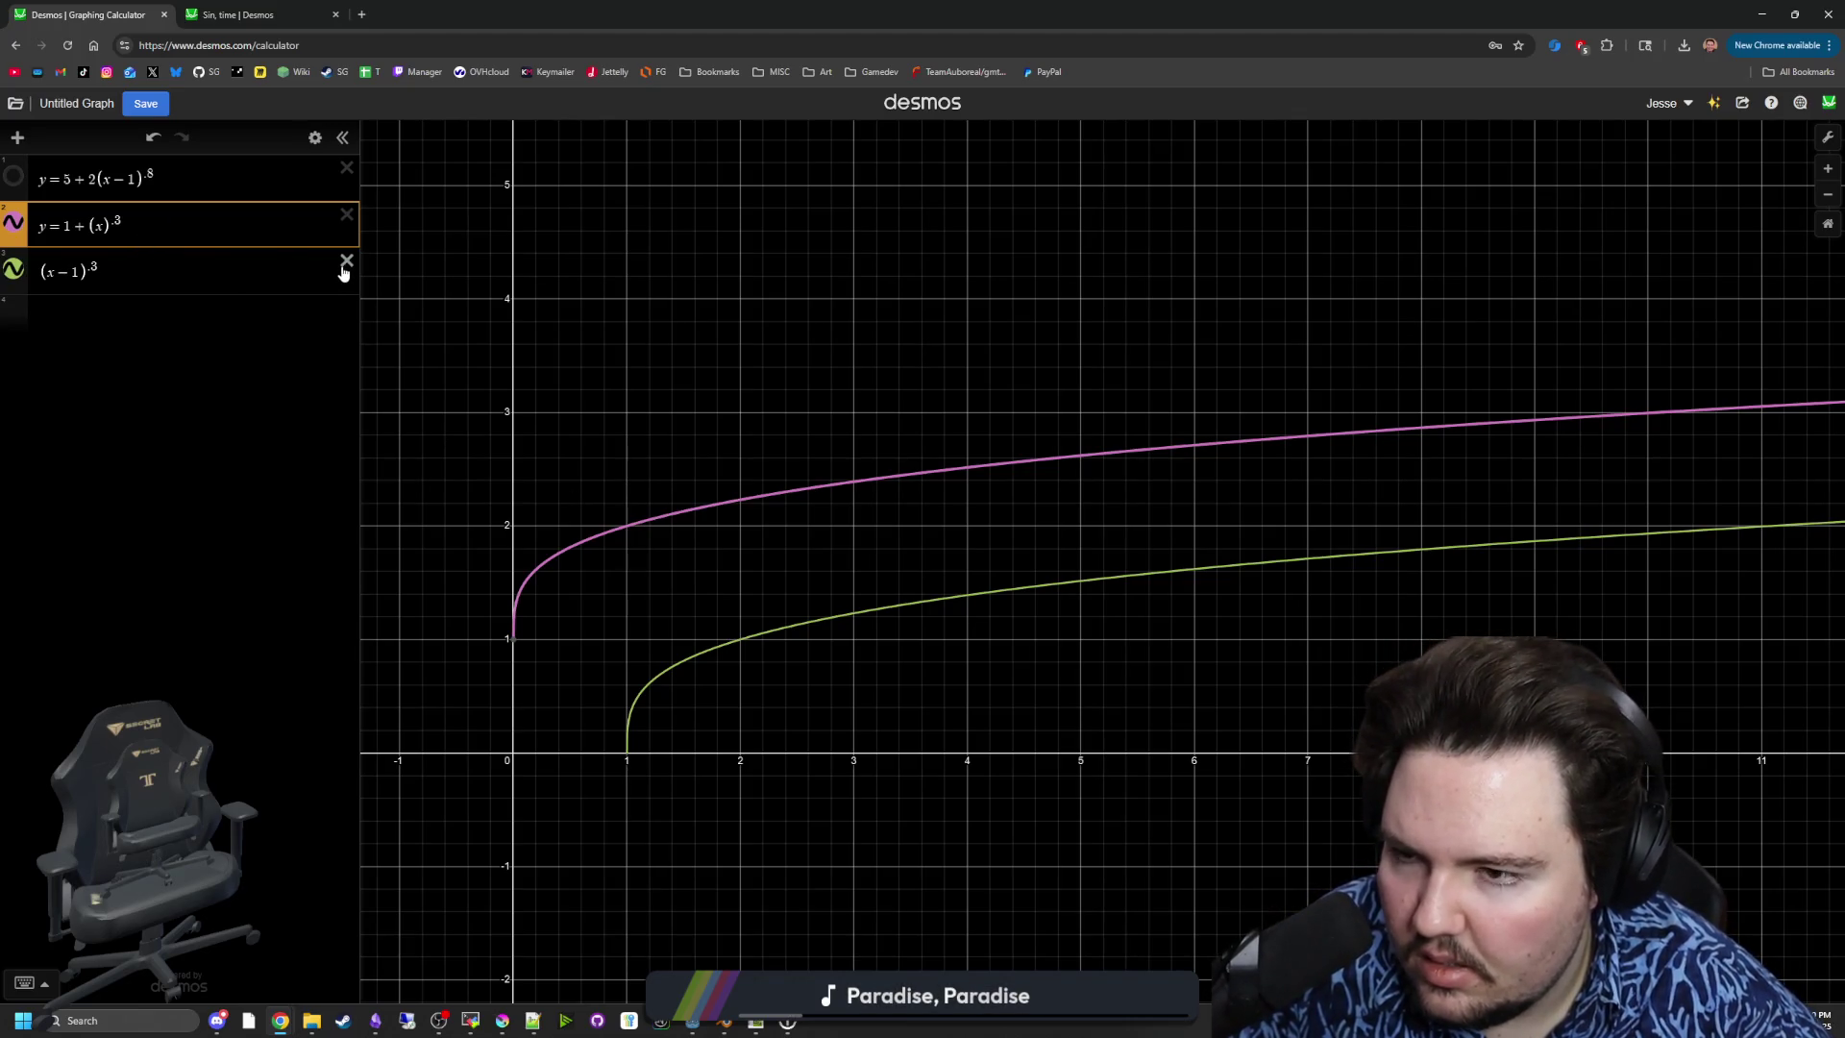
left_click_drag(880, 477, 627, 534)
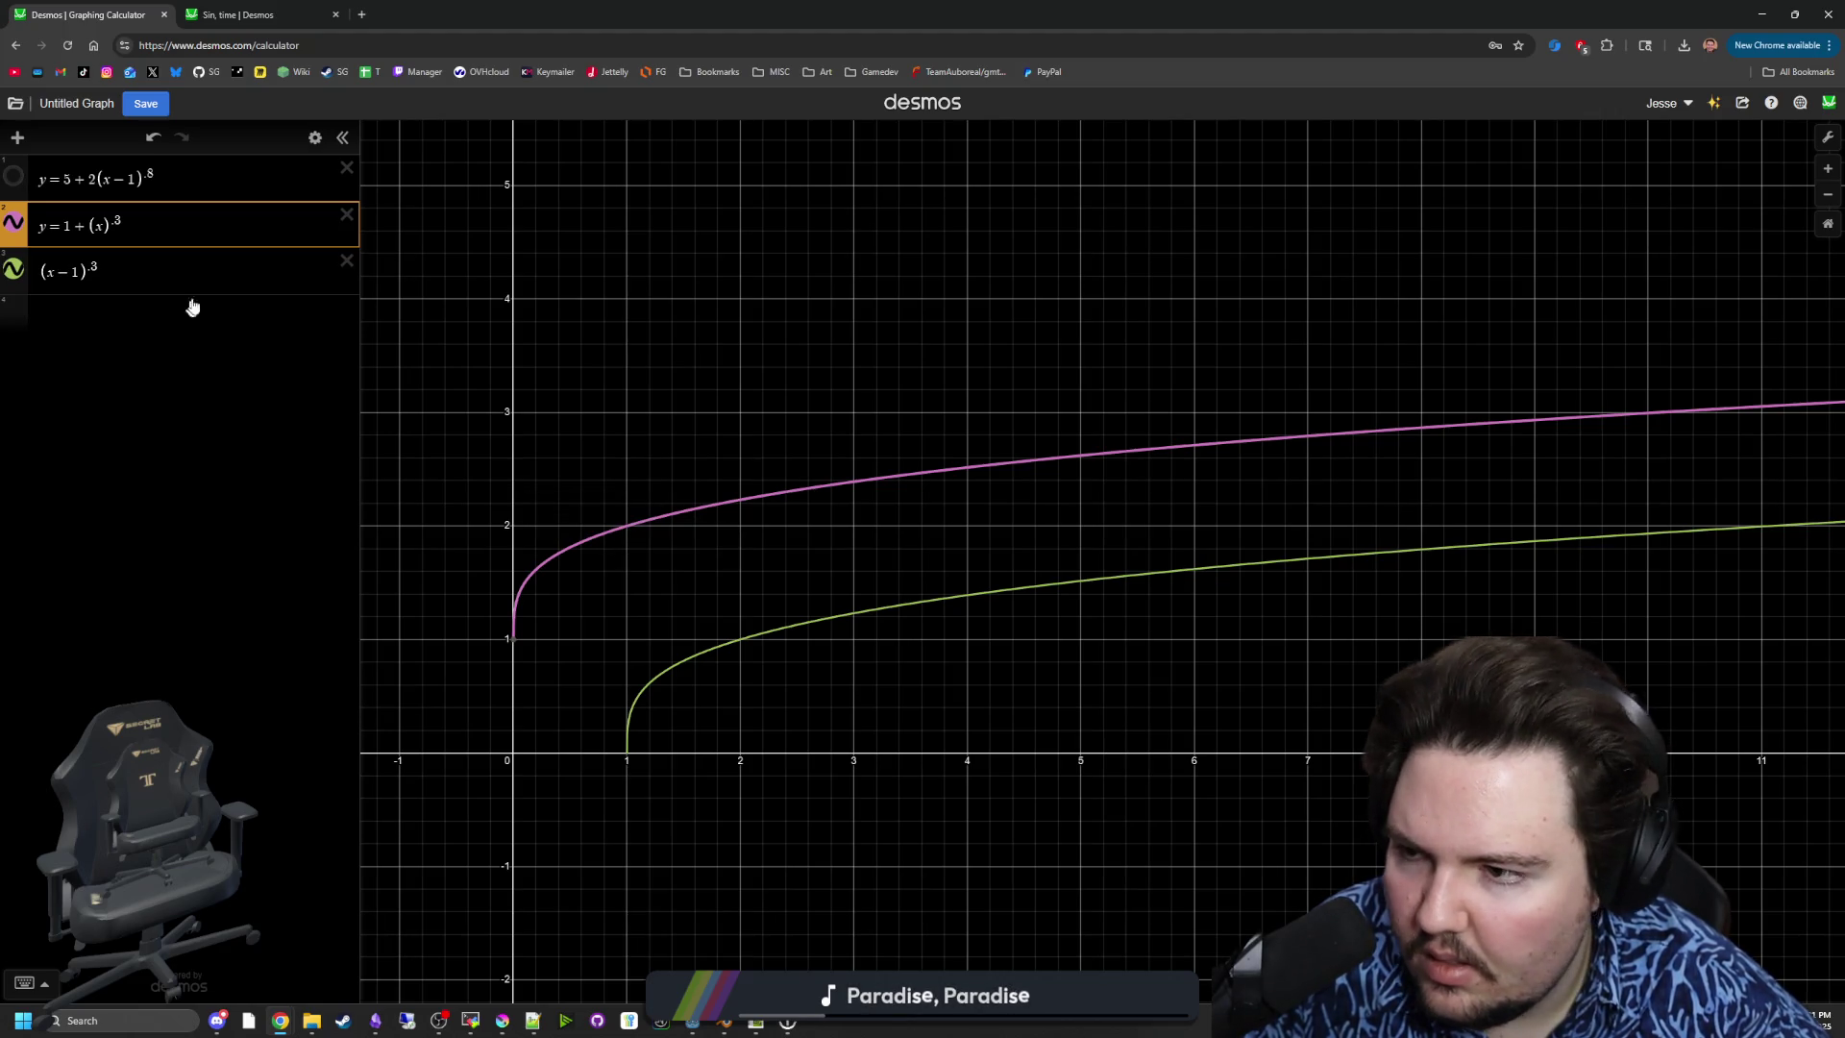
left_click(347, 262)
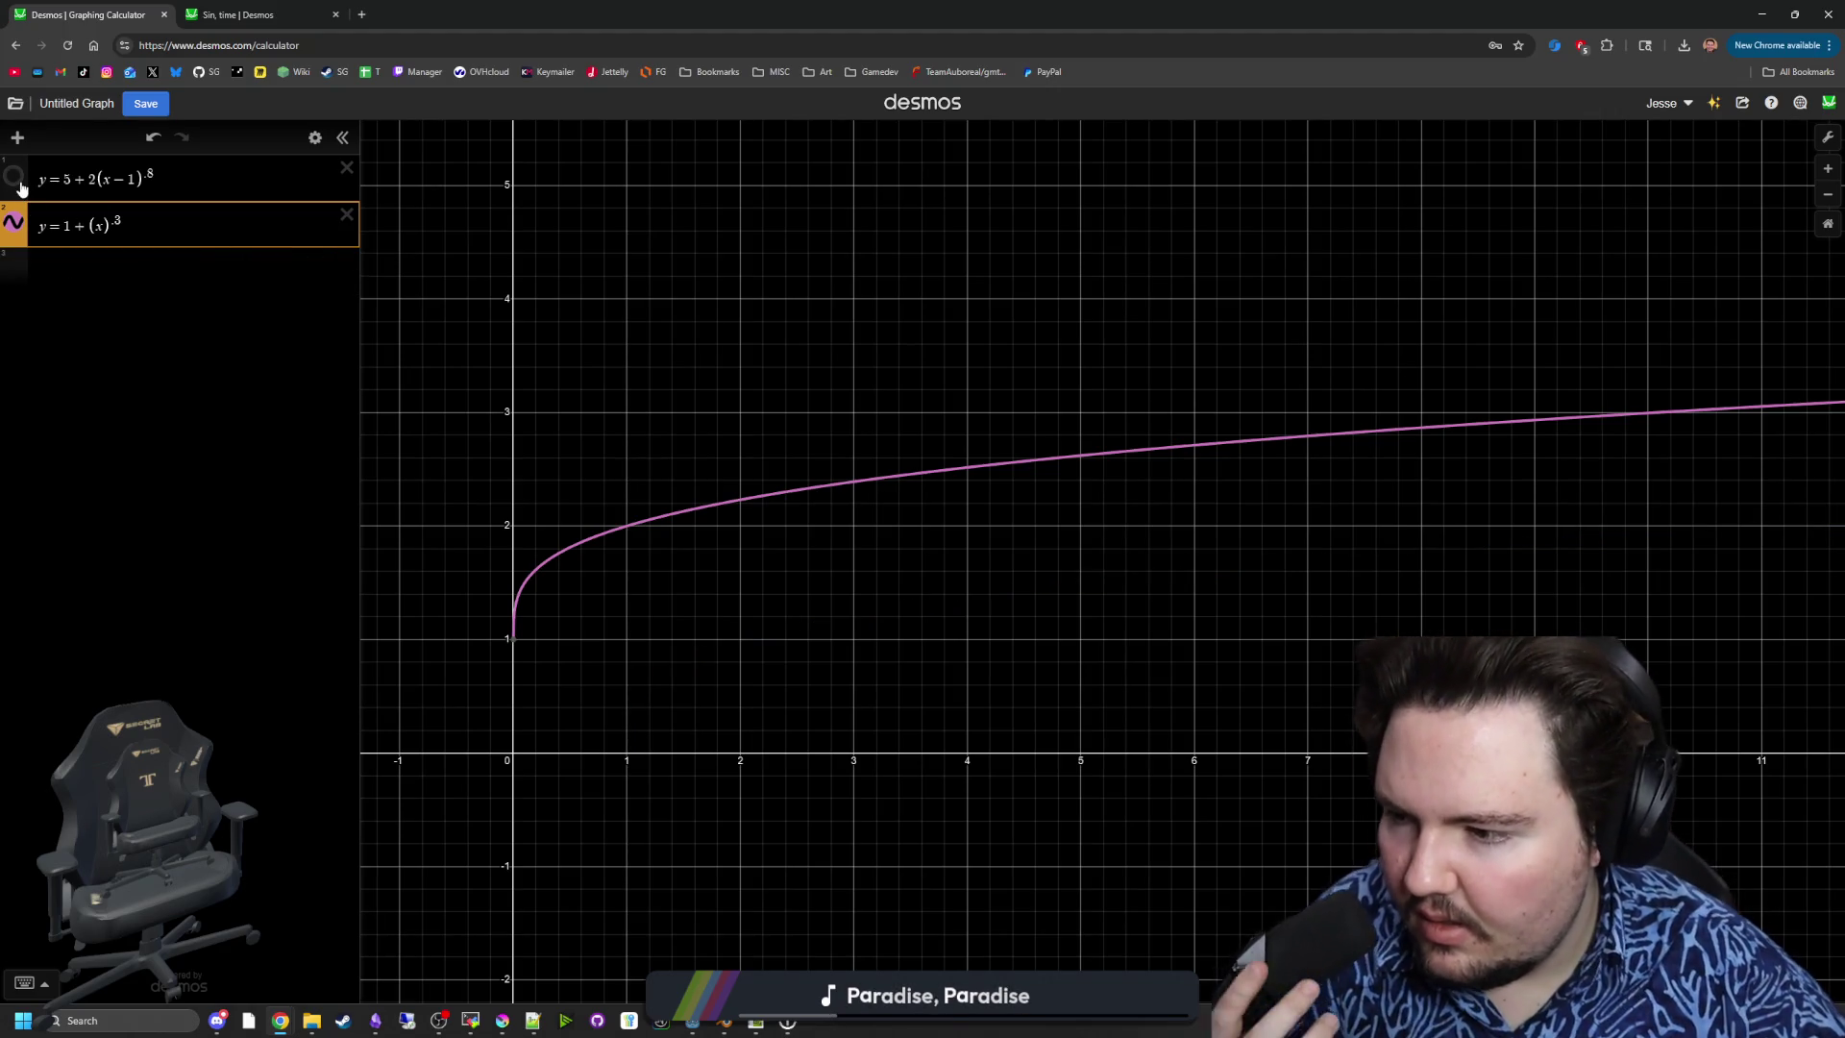
left_click(136, 264)
type("l")
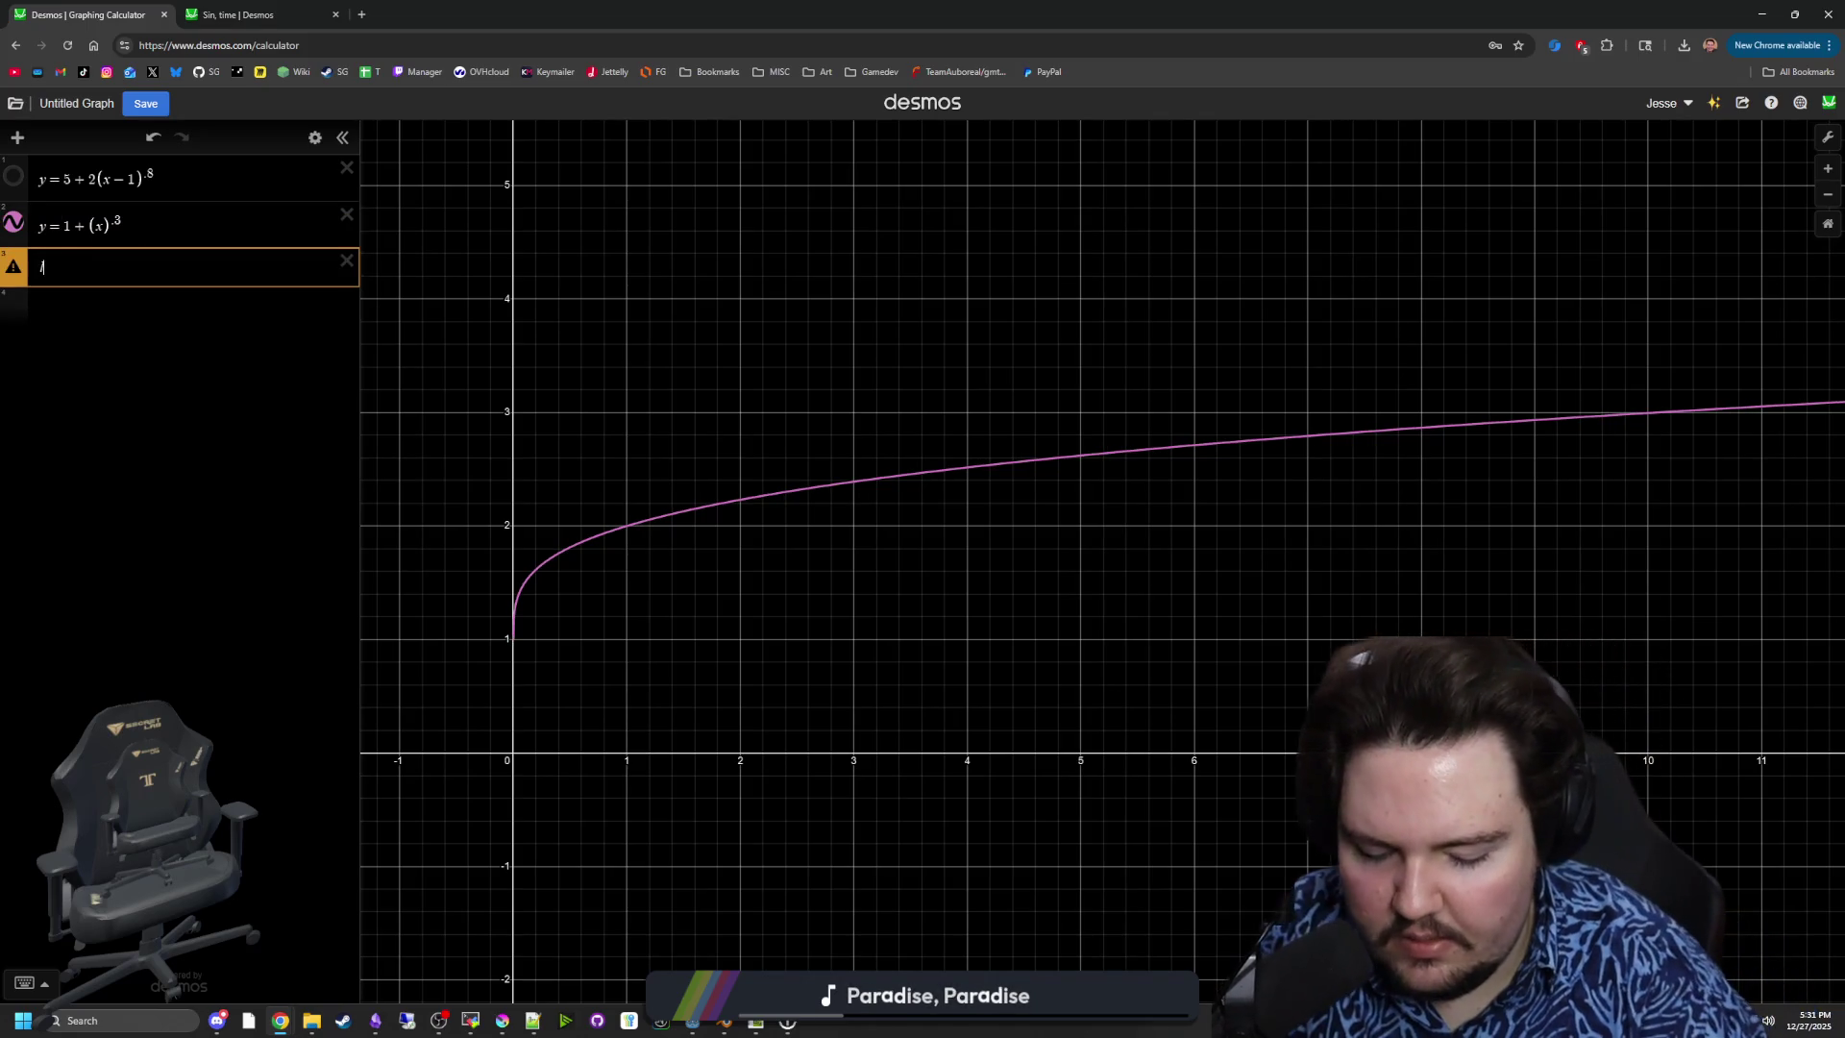
- Plot log(x) as a third expression, inspect it near the y-axis, then delete it
type("og(x")
scroll(617, 488, "down", 5)
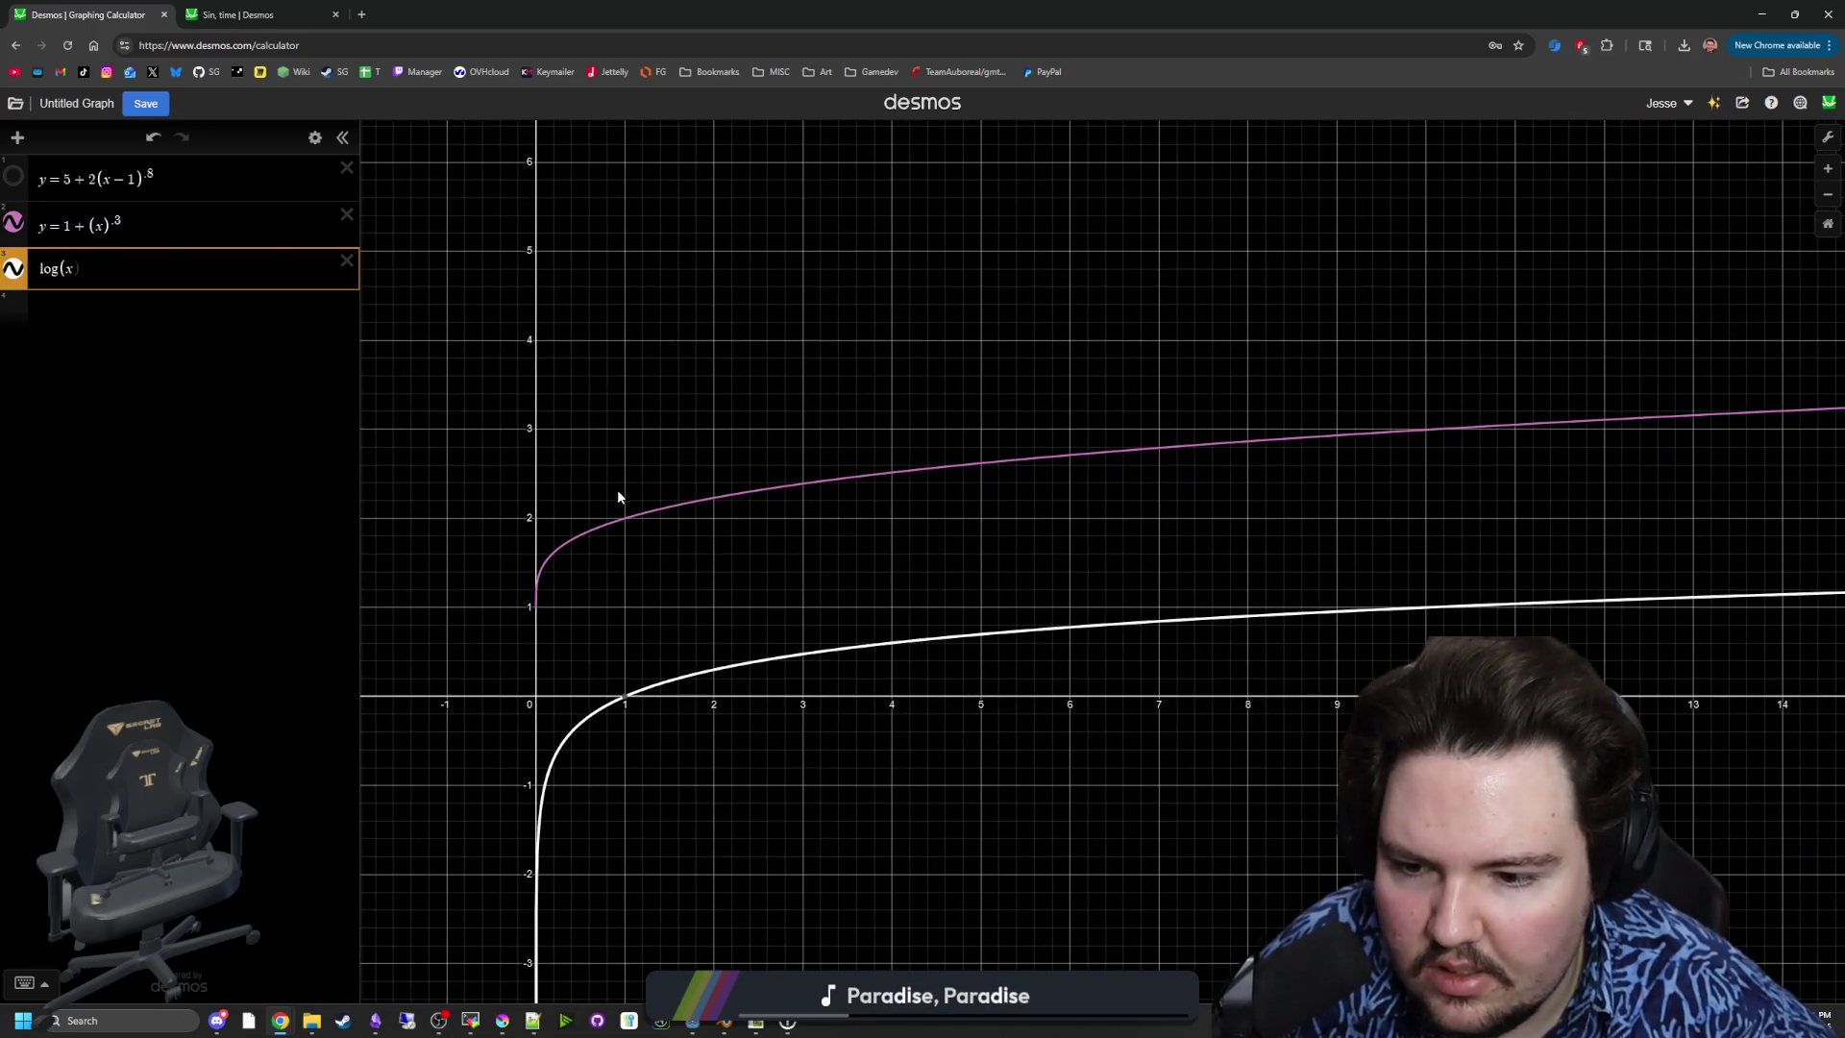
scroll(590, 625, "up", 5)
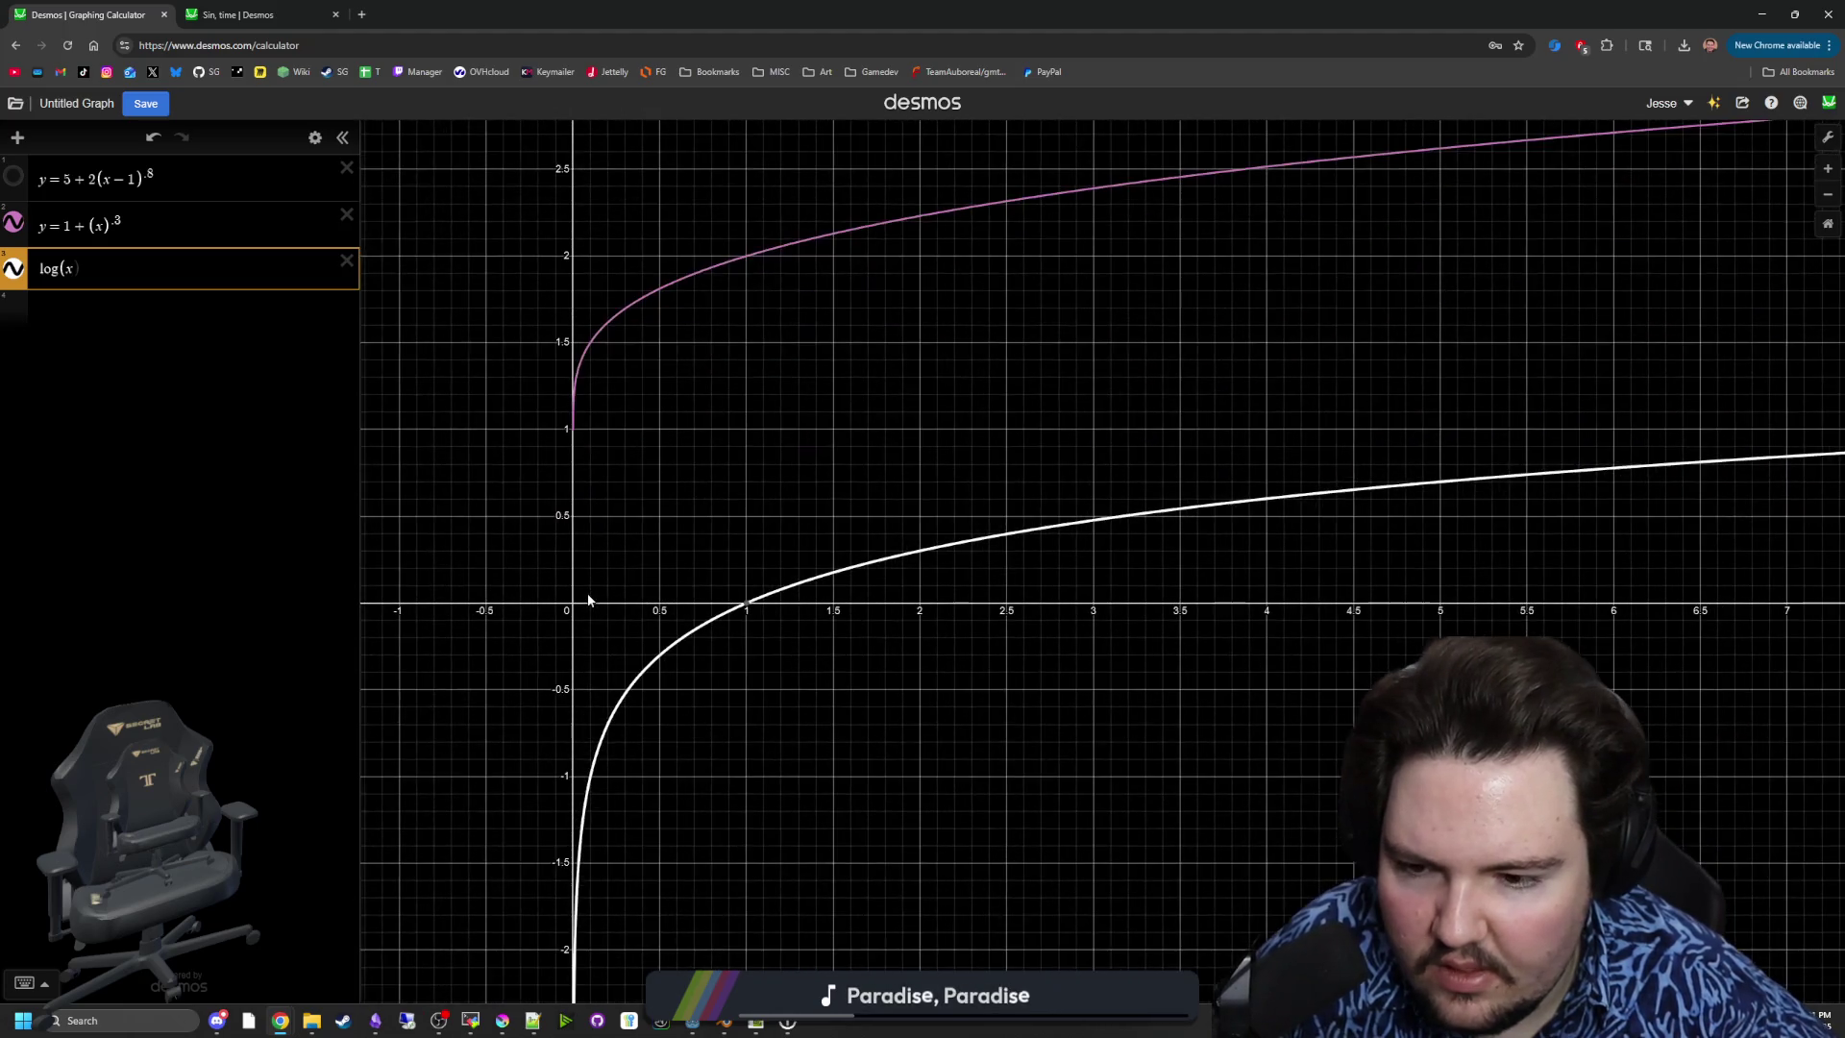
scroll(556, 486, "up", 4)
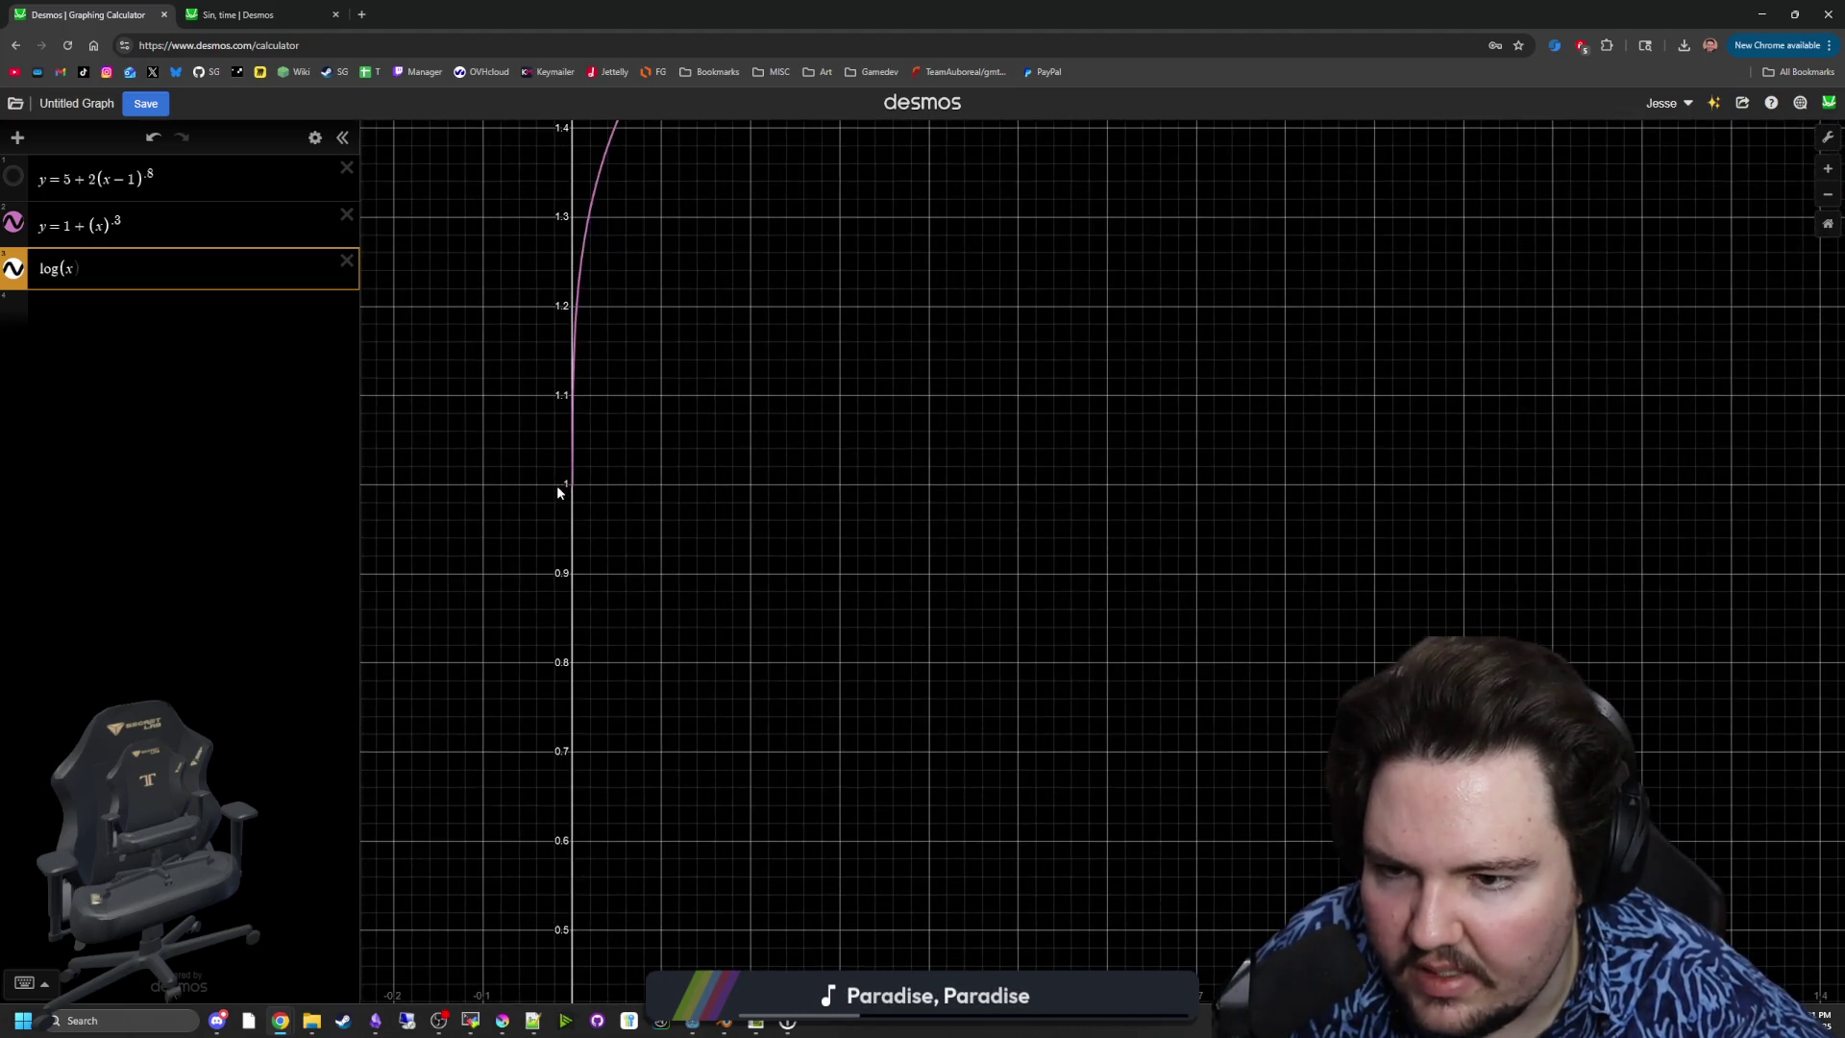
scroll(556, 486, "down", 4)
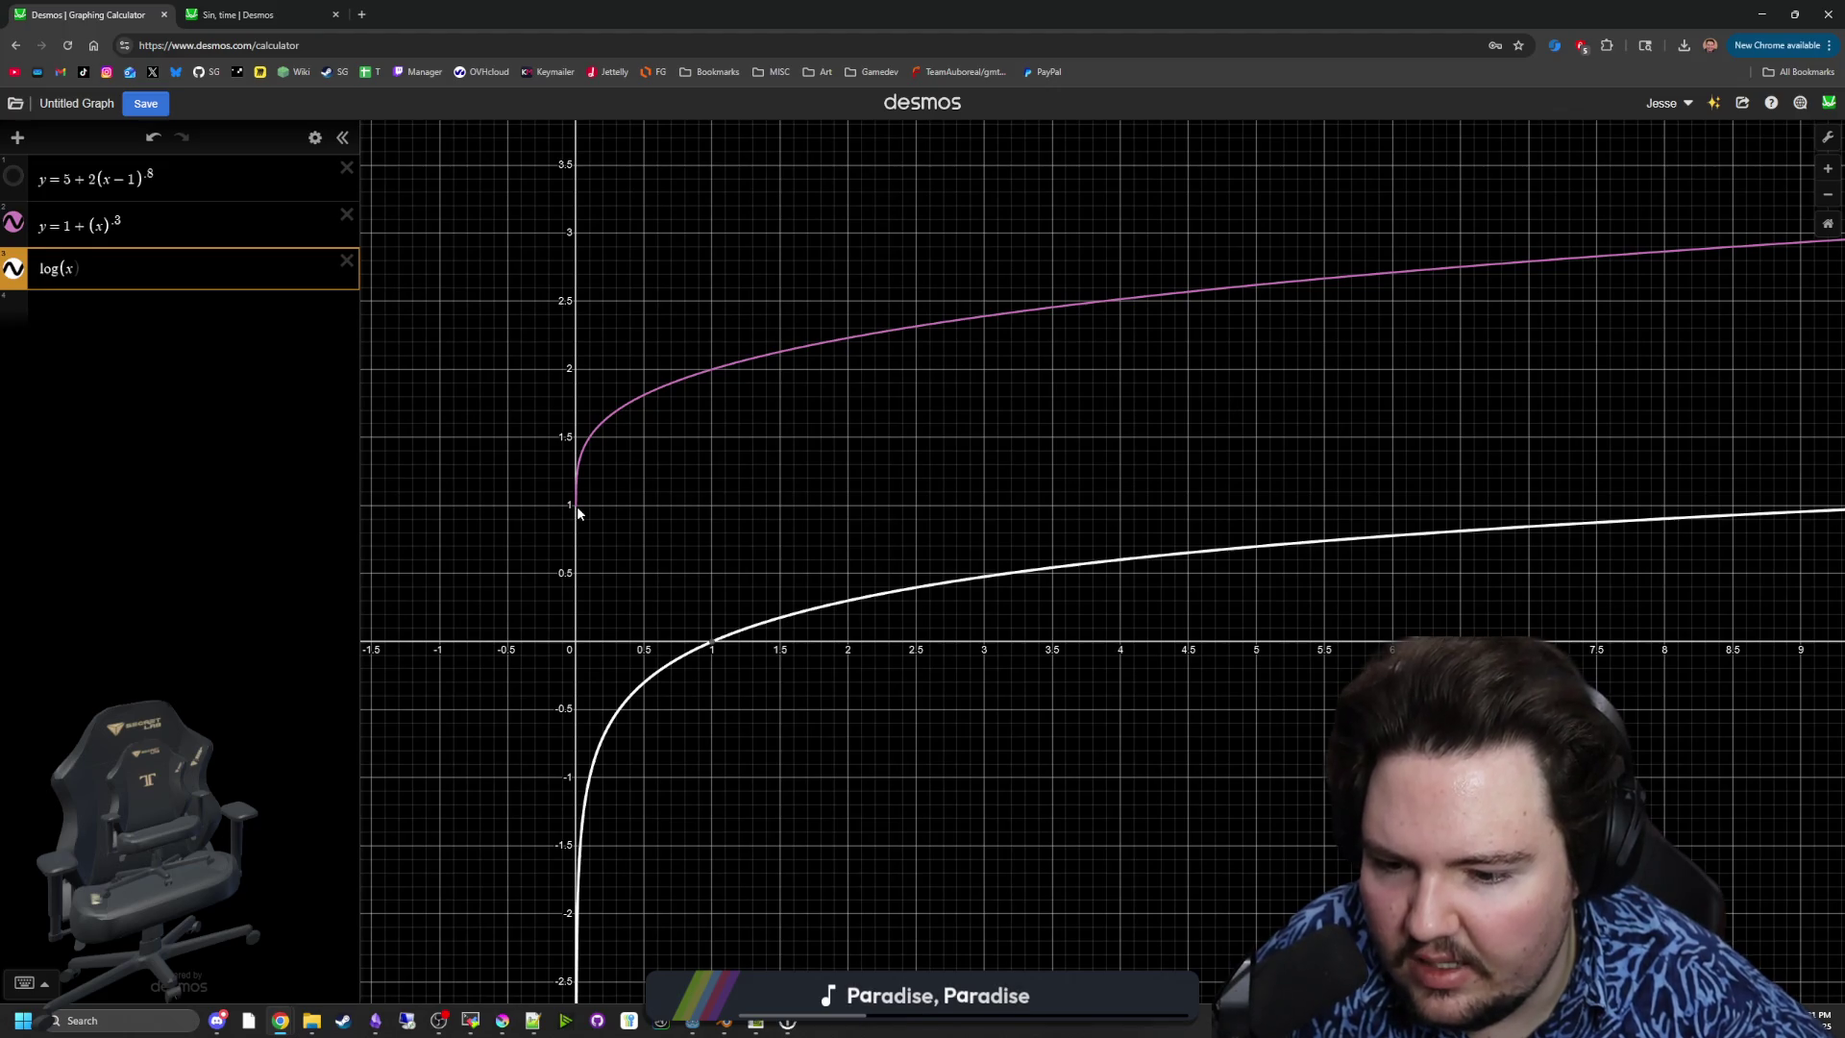
left_click(578, 509)
scroll(609, 552, "down", 5)
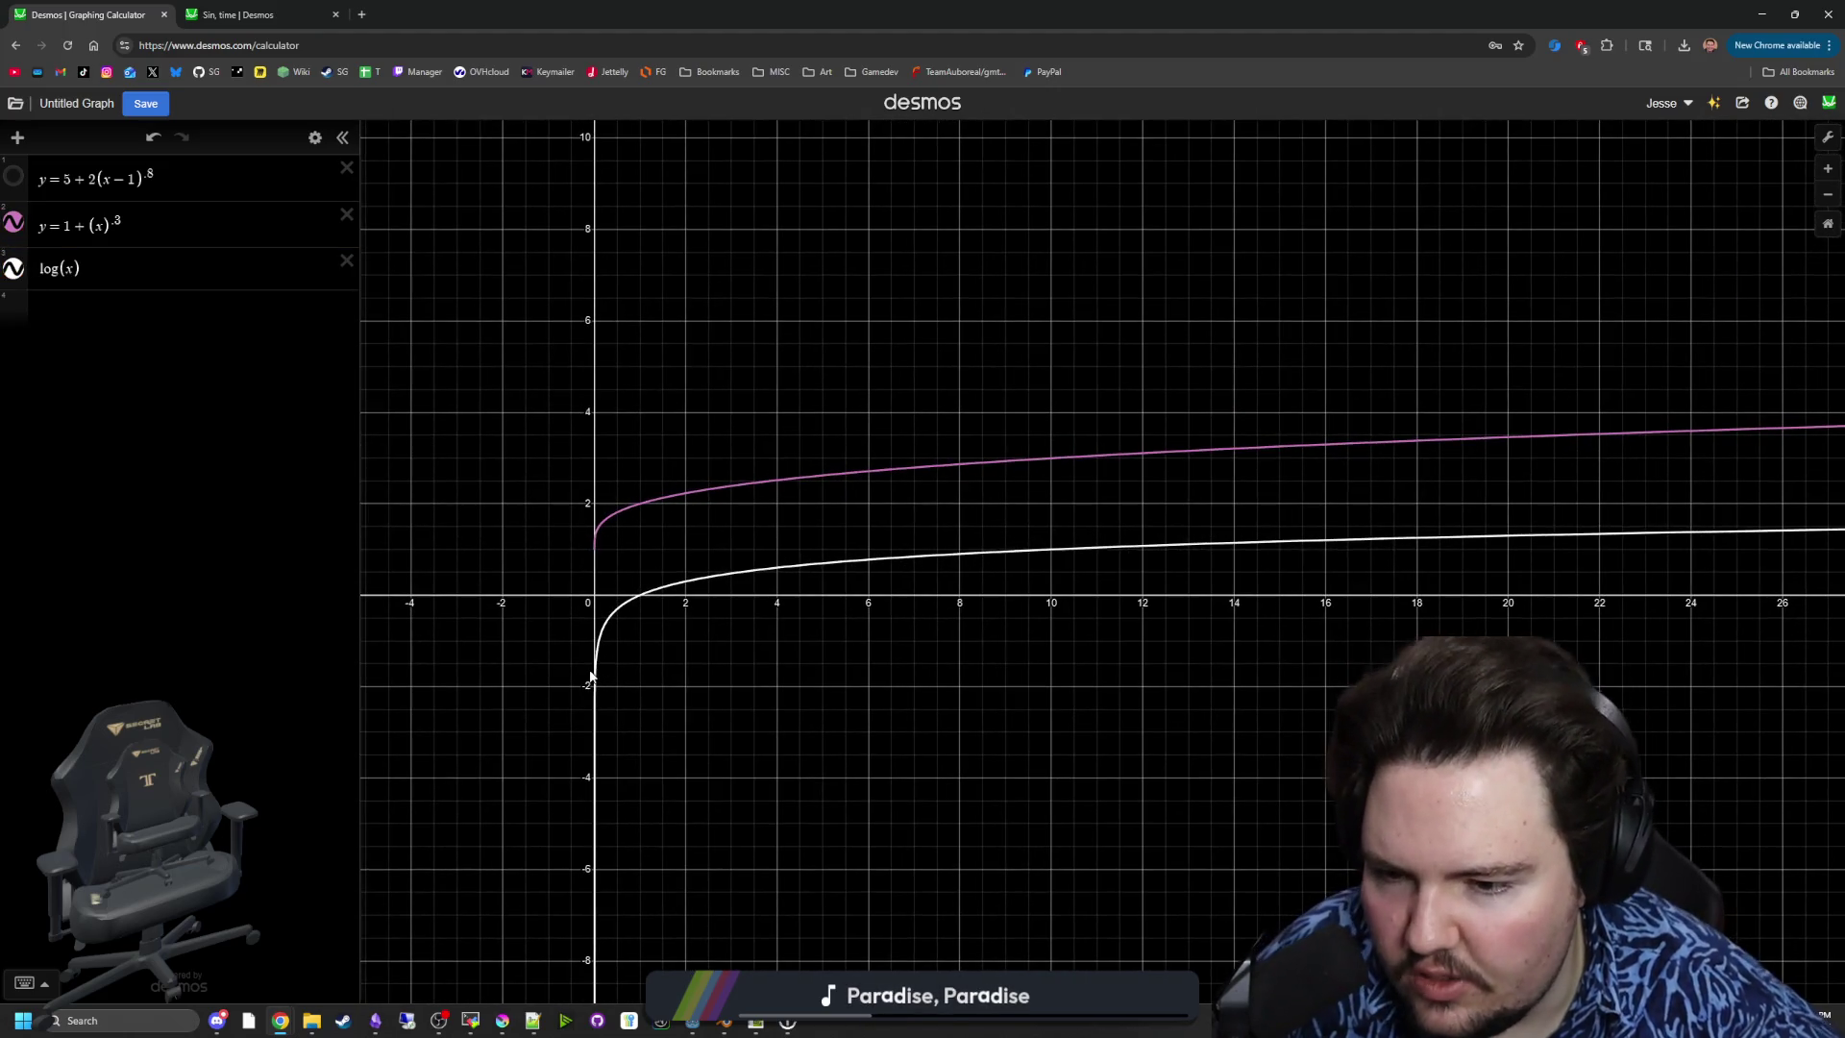
left_click(595, 690)
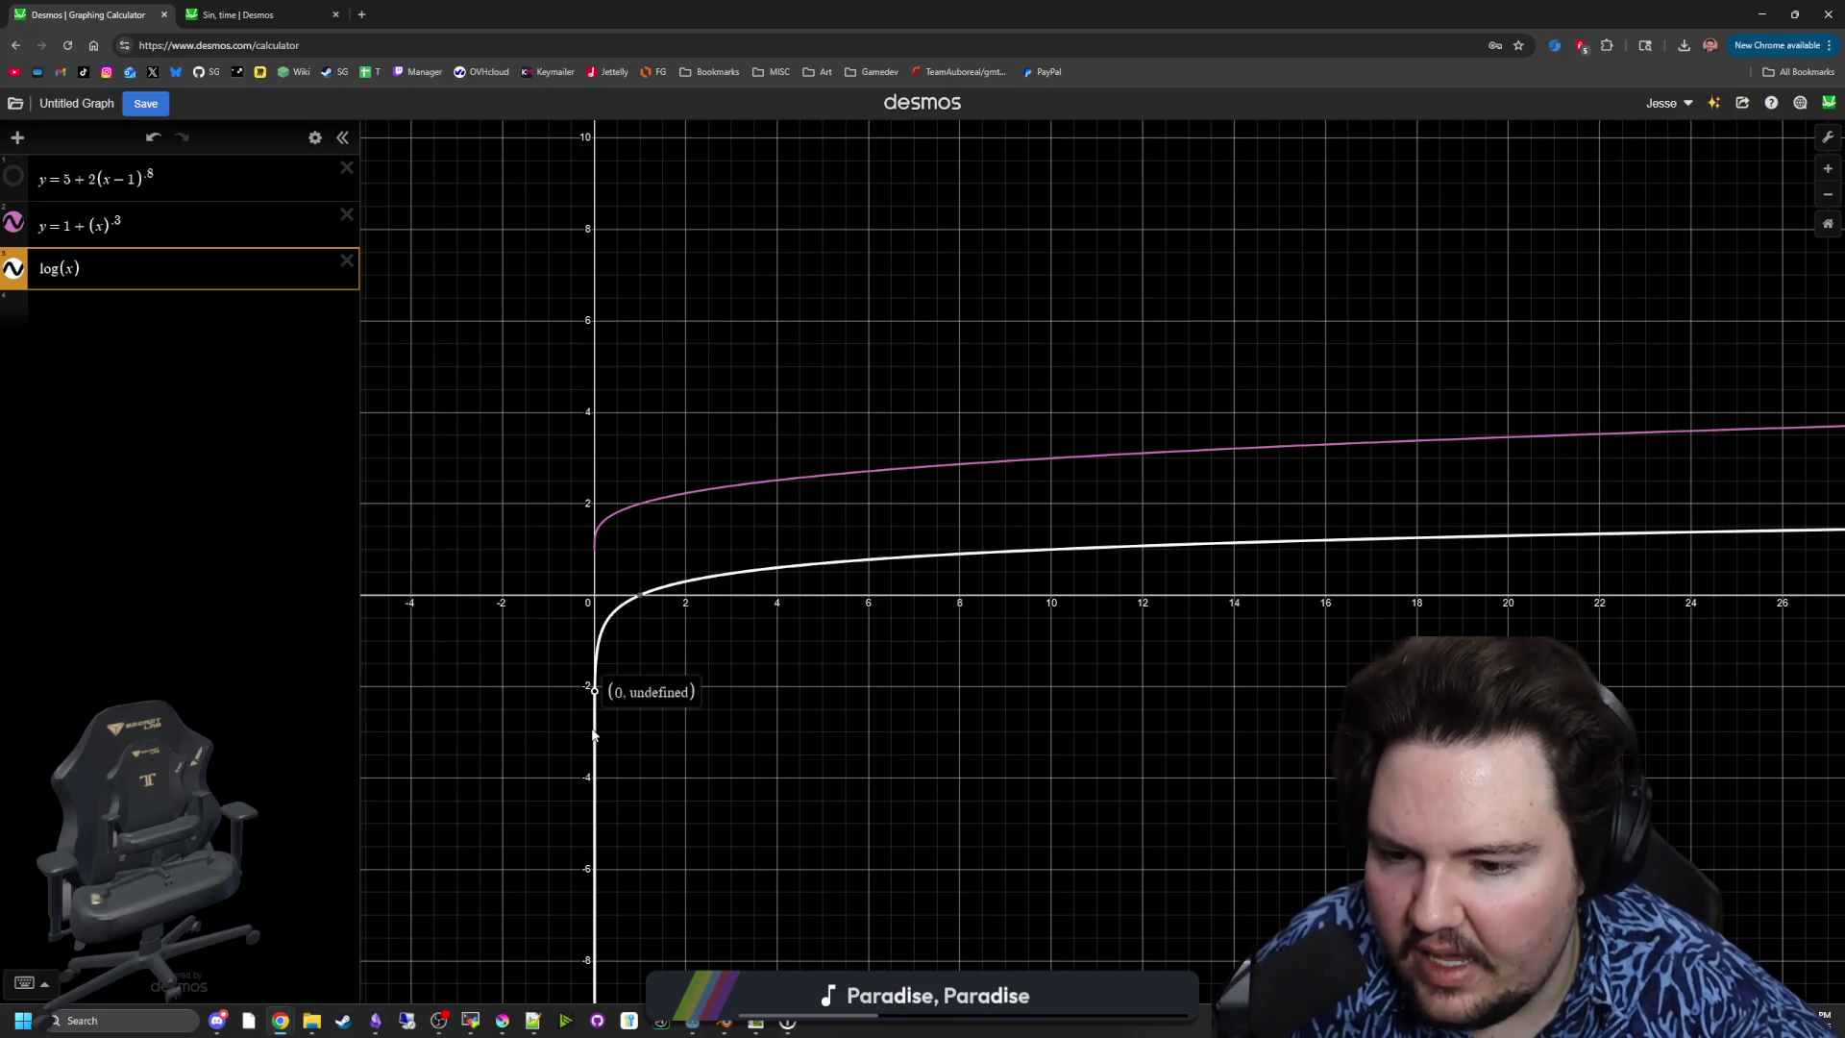
left_click(347, 261)
- Try dividing x by 4, 5 and 7 in the pink curve, then drop the division entirely
scroll(615, 480, "up", 3)
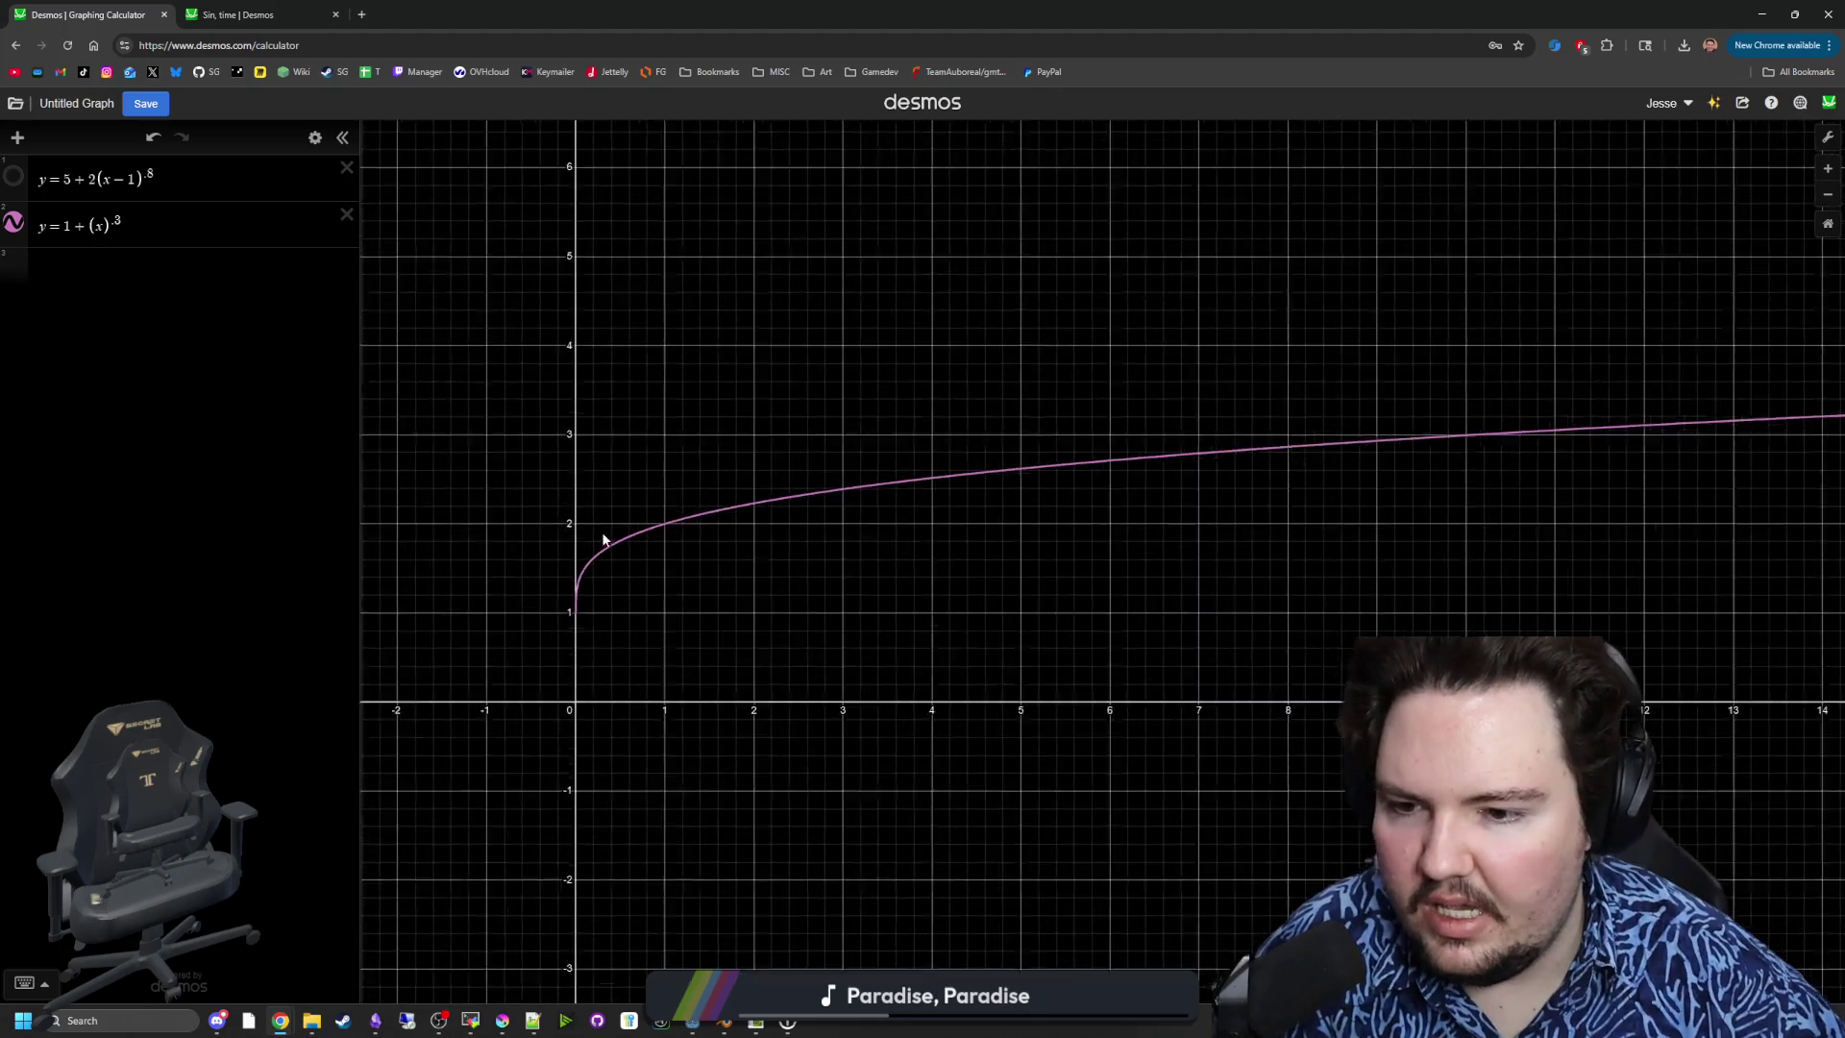
scroll(603, 539, "up", 2)
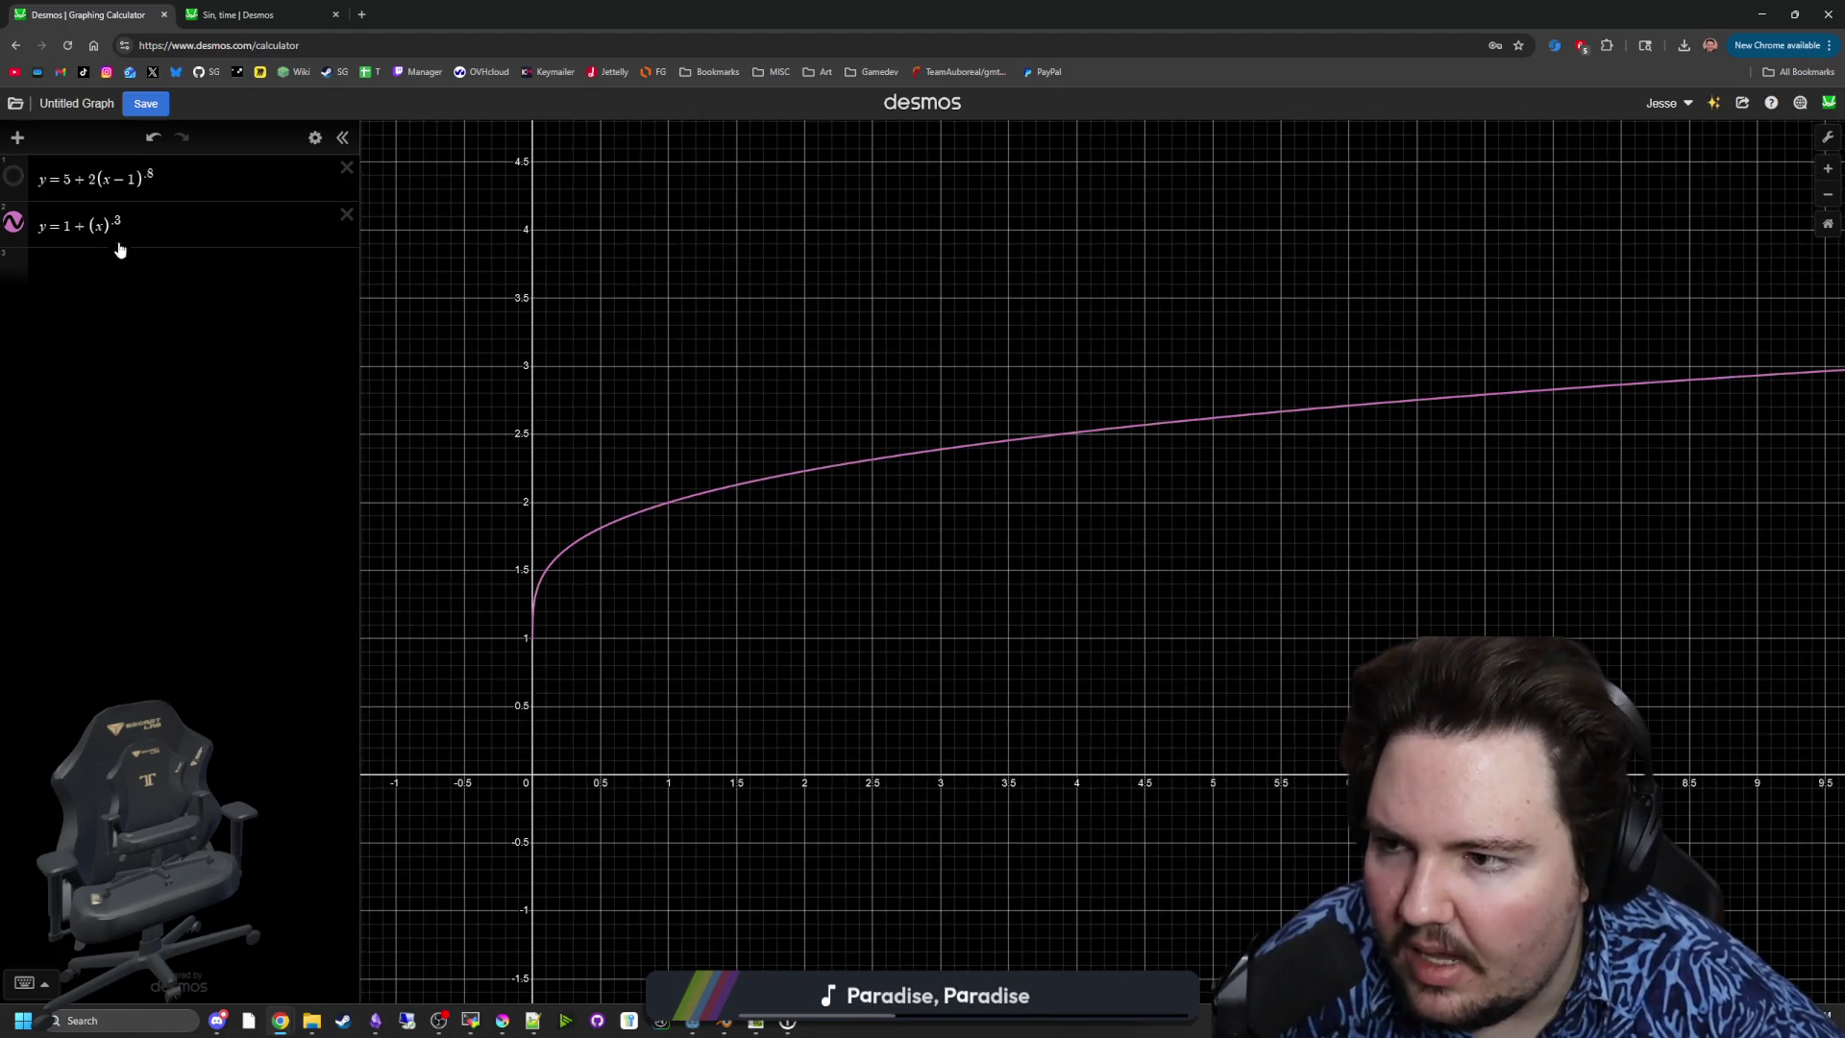
left_click(257, 238)
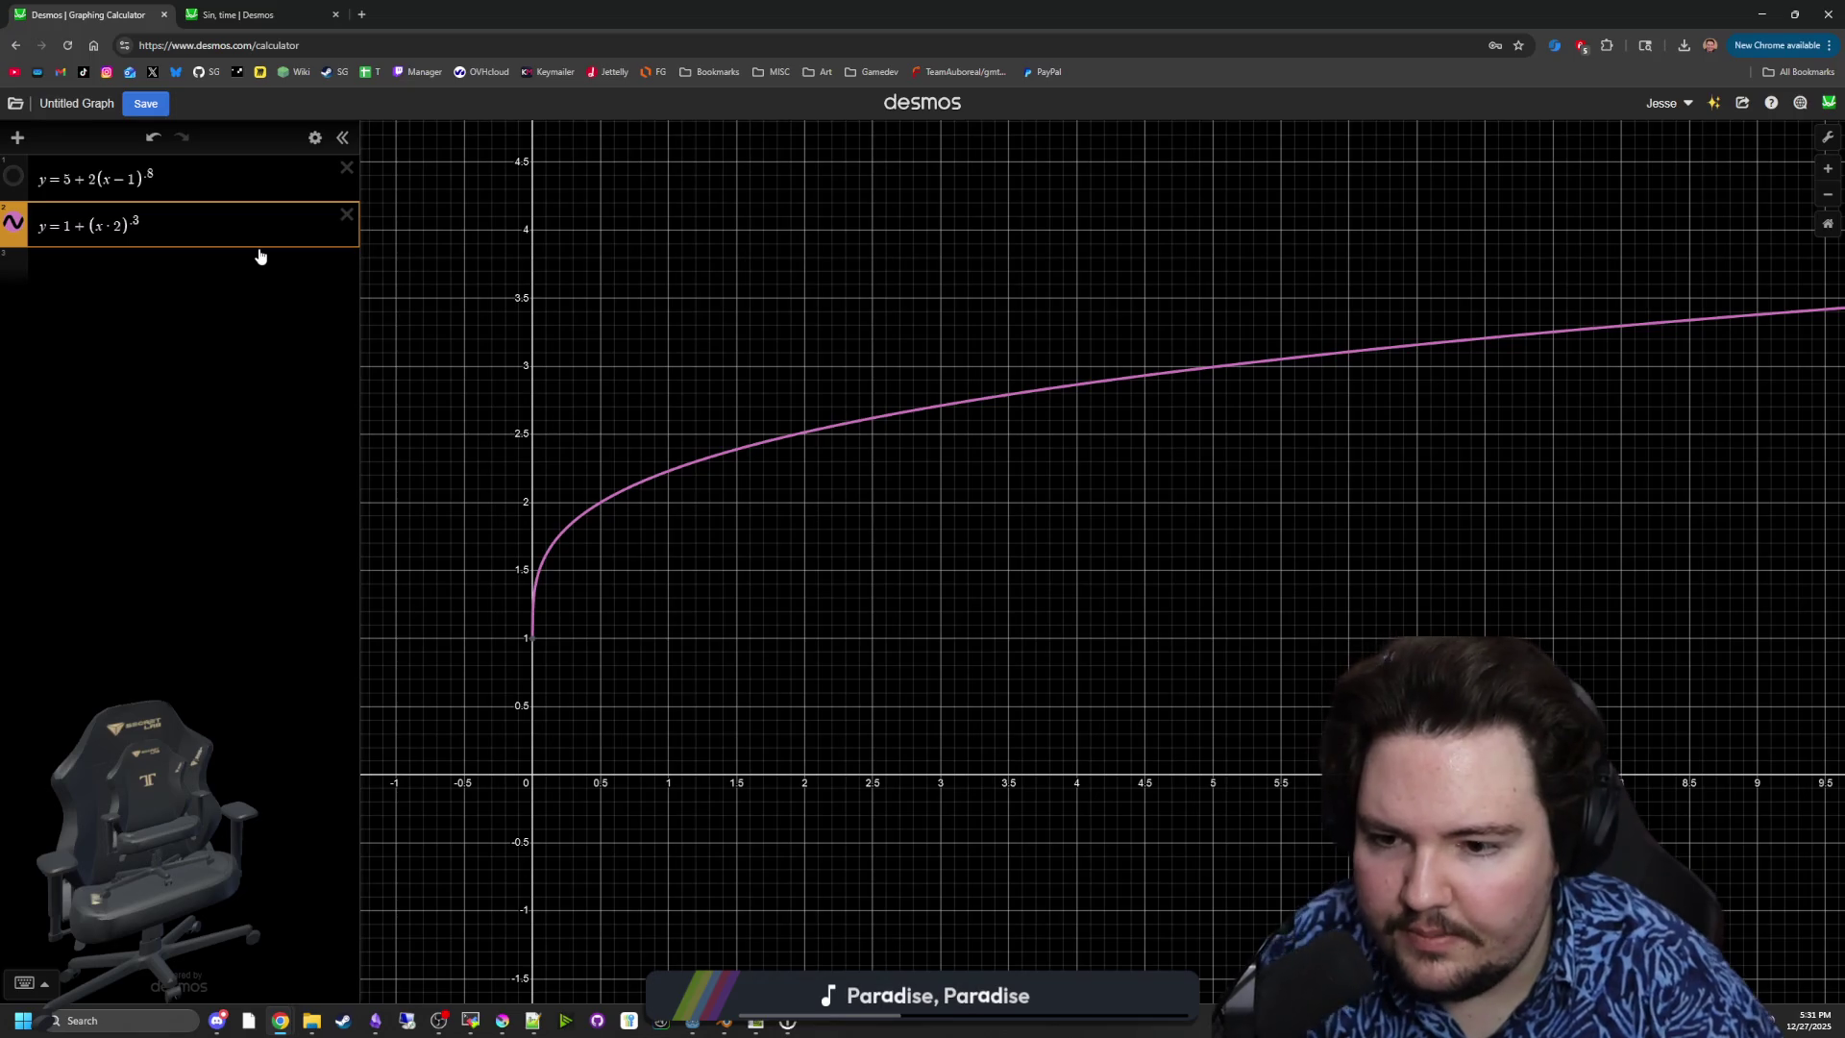
key("BackSpace")
key("BackSpace")
type("/4")
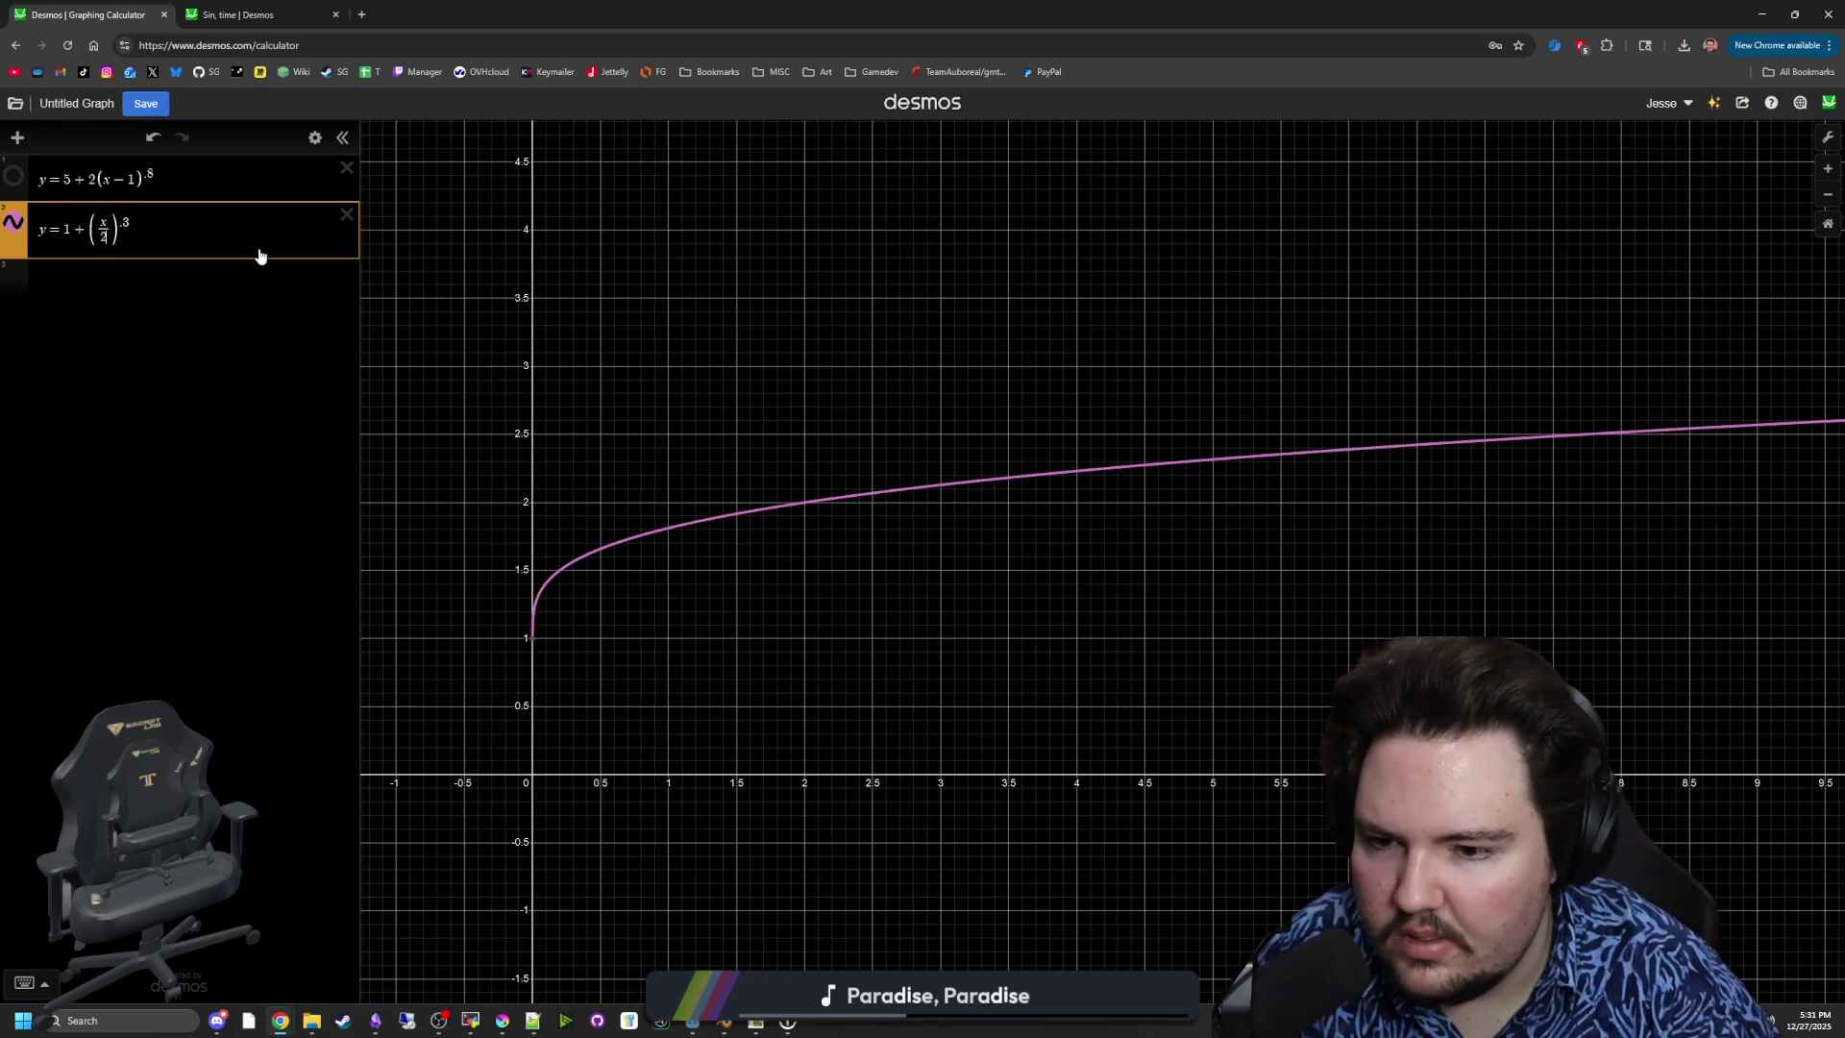
key("BackSpace")
type("5")
key("BackSpace")
type("7")
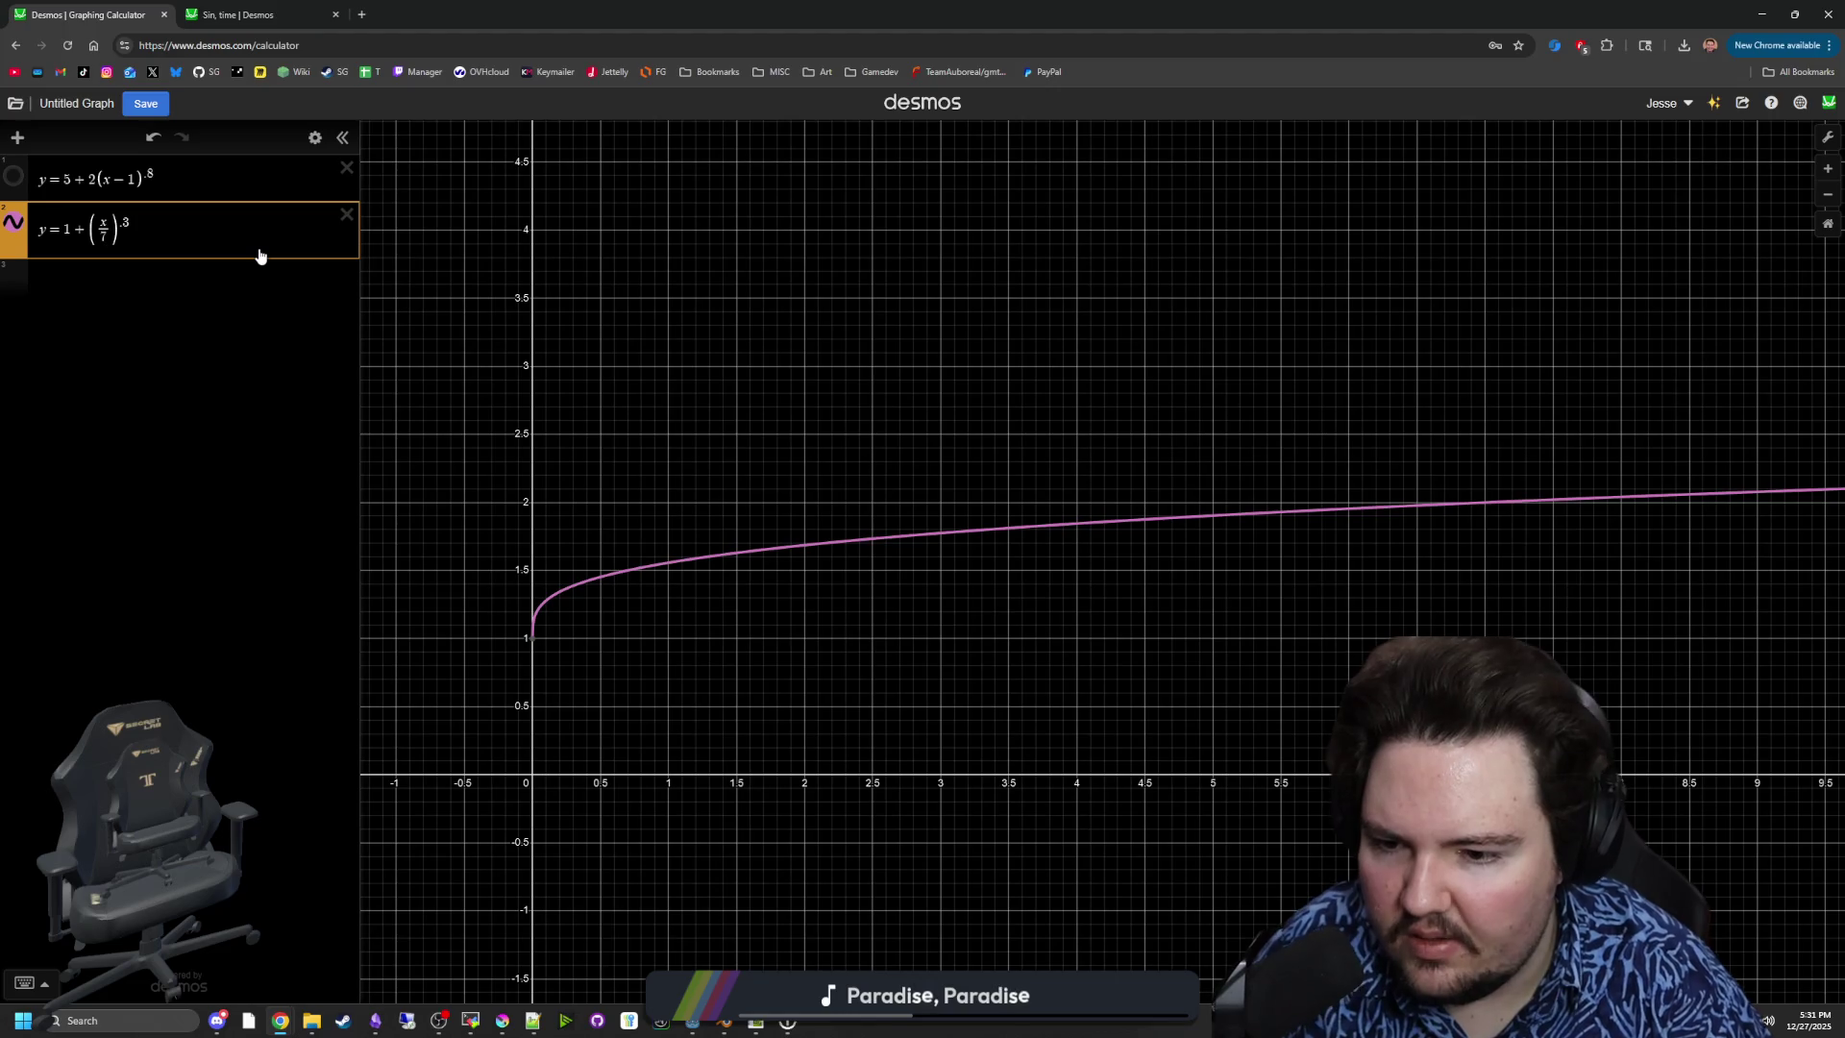
key("BackSpace")
key("BackSpace")
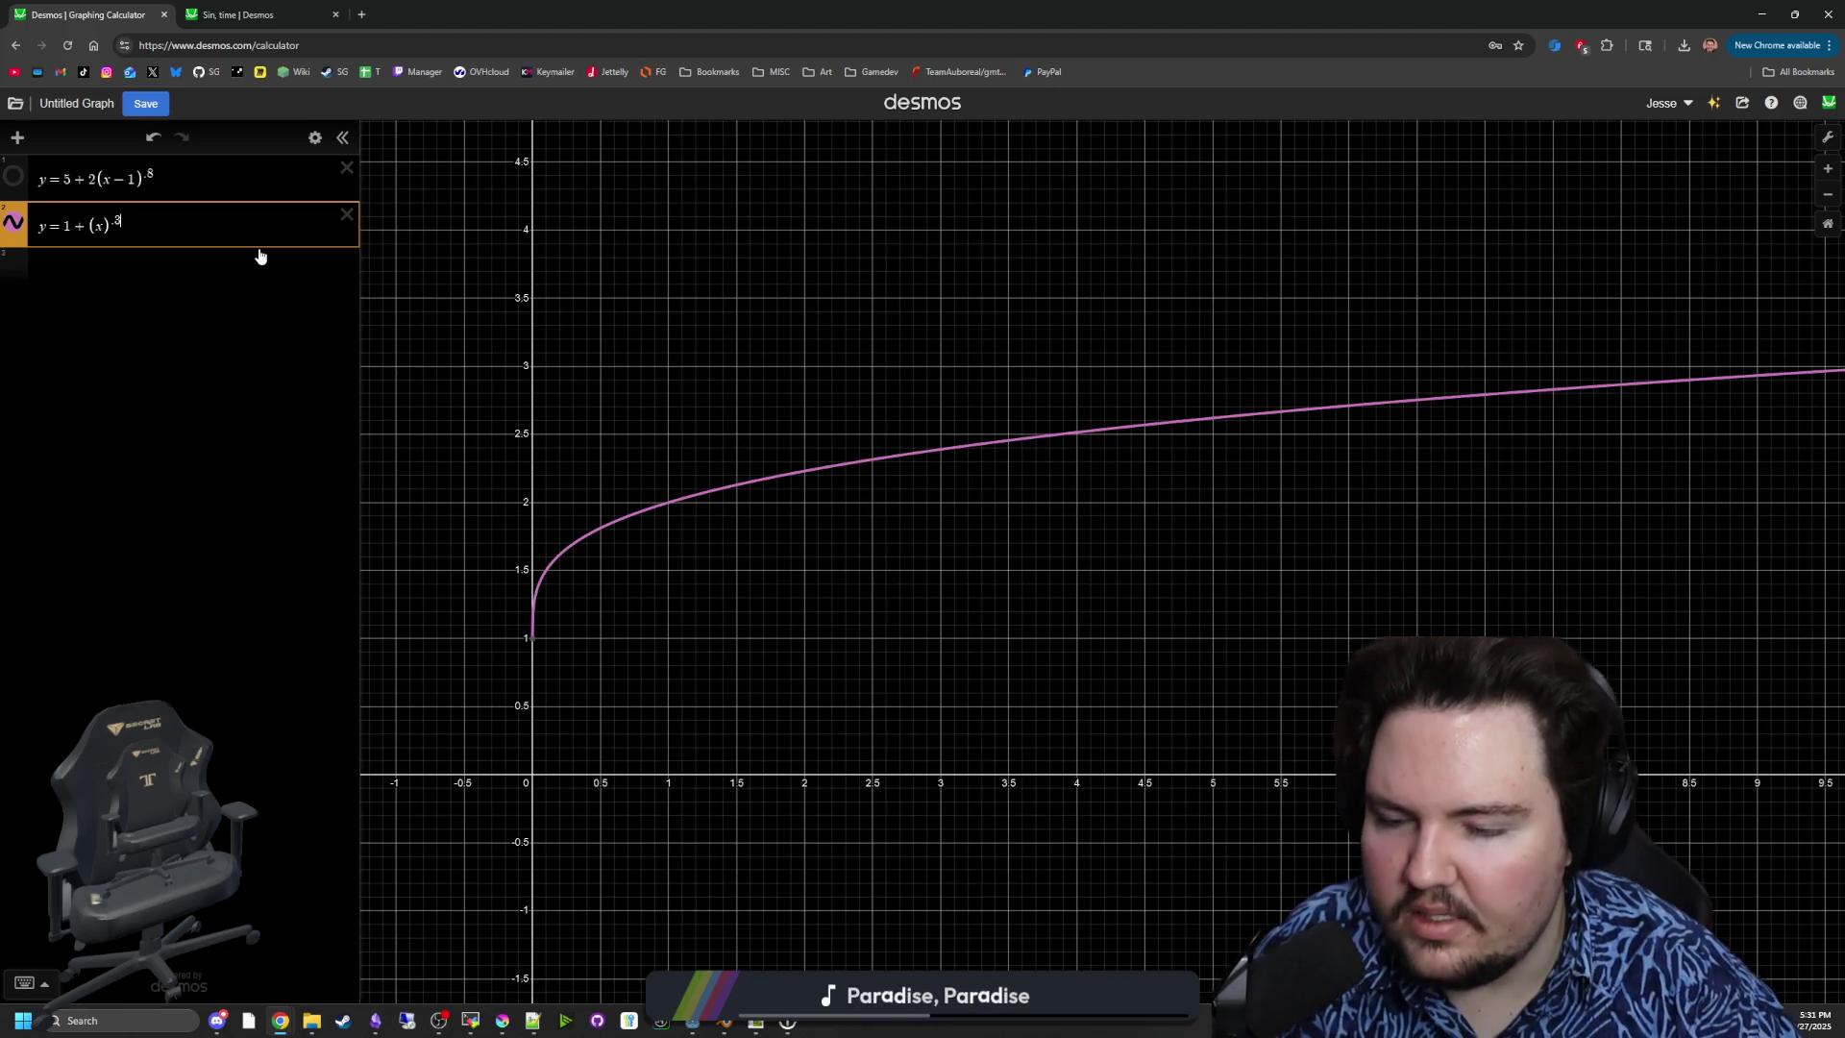
- Read a point on the second curve and resize the calculator to sit over the Godot script
scroll(634, 523, "up", 5)
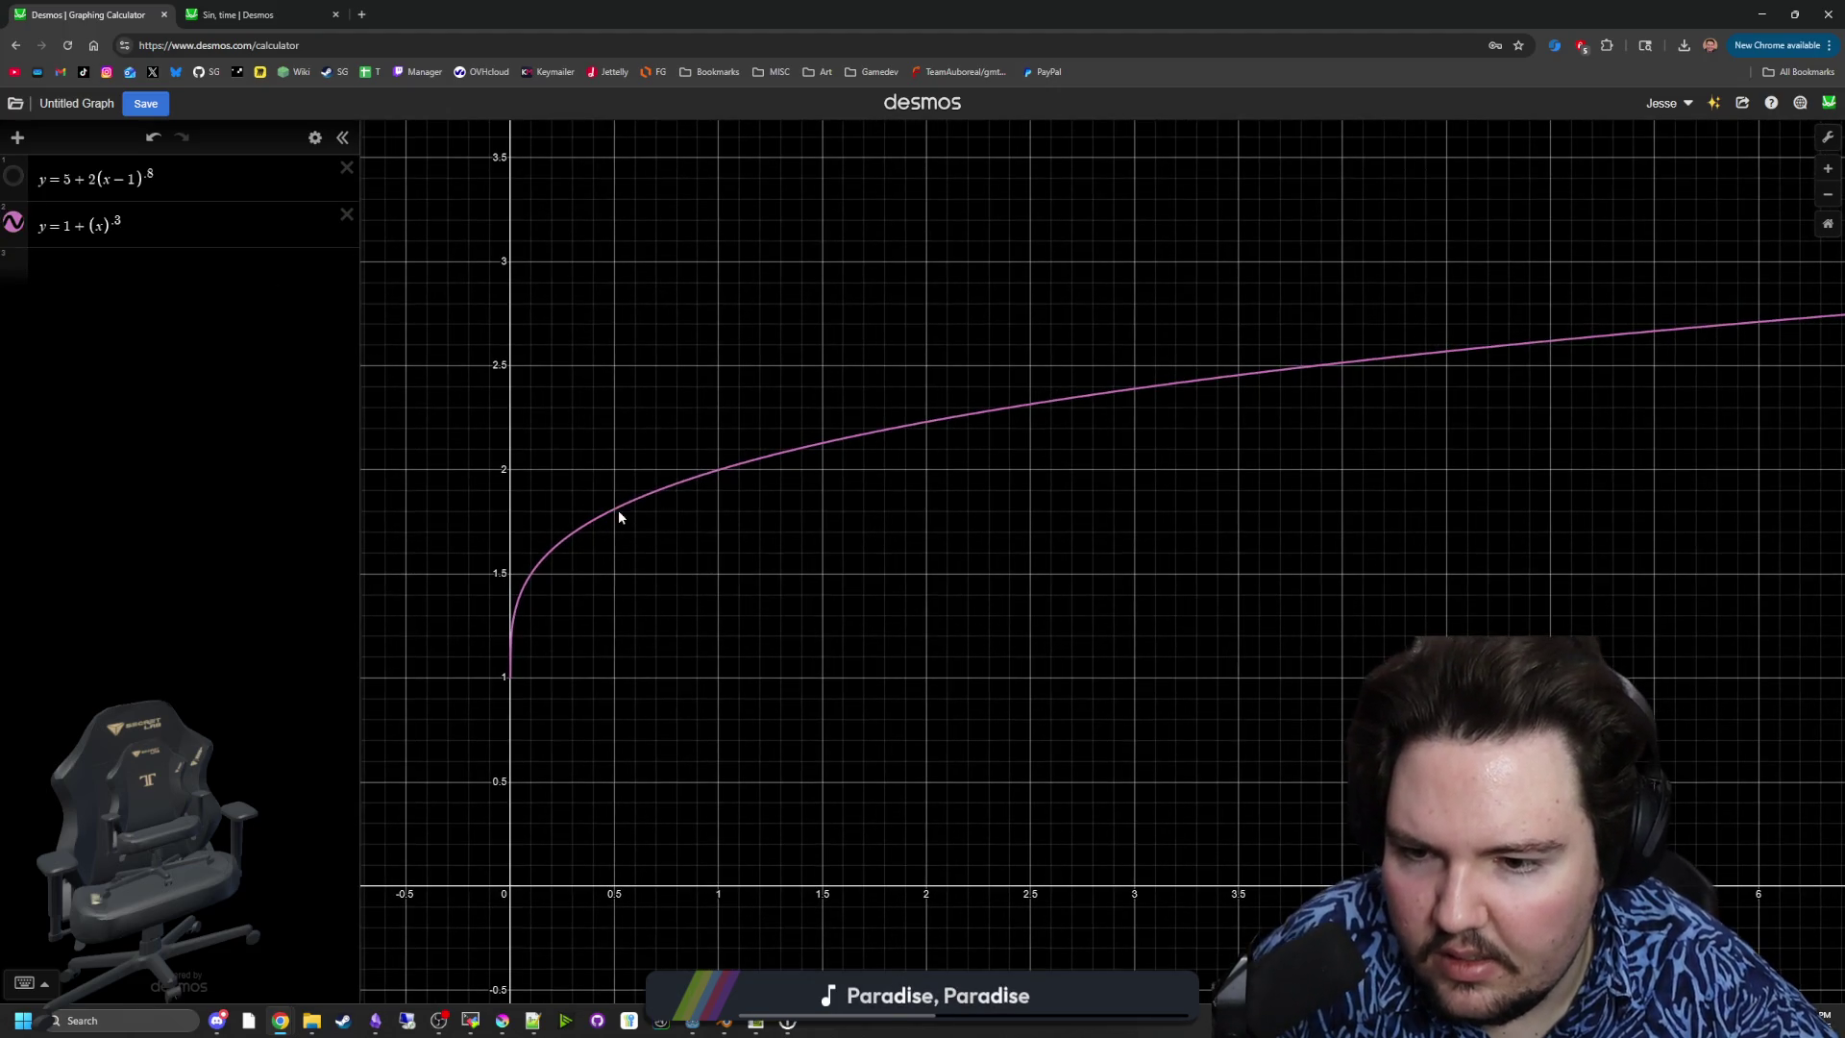
left_click(616, 511)
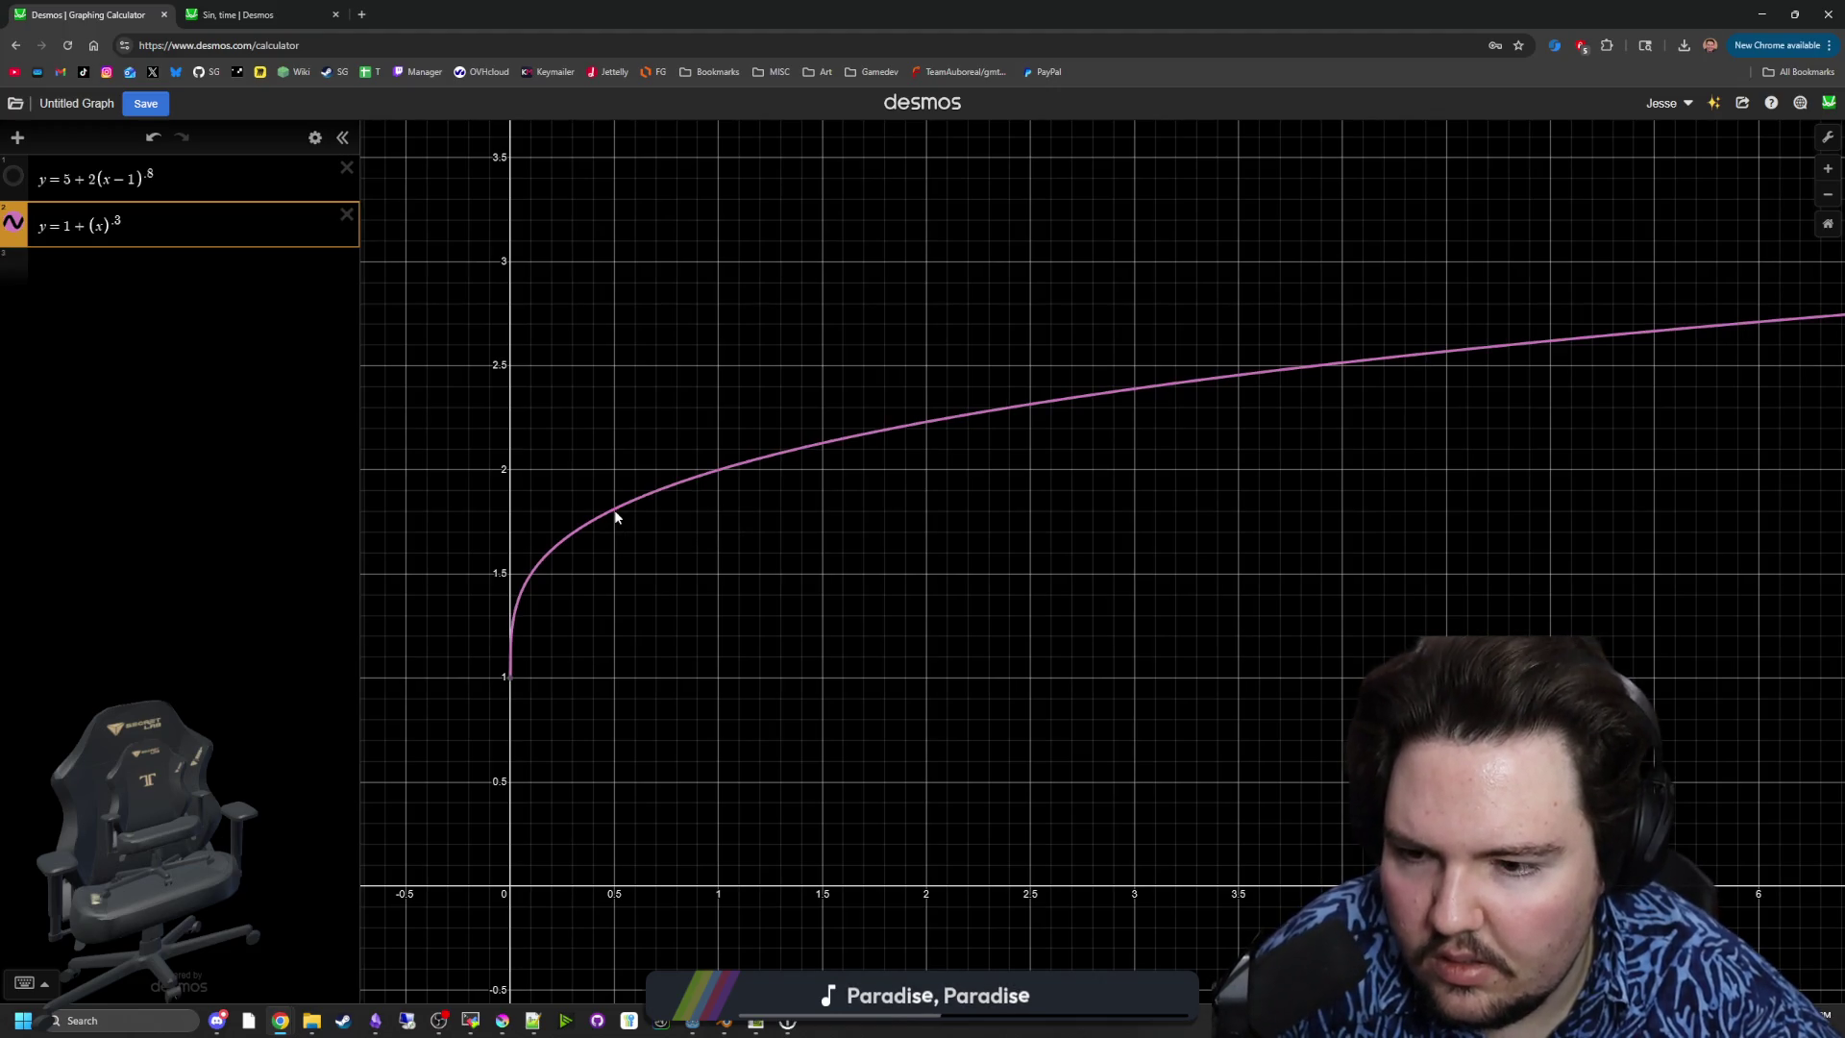
scroll(552, 432, "down", 3)
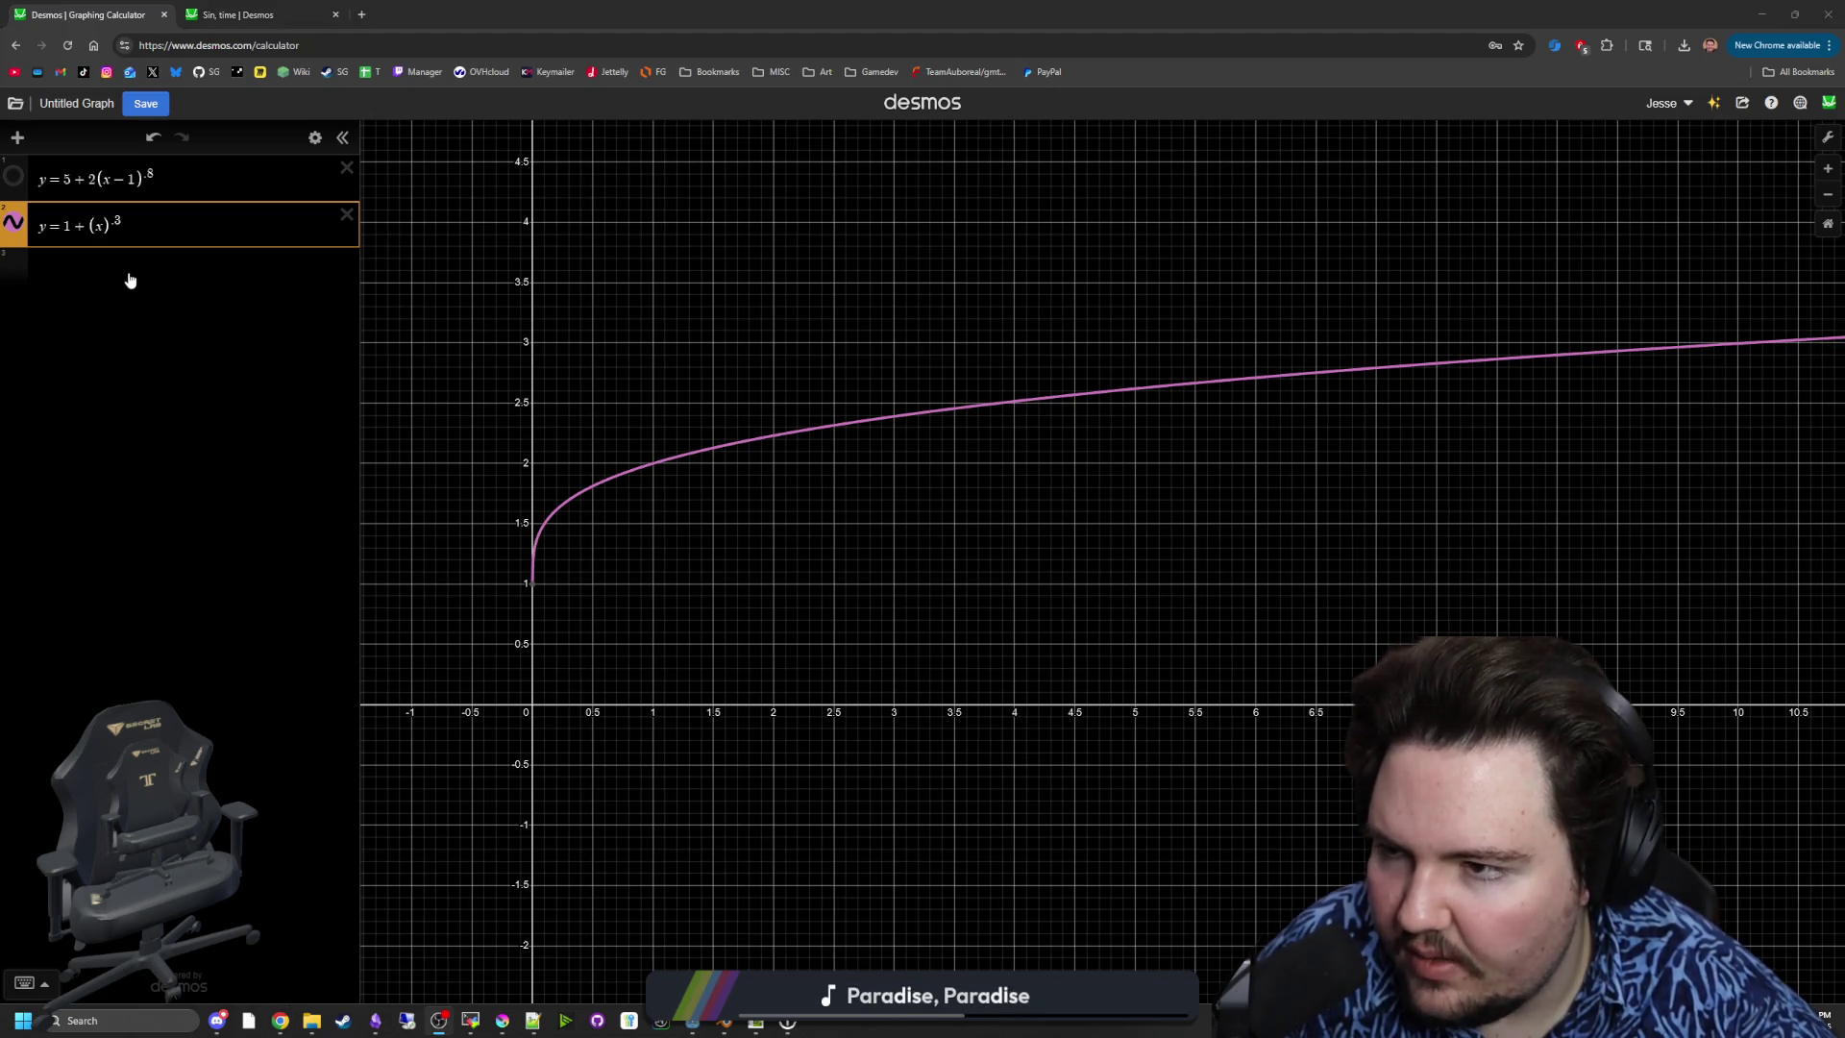
mouse_move(502, 180)
left_mouse_down()
mouse_move(1437, 333)
mouse_move(1653, 303)
mouse_move(1534, 372)
mouse_move(1157, 485)
mouse_move(1559, 531)
mouse_move(1501, 275)
mouse_move(1595, 243)
left_mouse_up()
left_click(1034, 463)
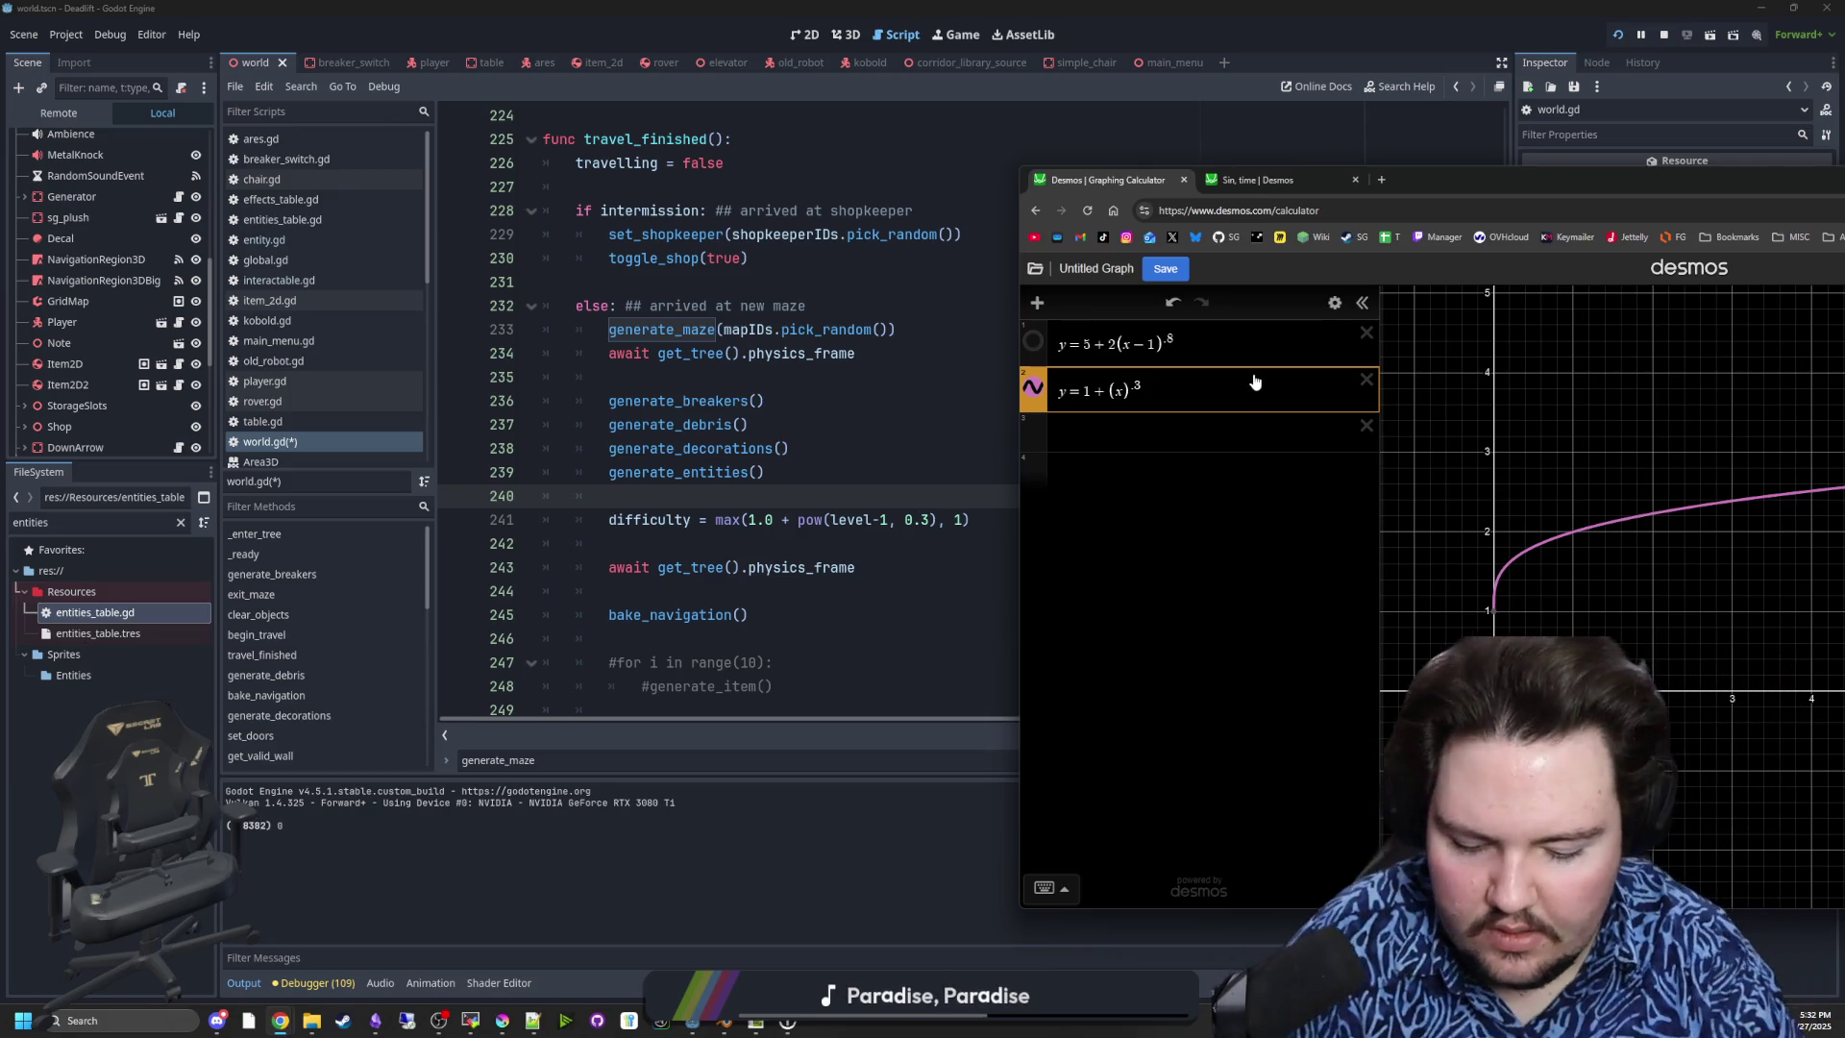
- Insert −1 inside expression 2's parentheses and trace the curve from its (1, 1) start
type("-1")
left_click_drag(1537, 188, 1183, 209)
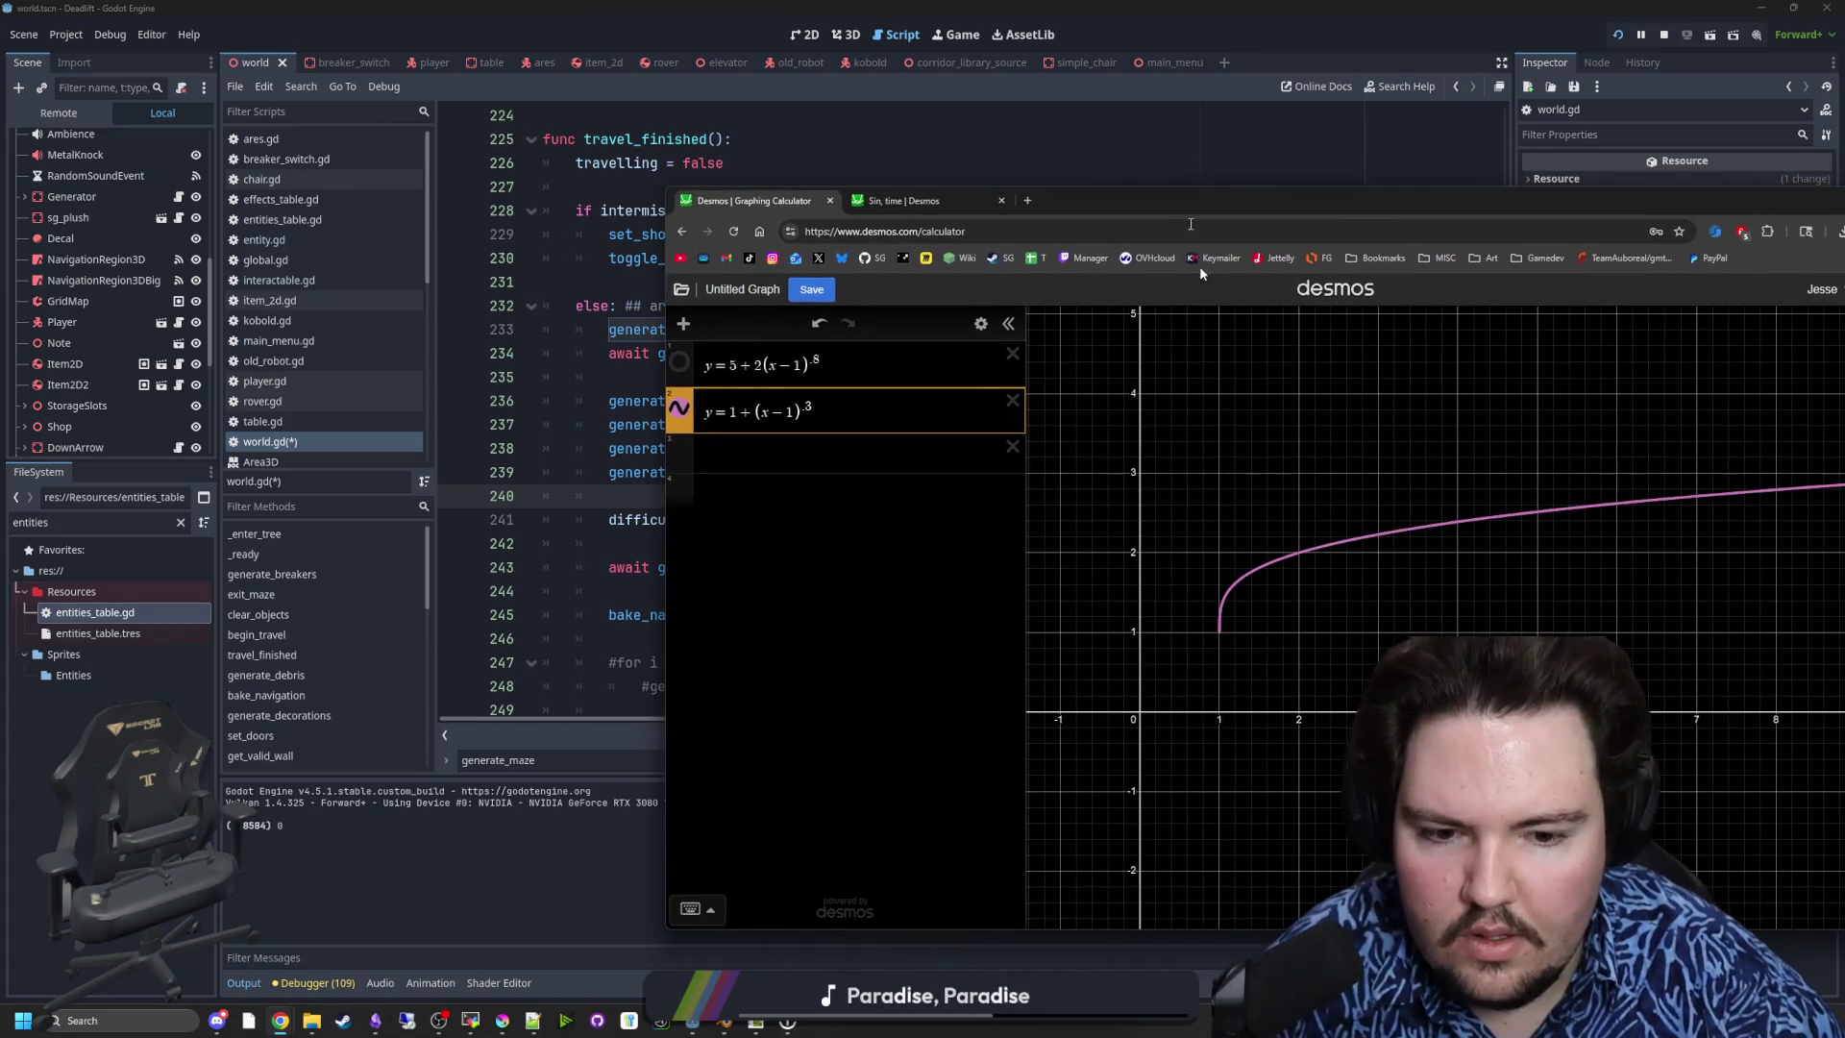
left_click(1141, 630)
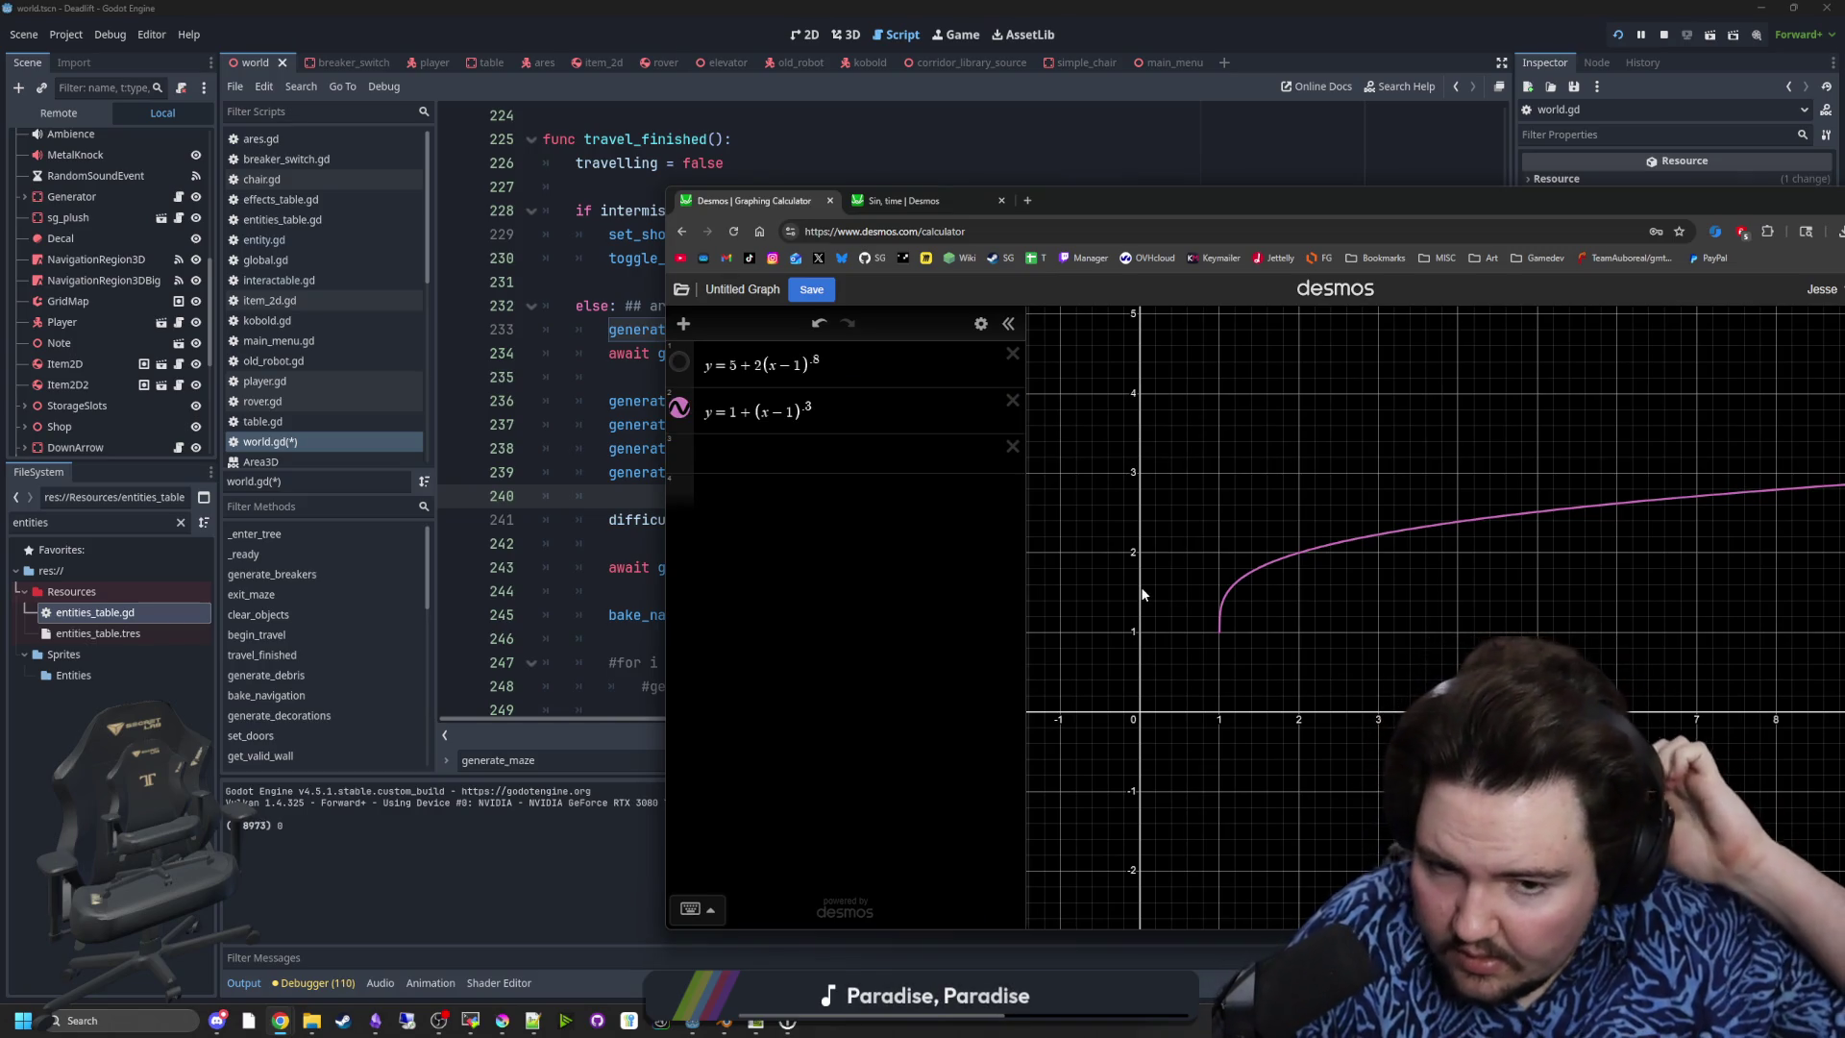
left_click(1221, 628)
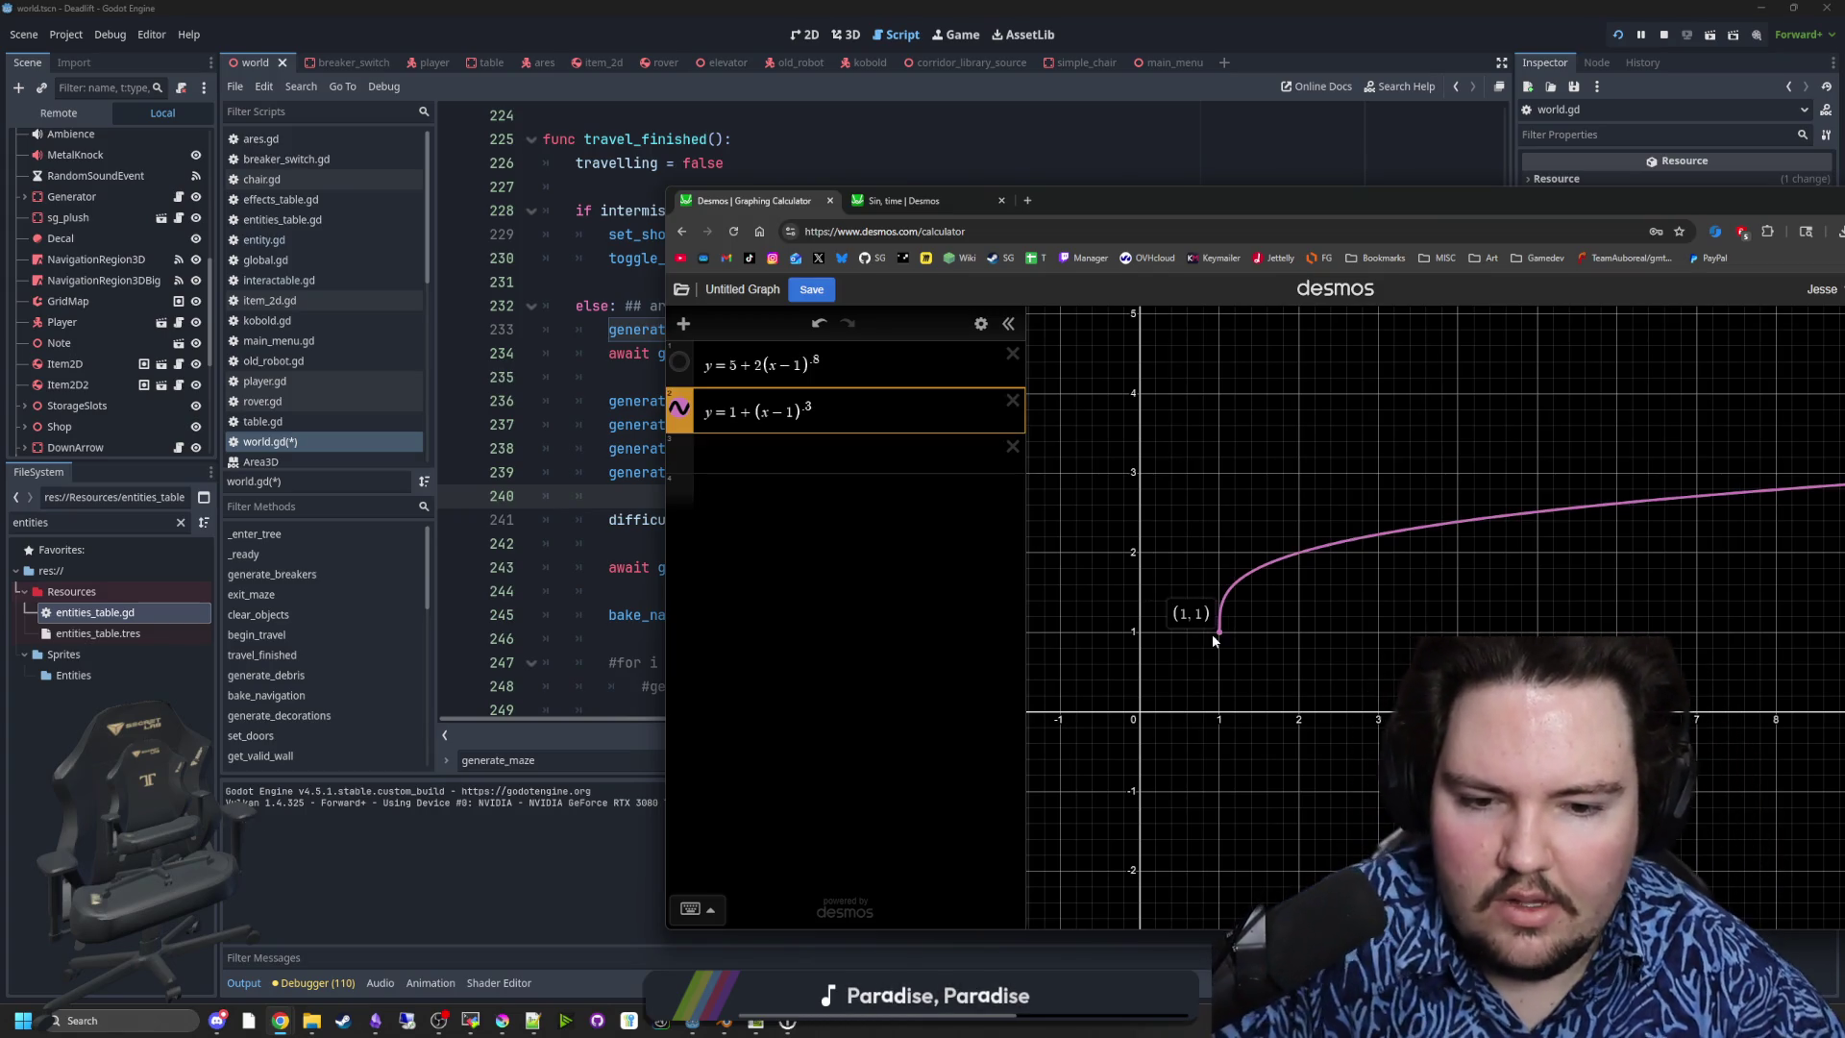
left_click_drag(1221, 634, 1302, 561)
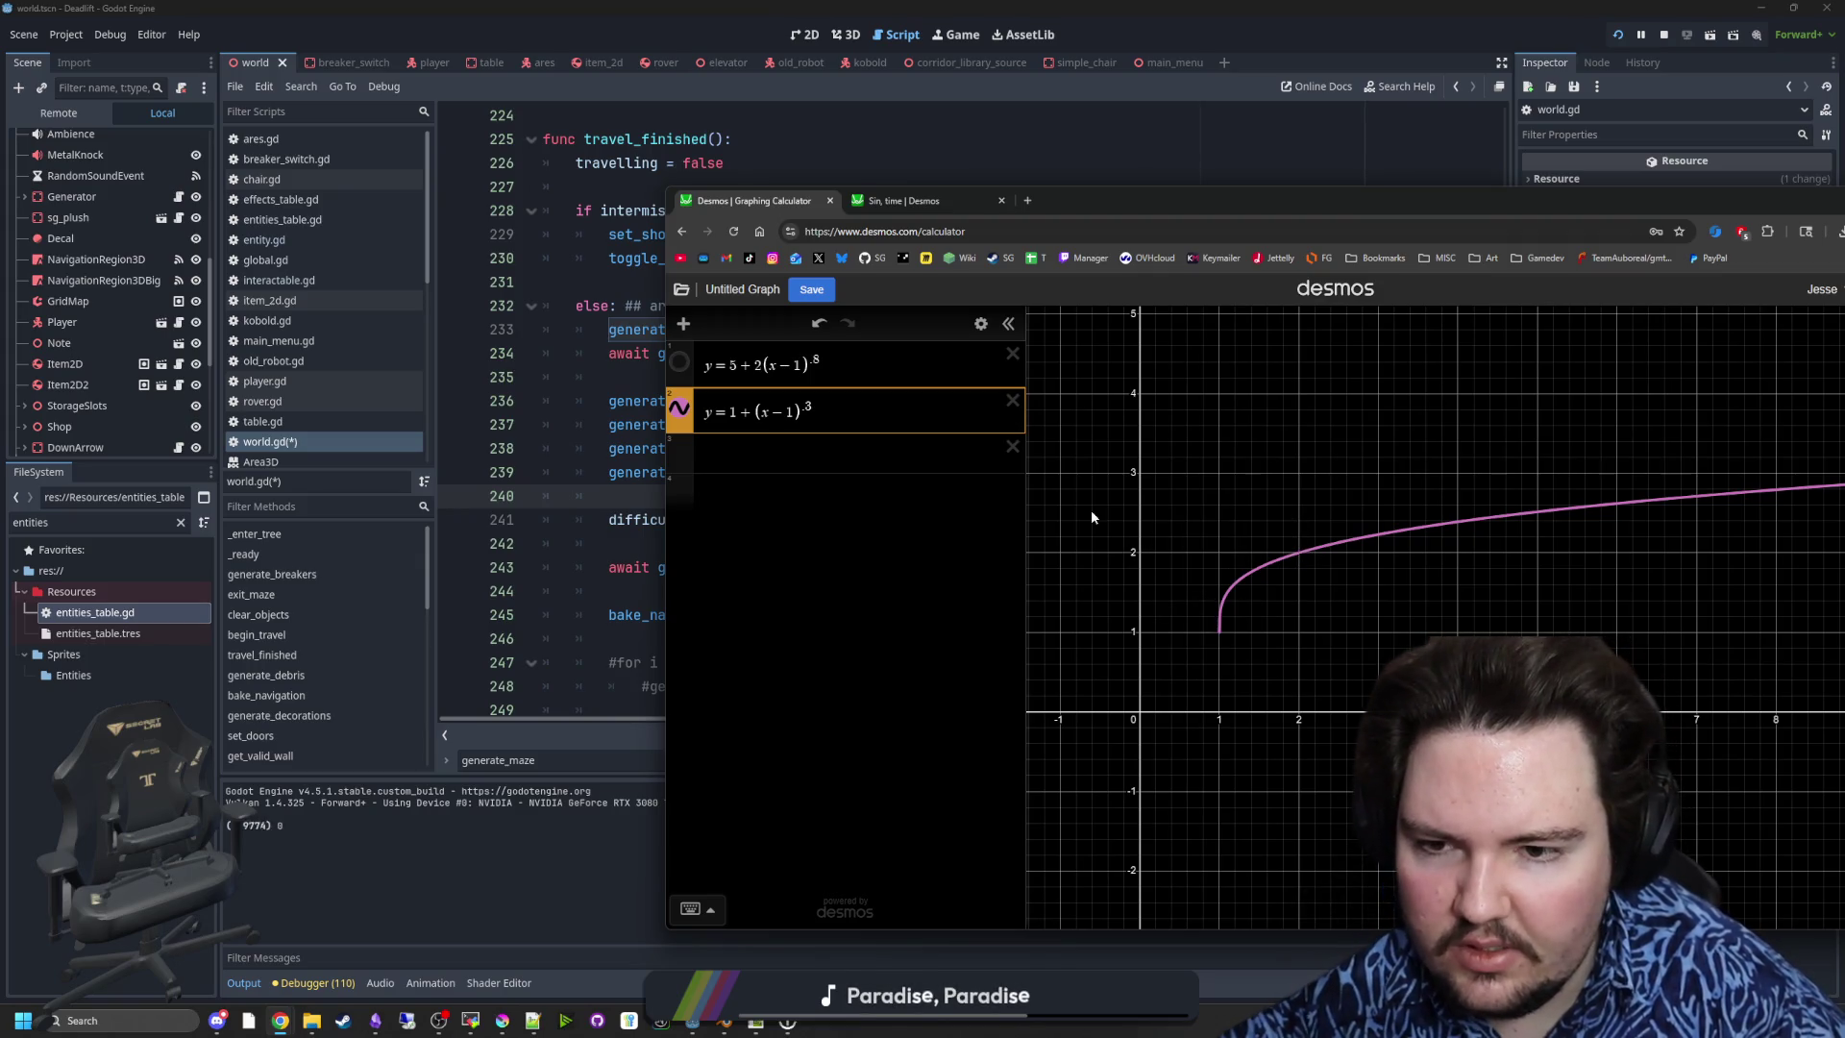
scroll(1479, 531, "up", 1)
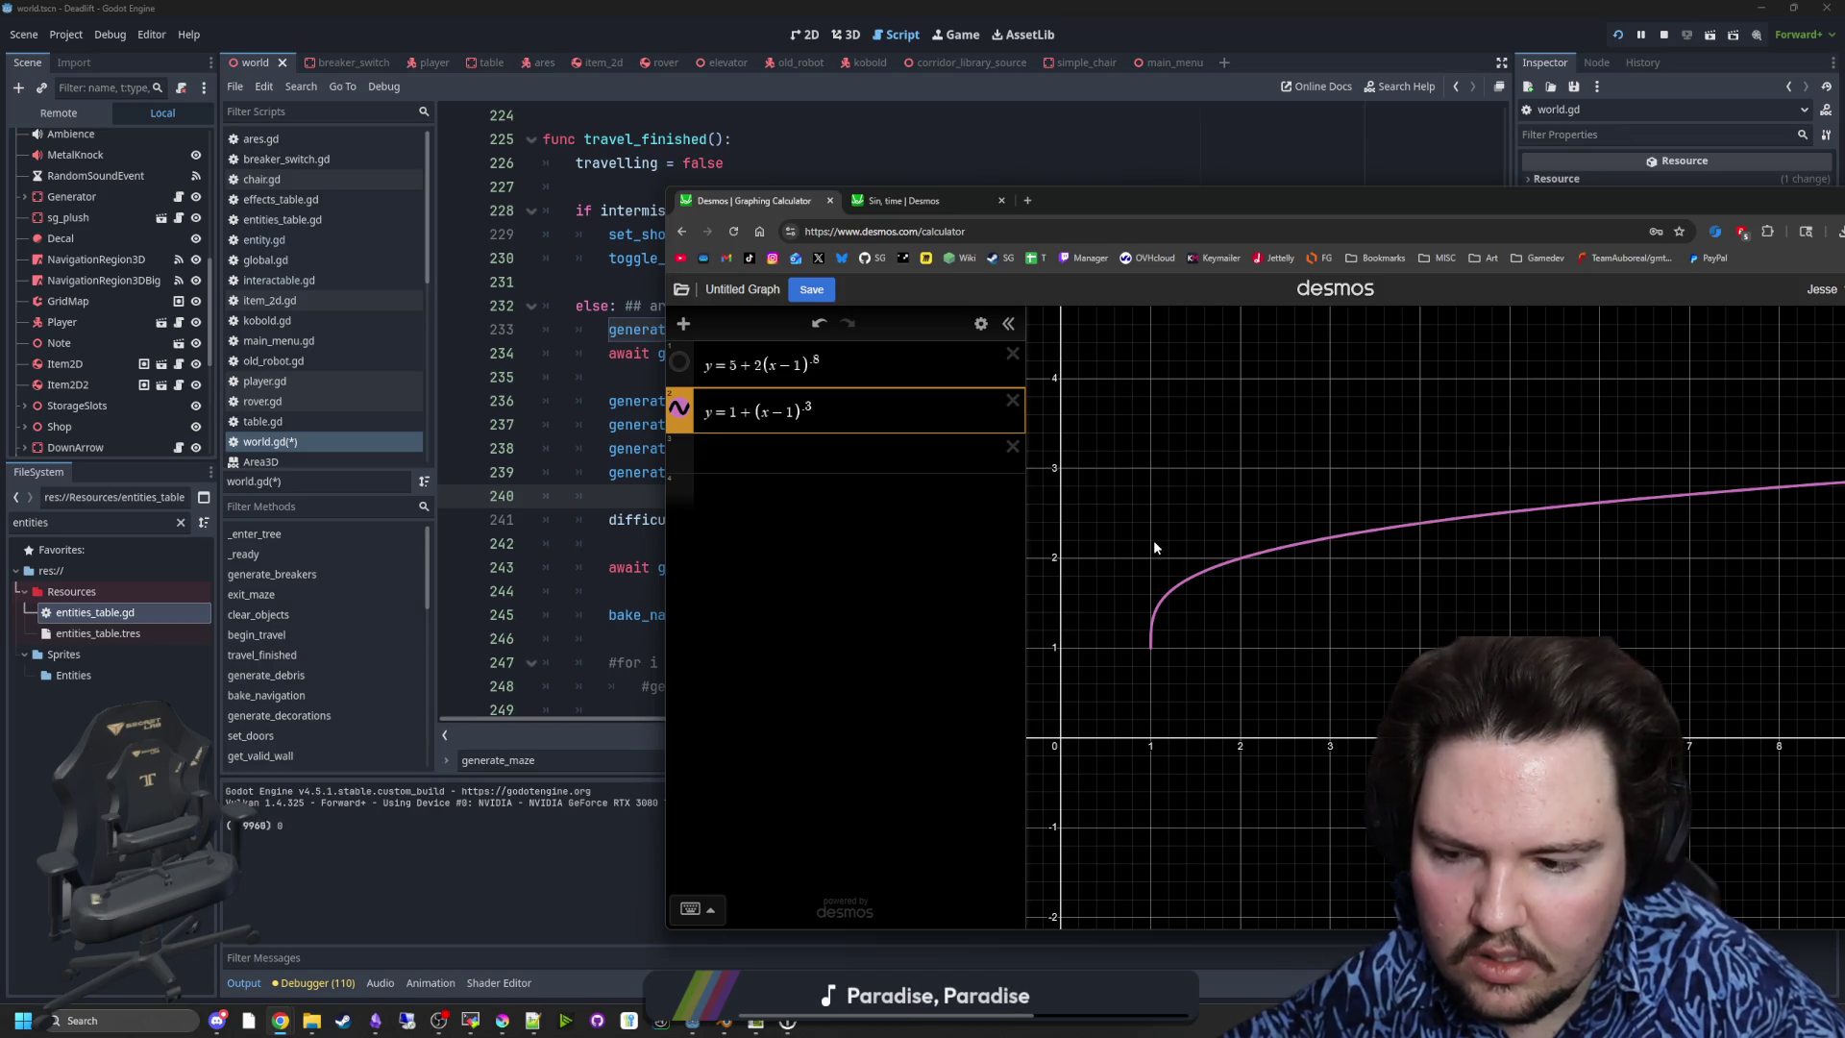
- Plot √x briefly for comparison, then delete it
left_click(780, 452)
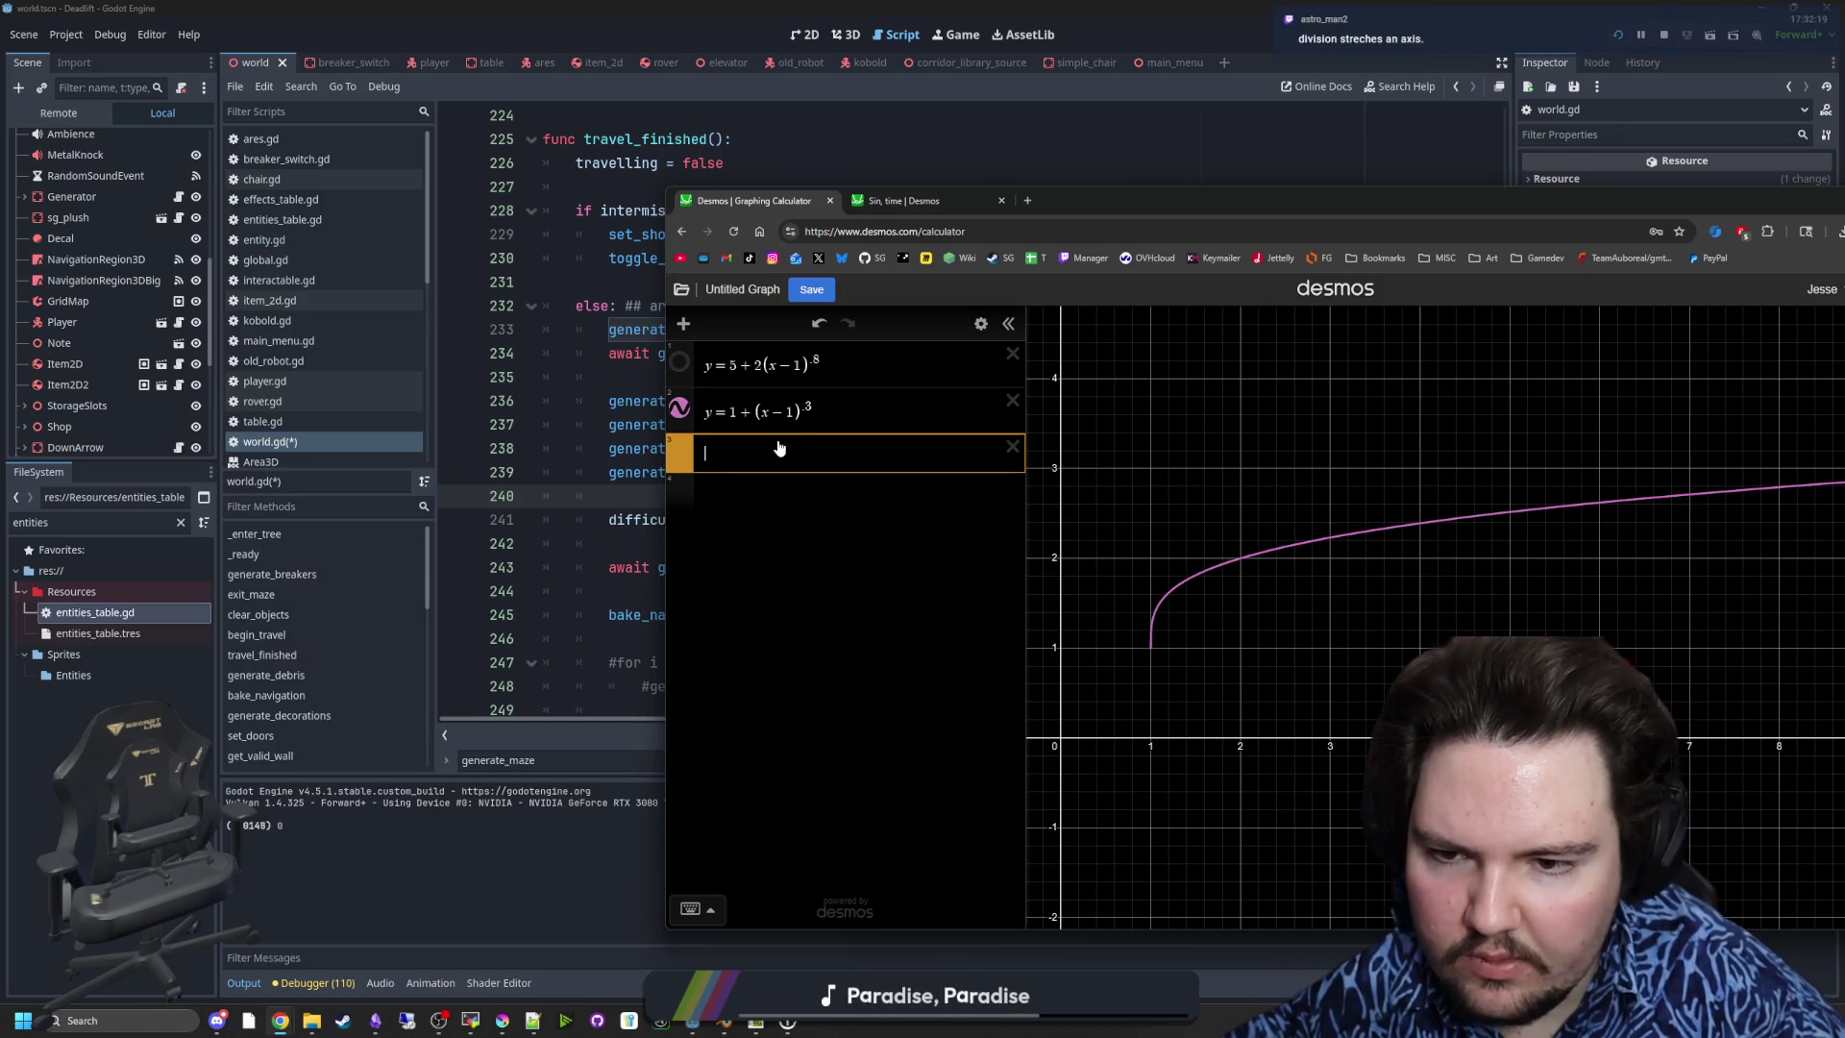
type("sqrt(")
key("BackSpace")
type("x")
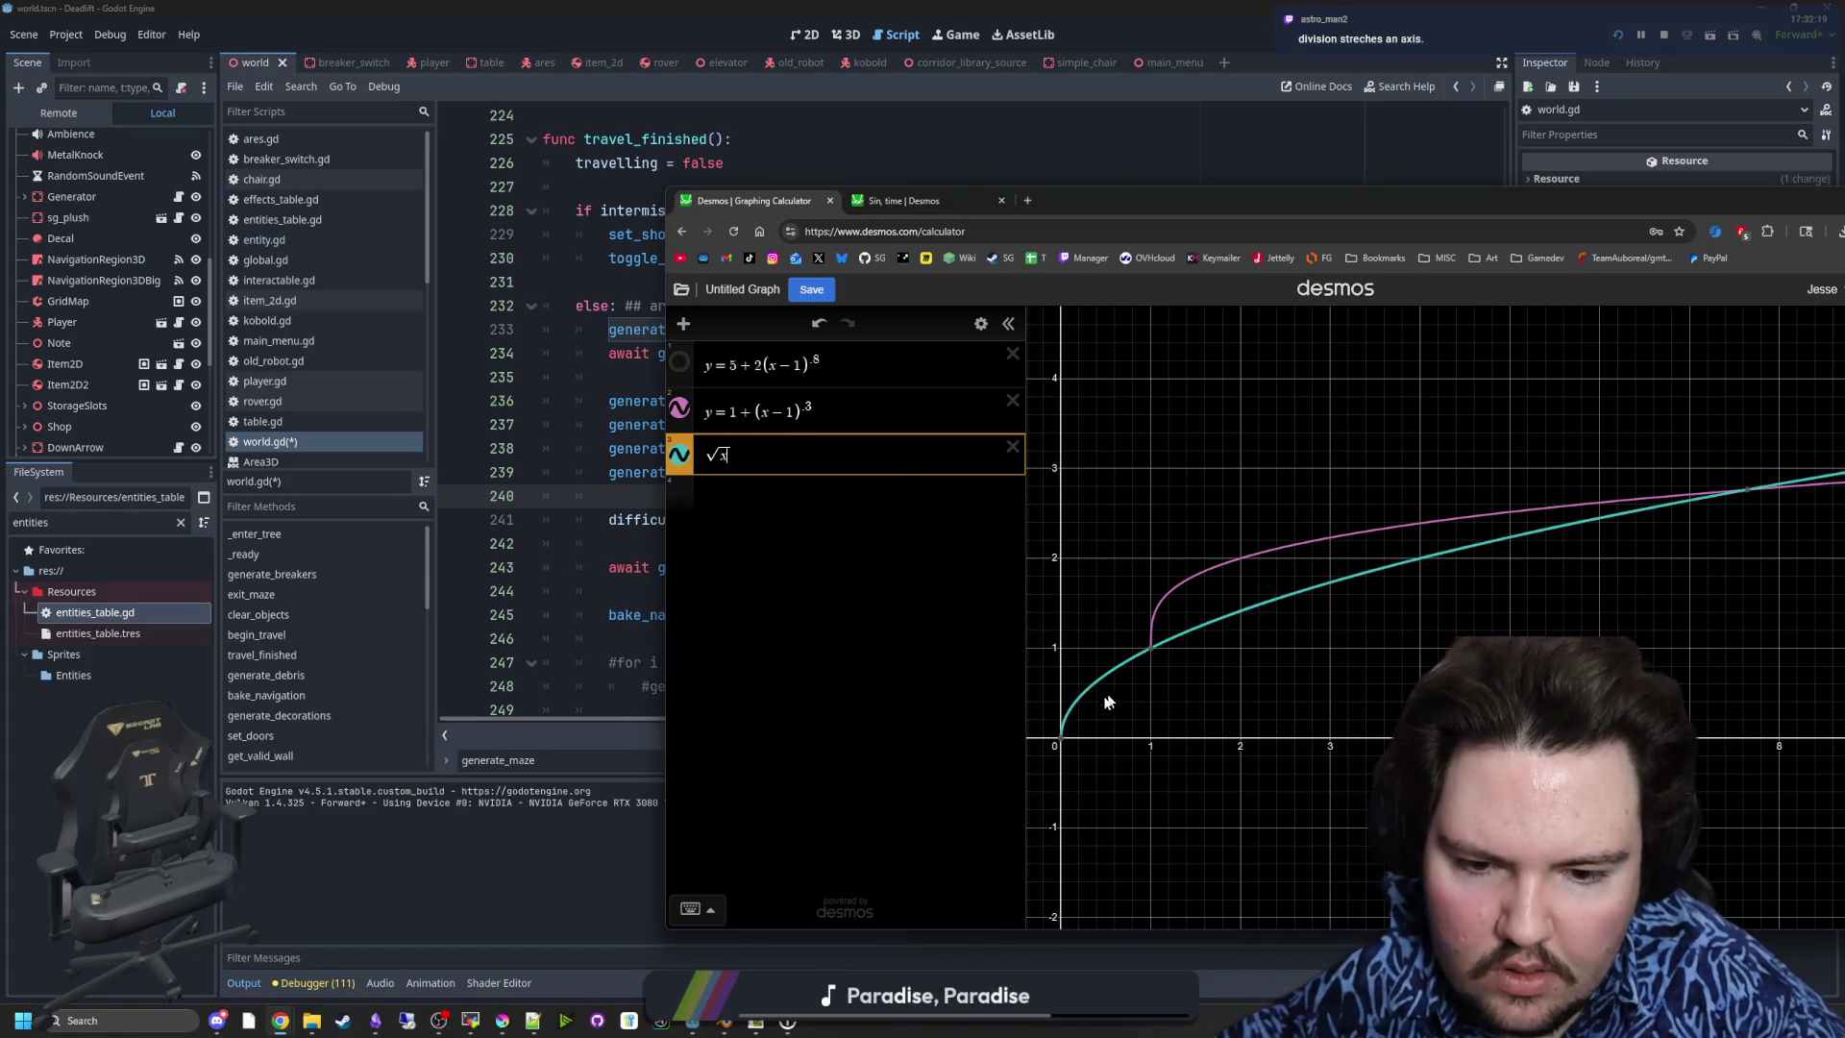
mouse_move(1061, 747)
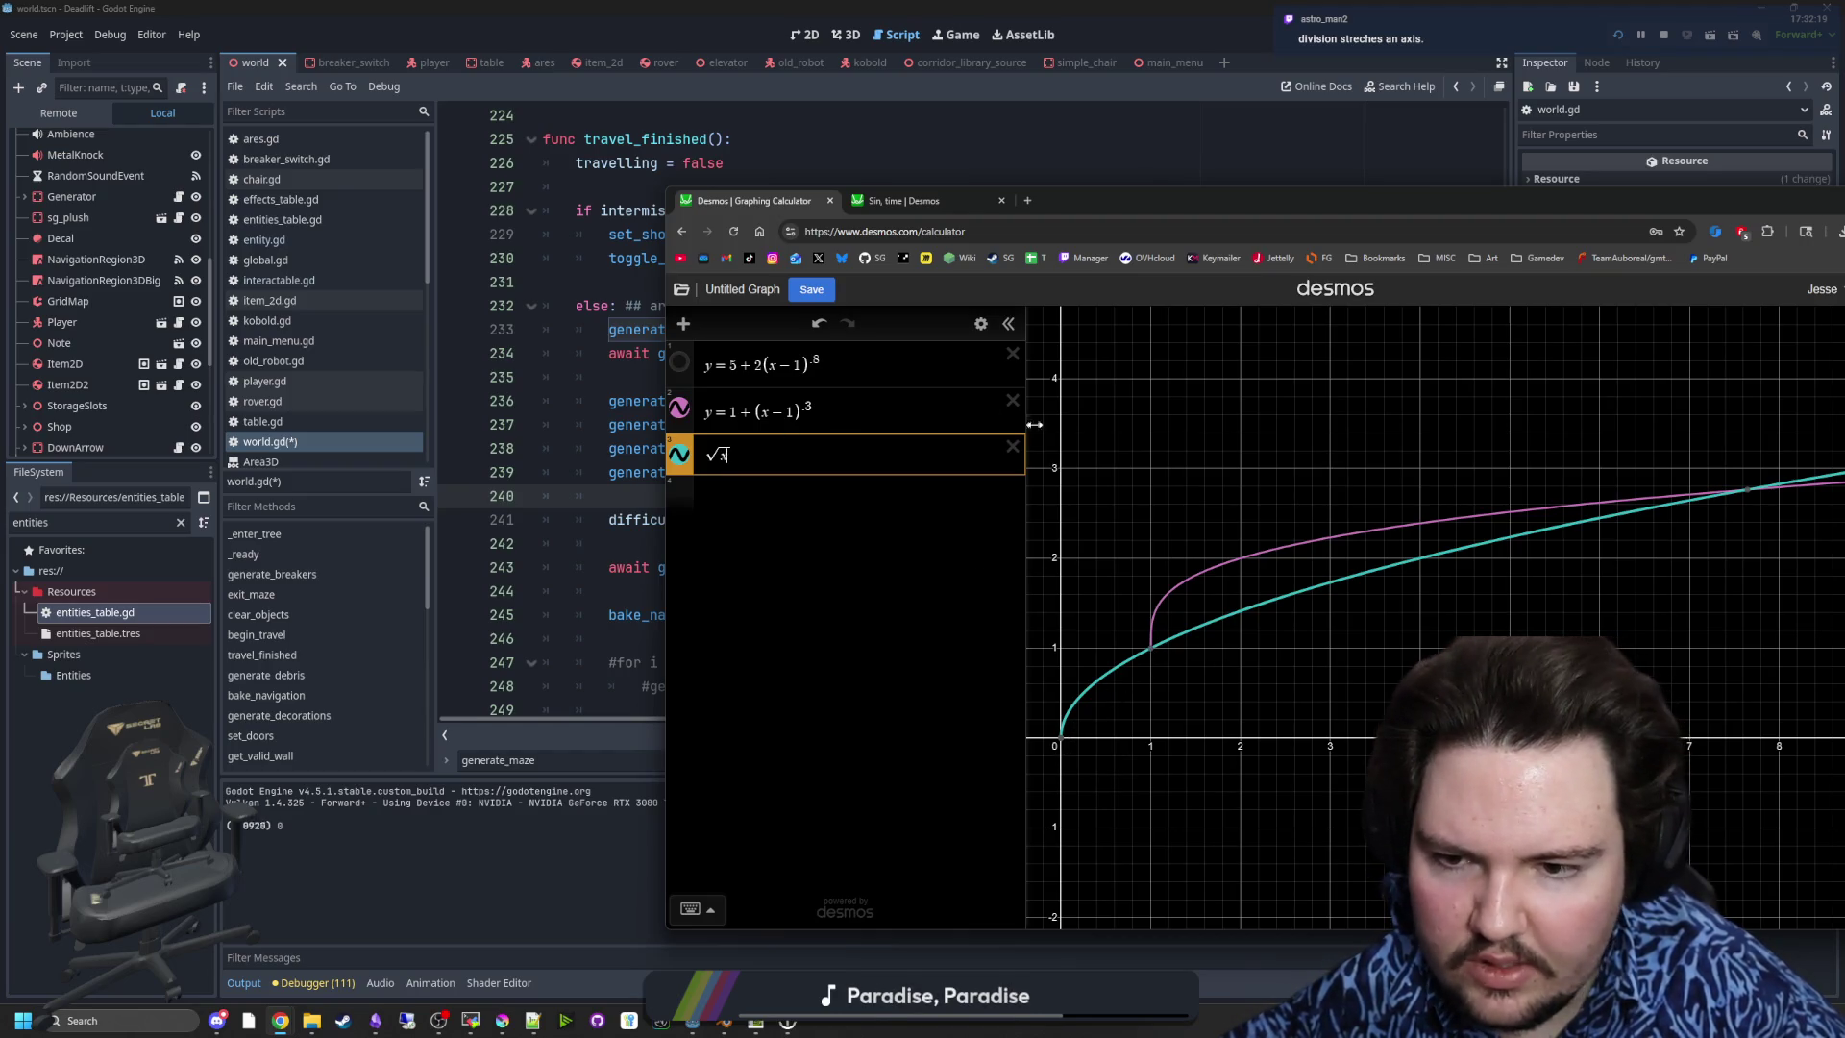
left_click(1013, 447)
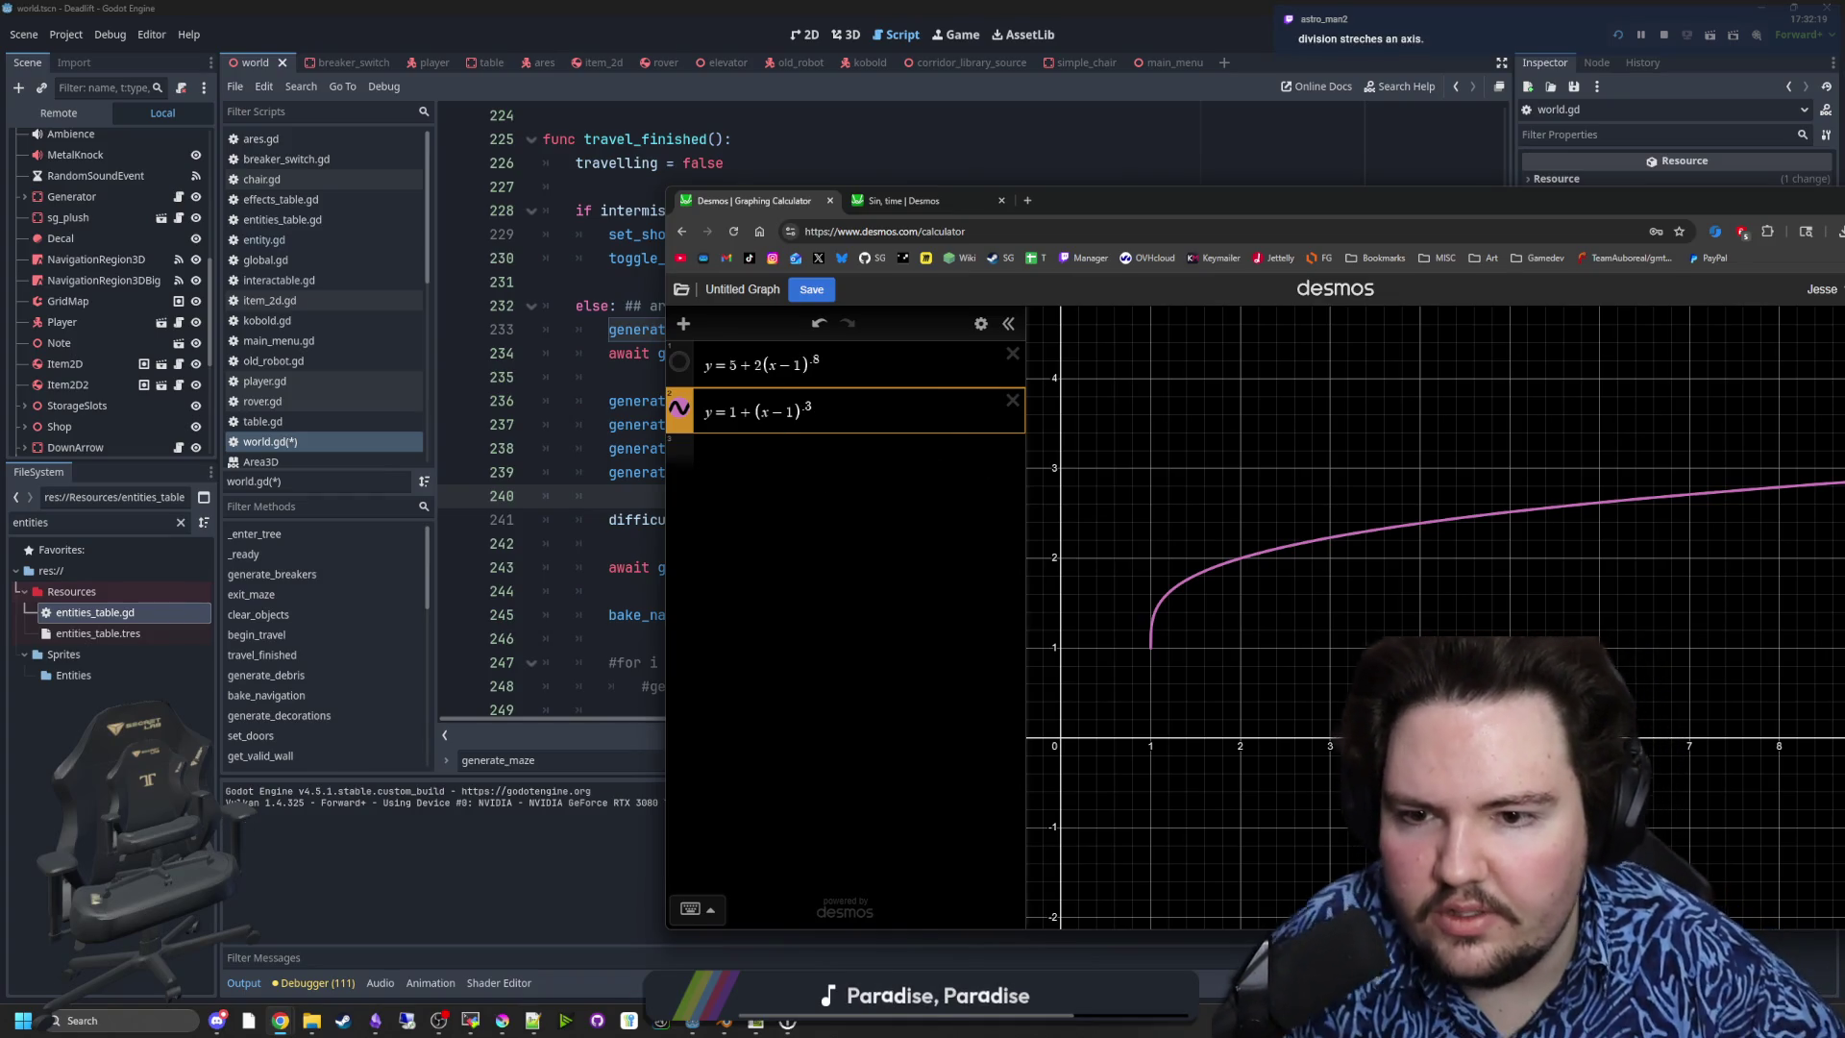
- Try dividing (x−1) by 6, then switch to dividing by 2 with exponent .8
type("/")
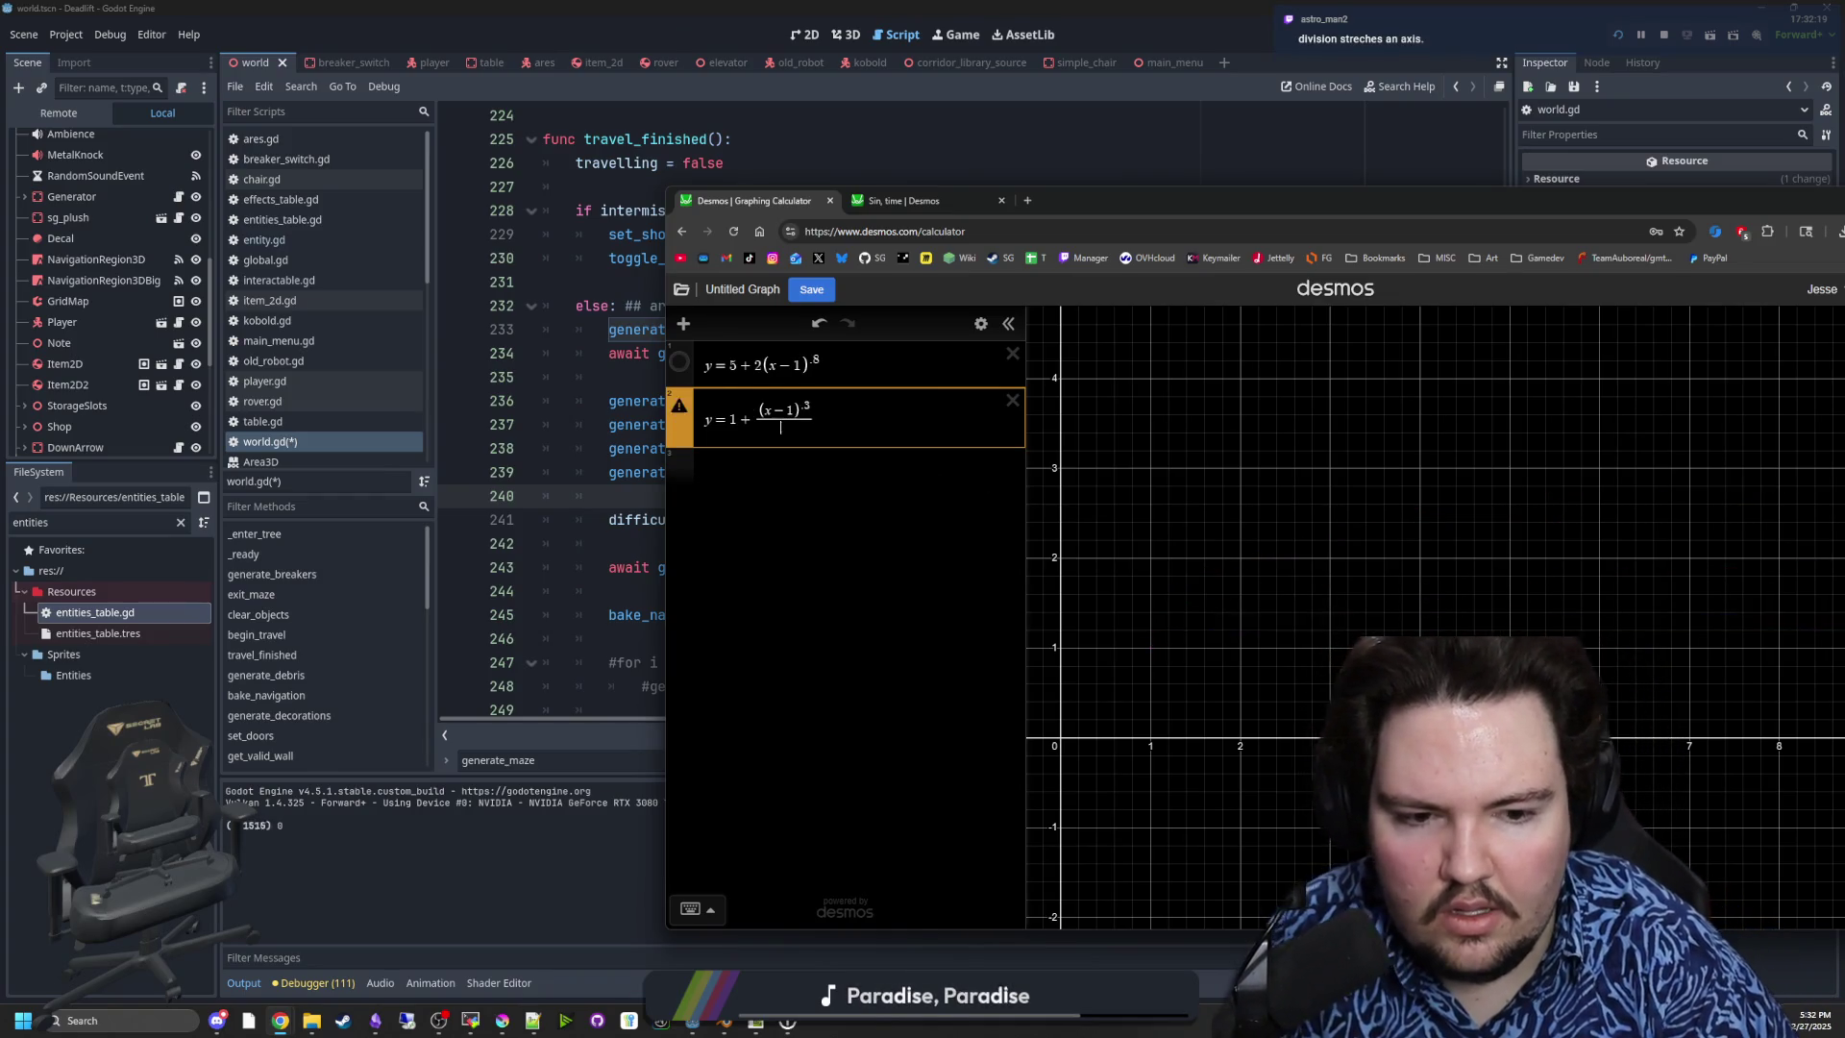
type("6")
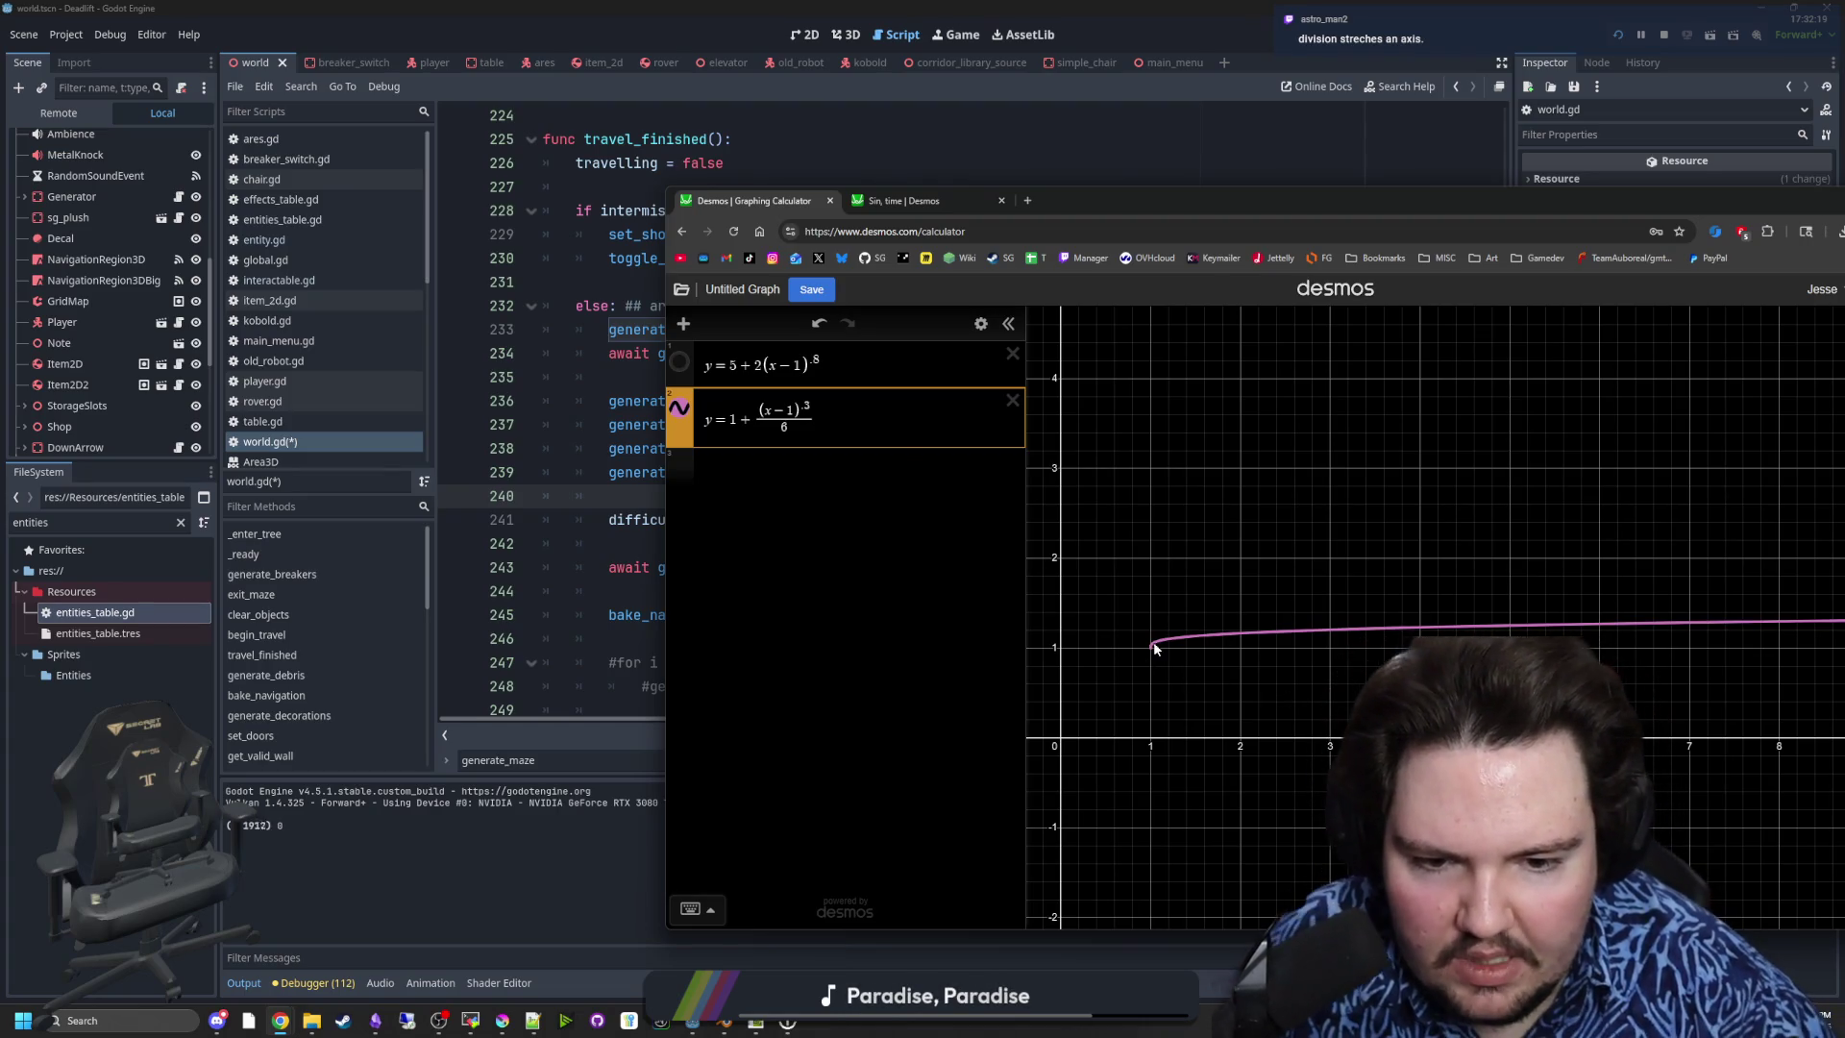
left_click_drag(1154, 643, 1210, 635)
key("BackSpace")
key("BackSpace")
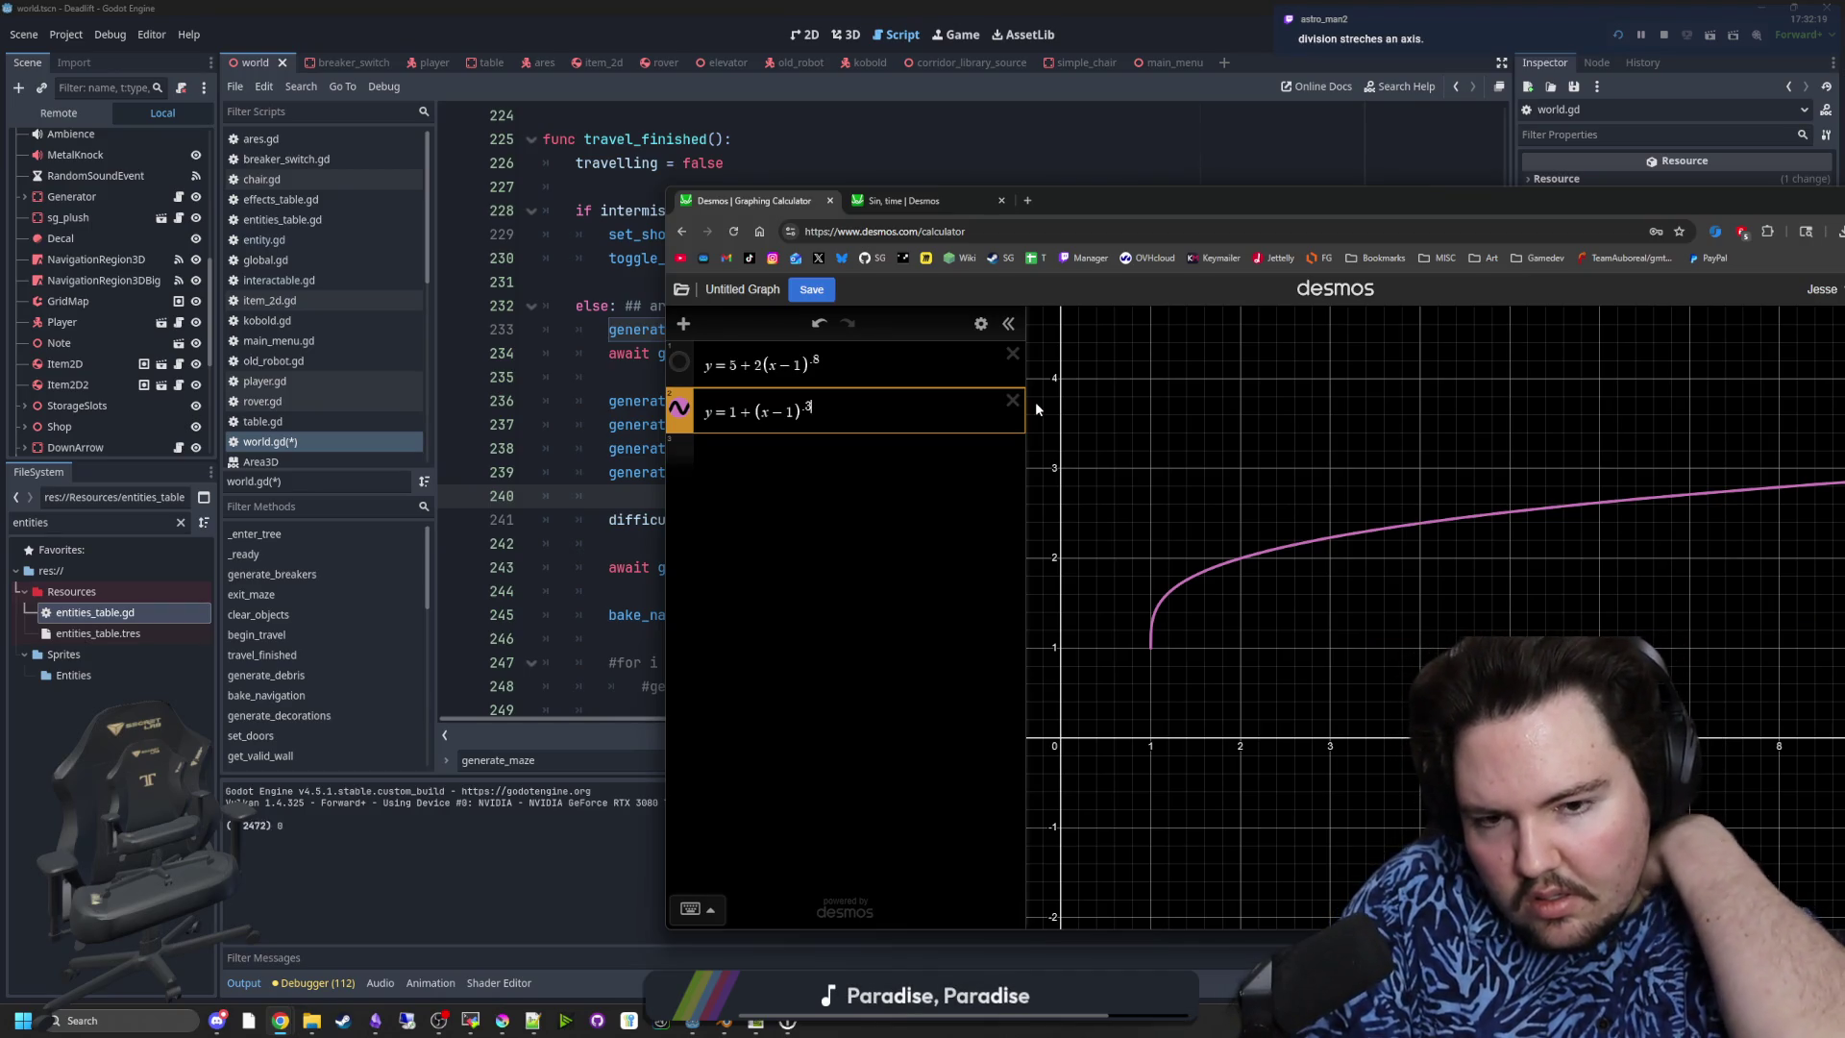
key("BackSpace")
key("BackSpace")
key("BackSpace")
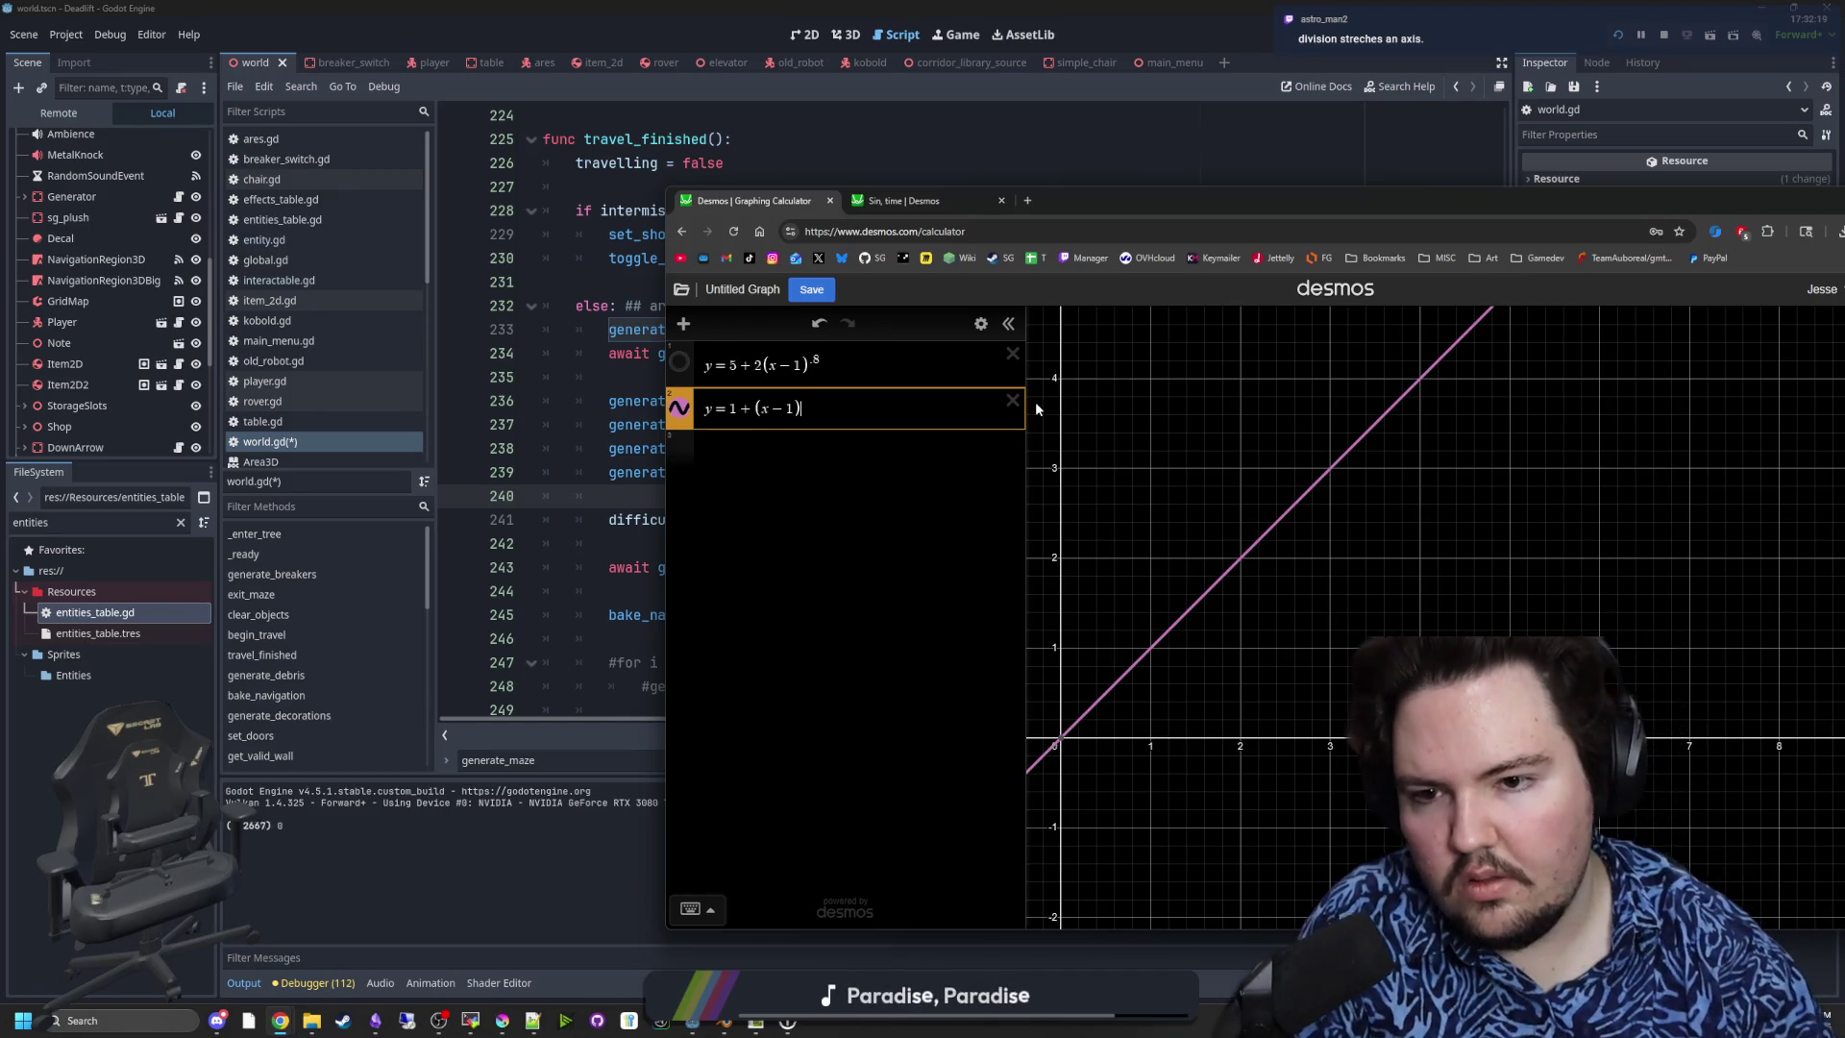
type("/2")
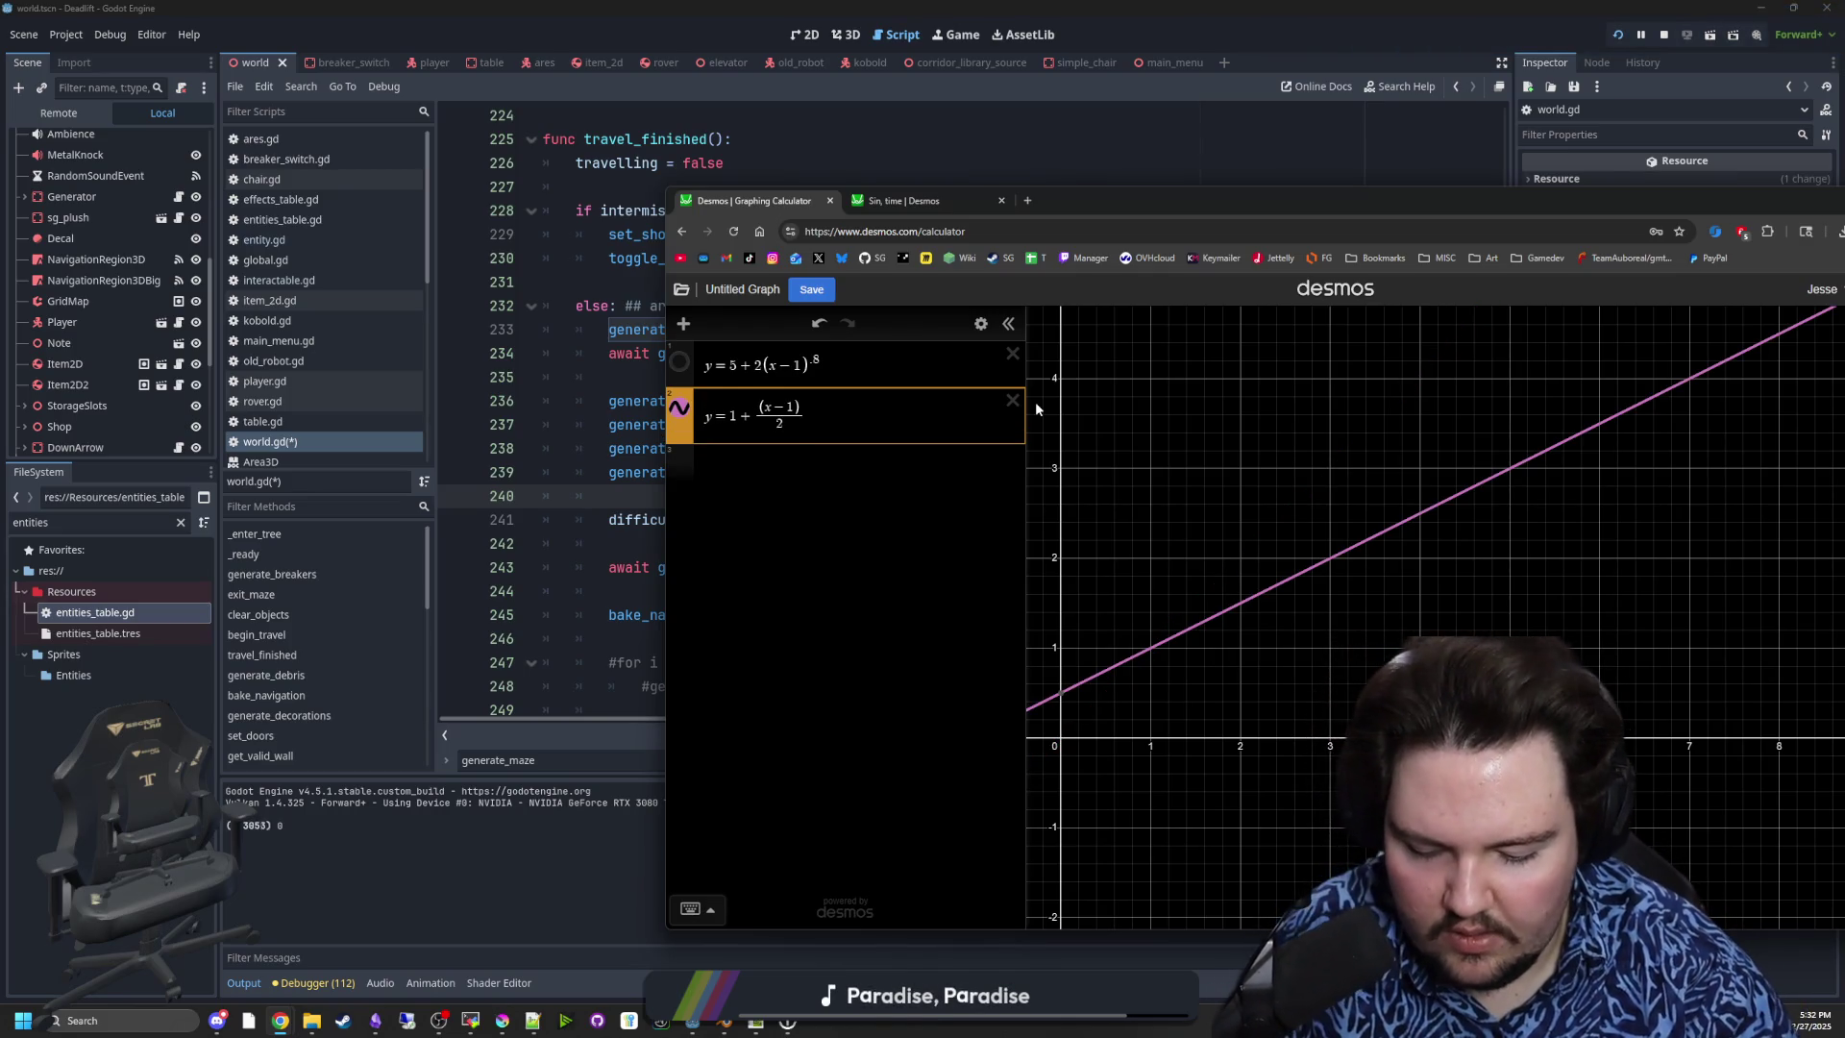
type("^.8")
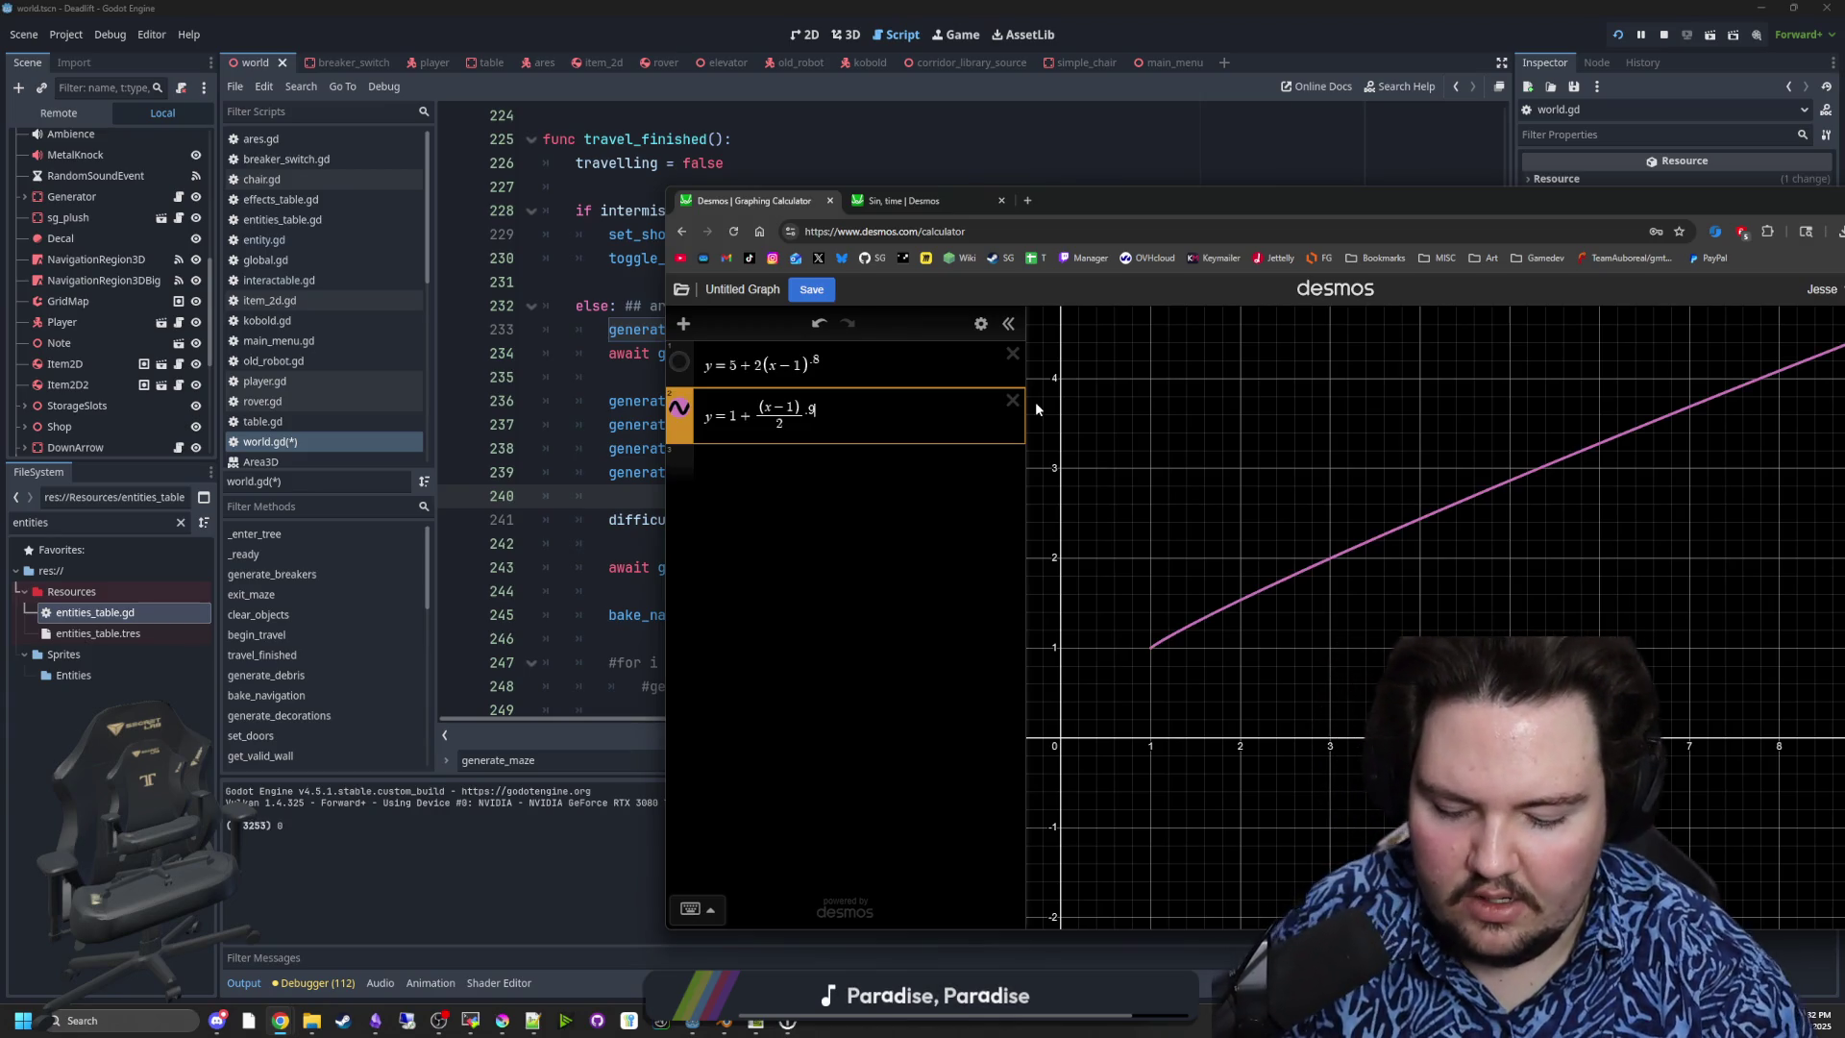
- Cycle the exponent through .5, .6, .4 and .7, settling on .5
key("BackSpace")
type("5")
key("BackSpace")
type("6")
key("BackSpace")
type("5")
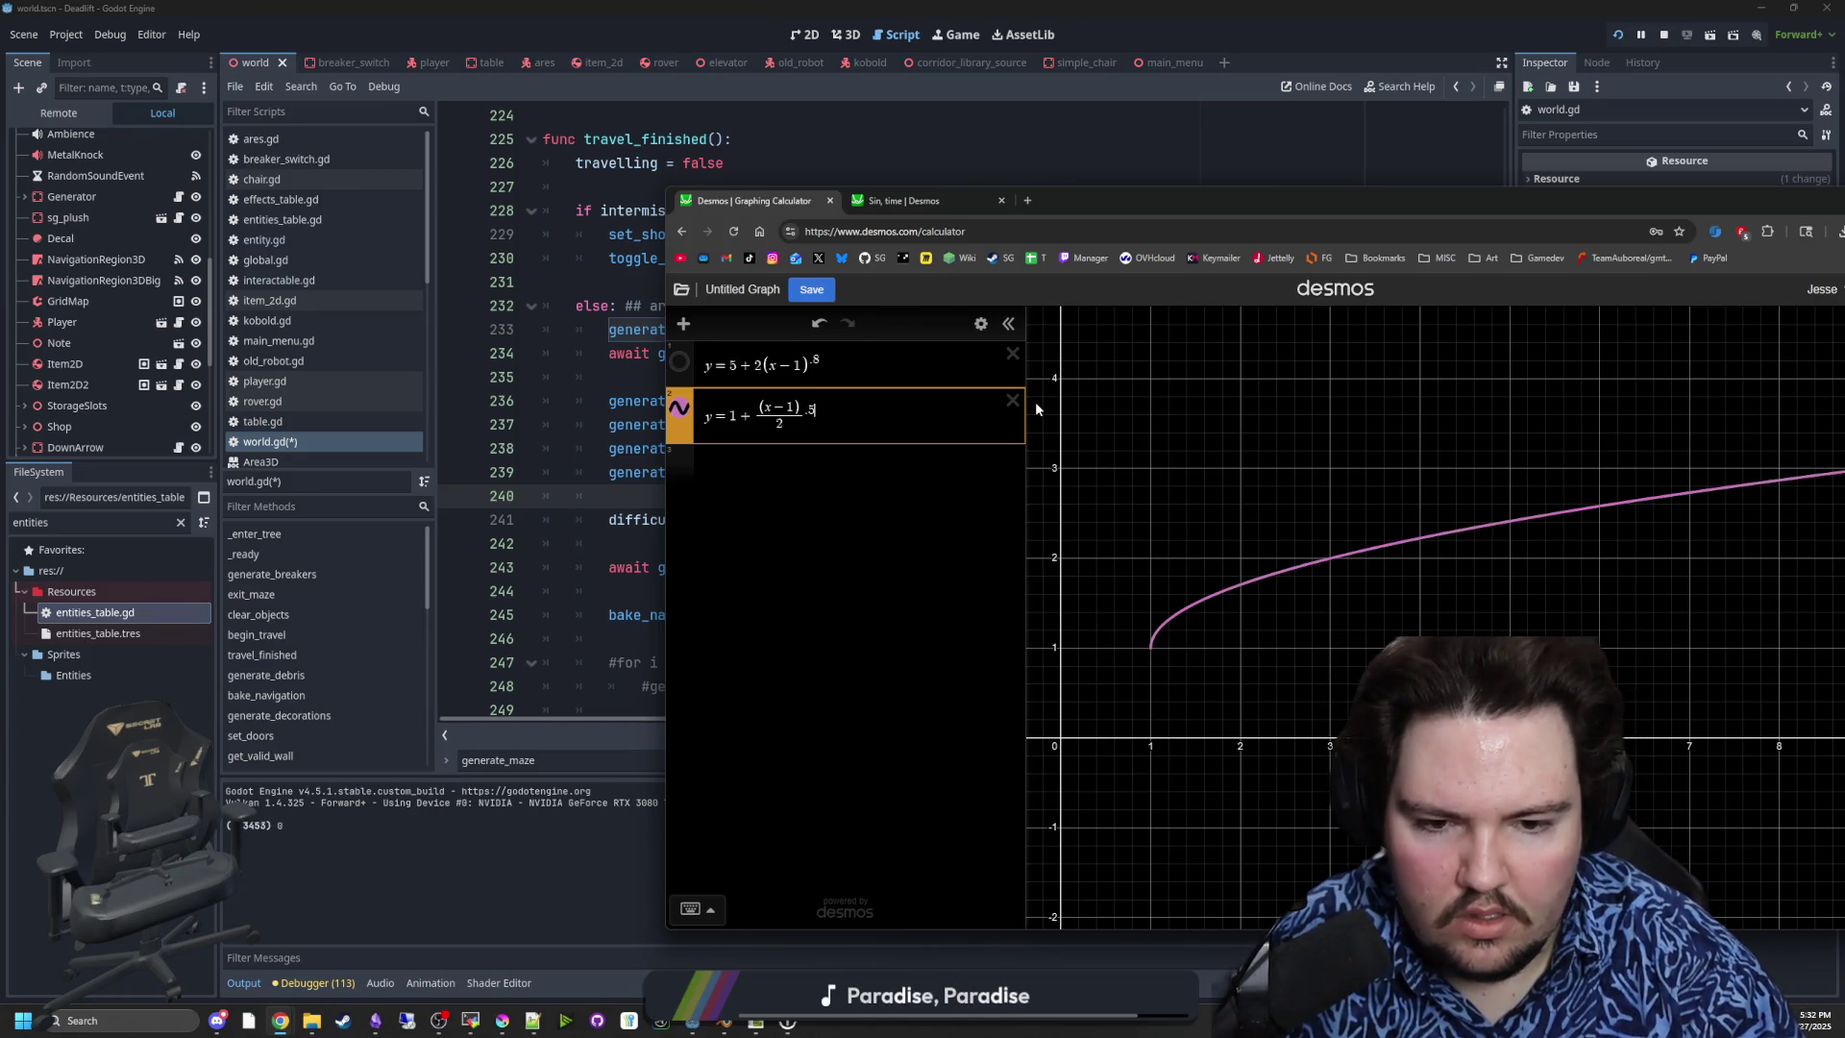
key("BackSpace")
type("4")
key("BackSpace")
type("5")
key("BackSpace")
type("6")
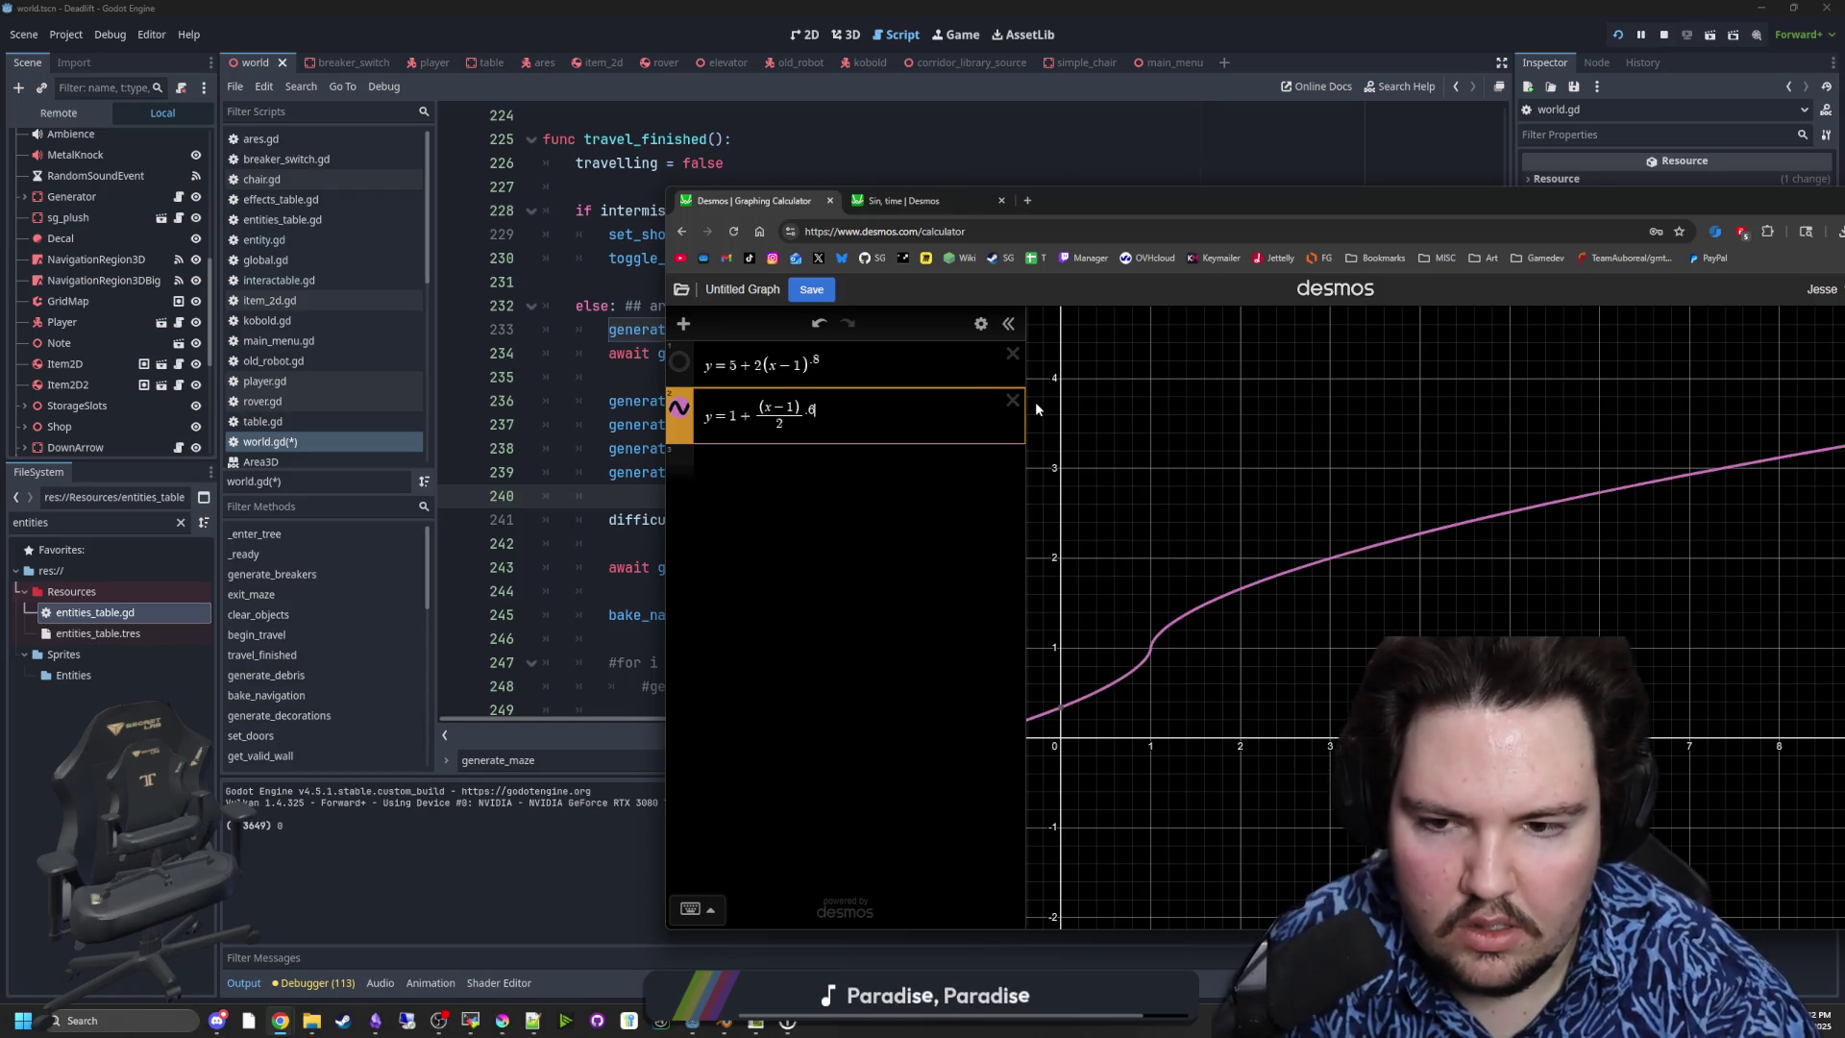
key("BackSpace")
type("7")
key("BackSpace")
type("5")
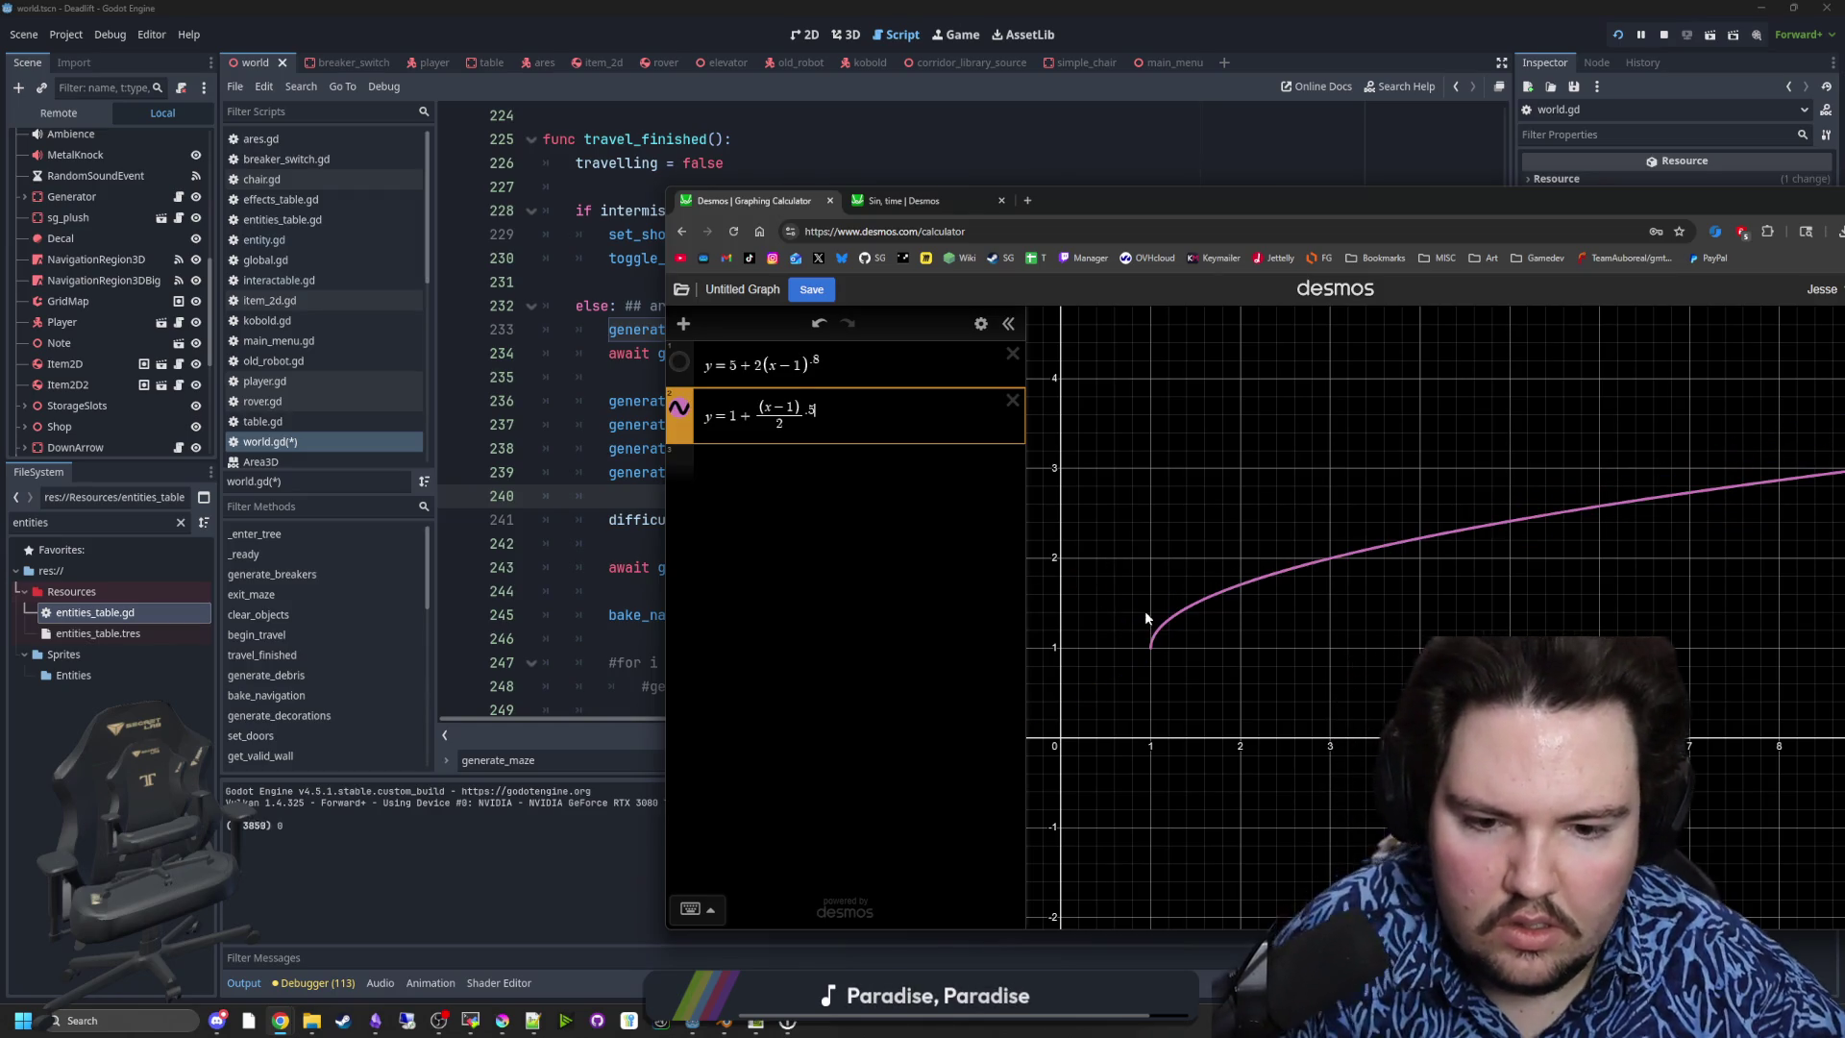
- Adjust the divisor, check the curve reaches about 1.45 at x = 2, then hide it
key("BackSpace")
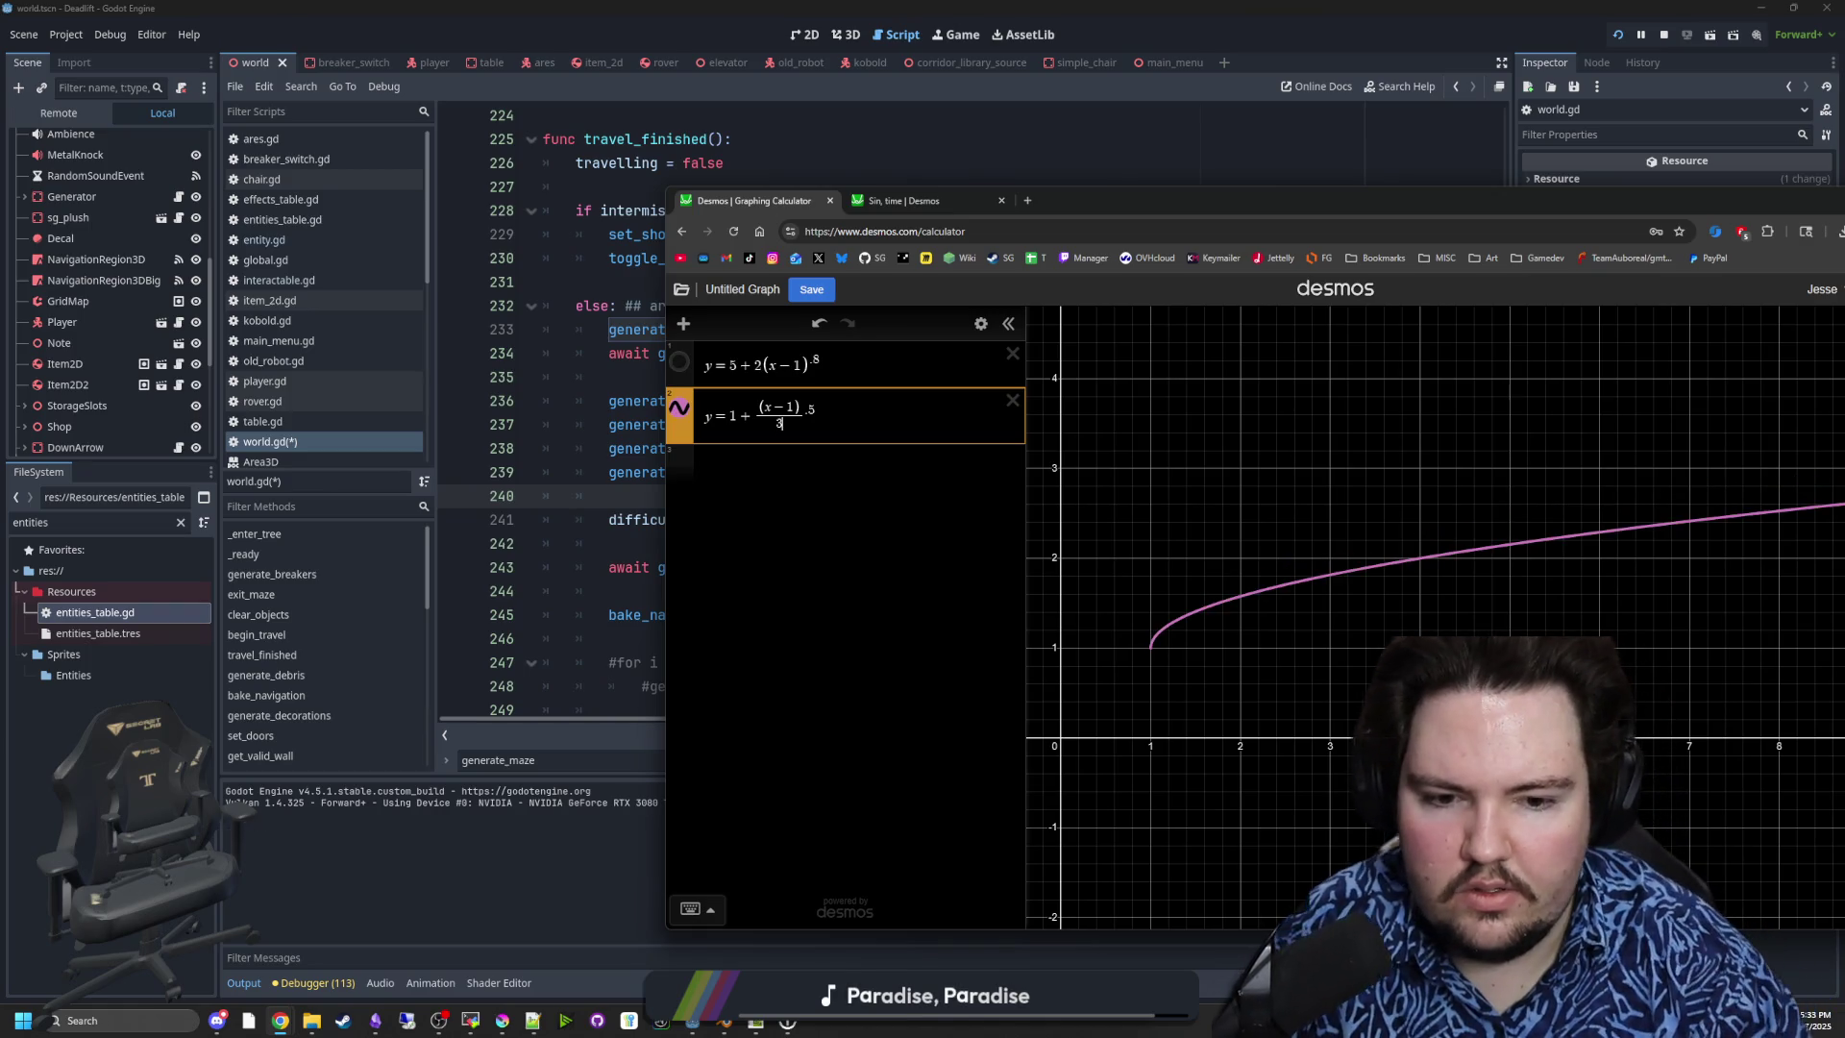
type("3")
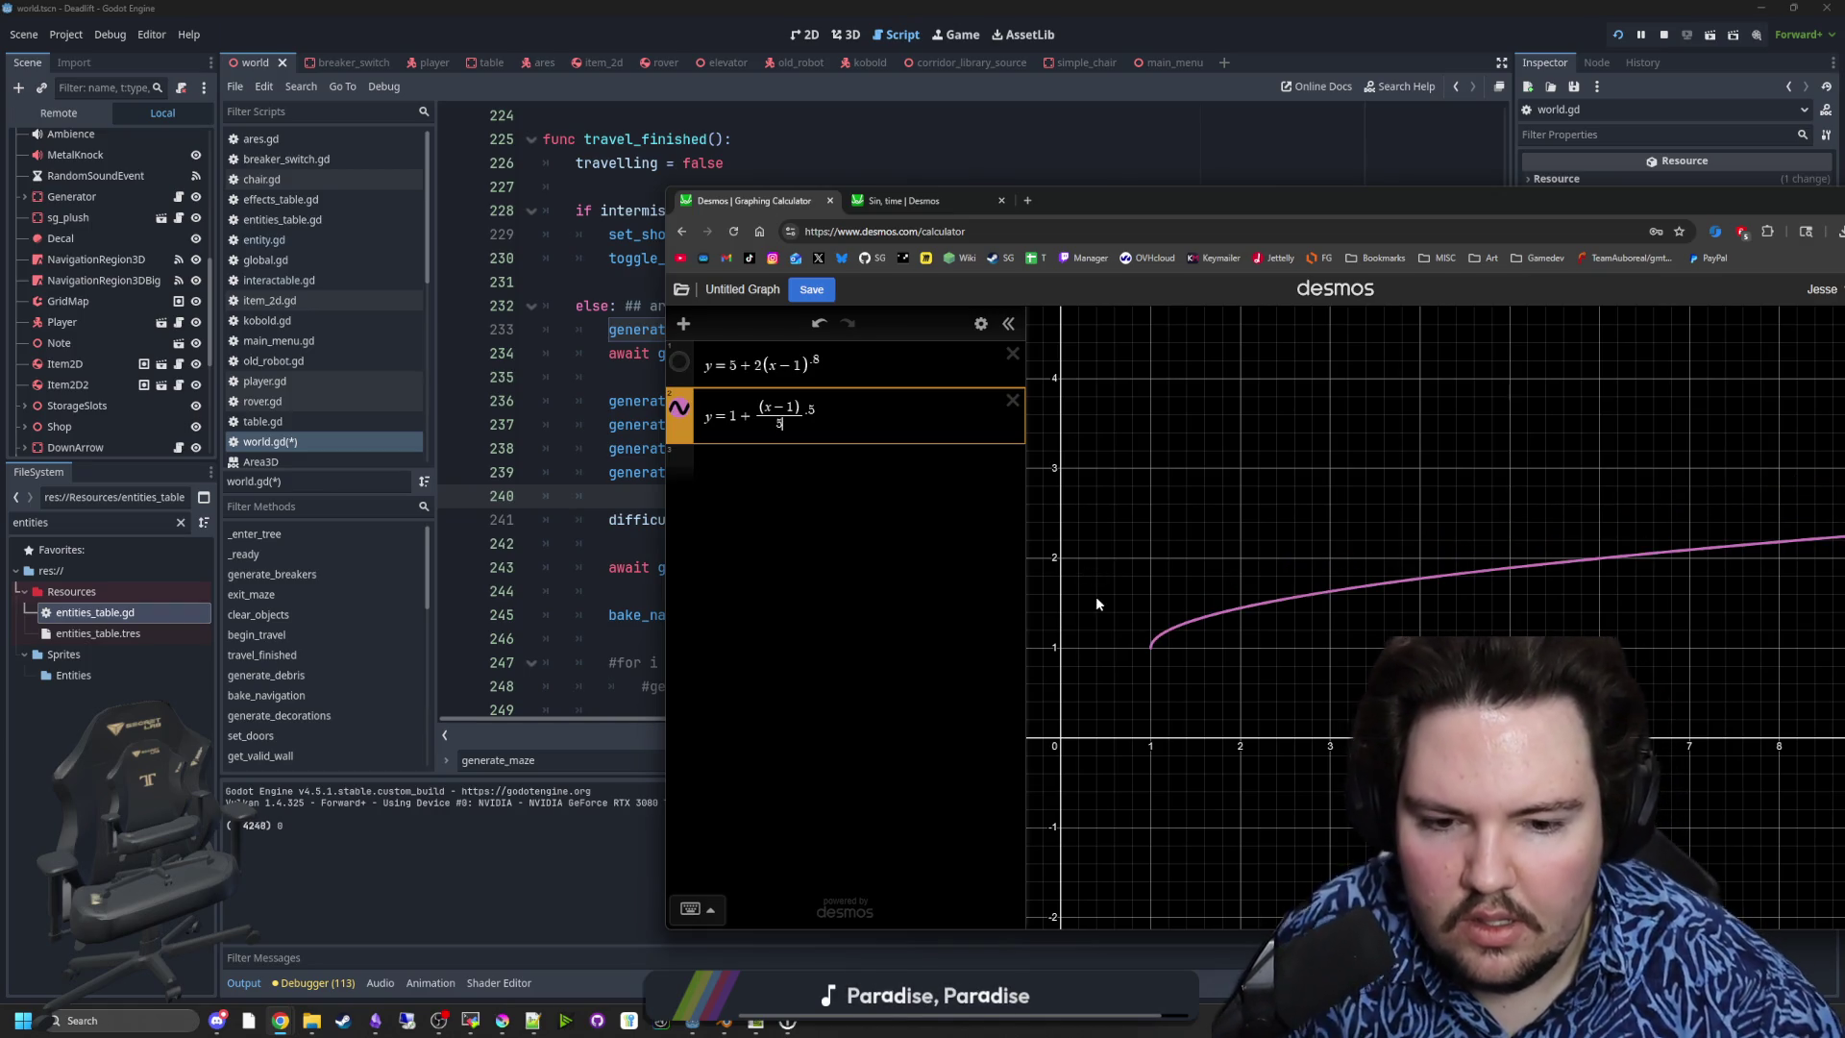
scroll(1140, 671, "down", 1)
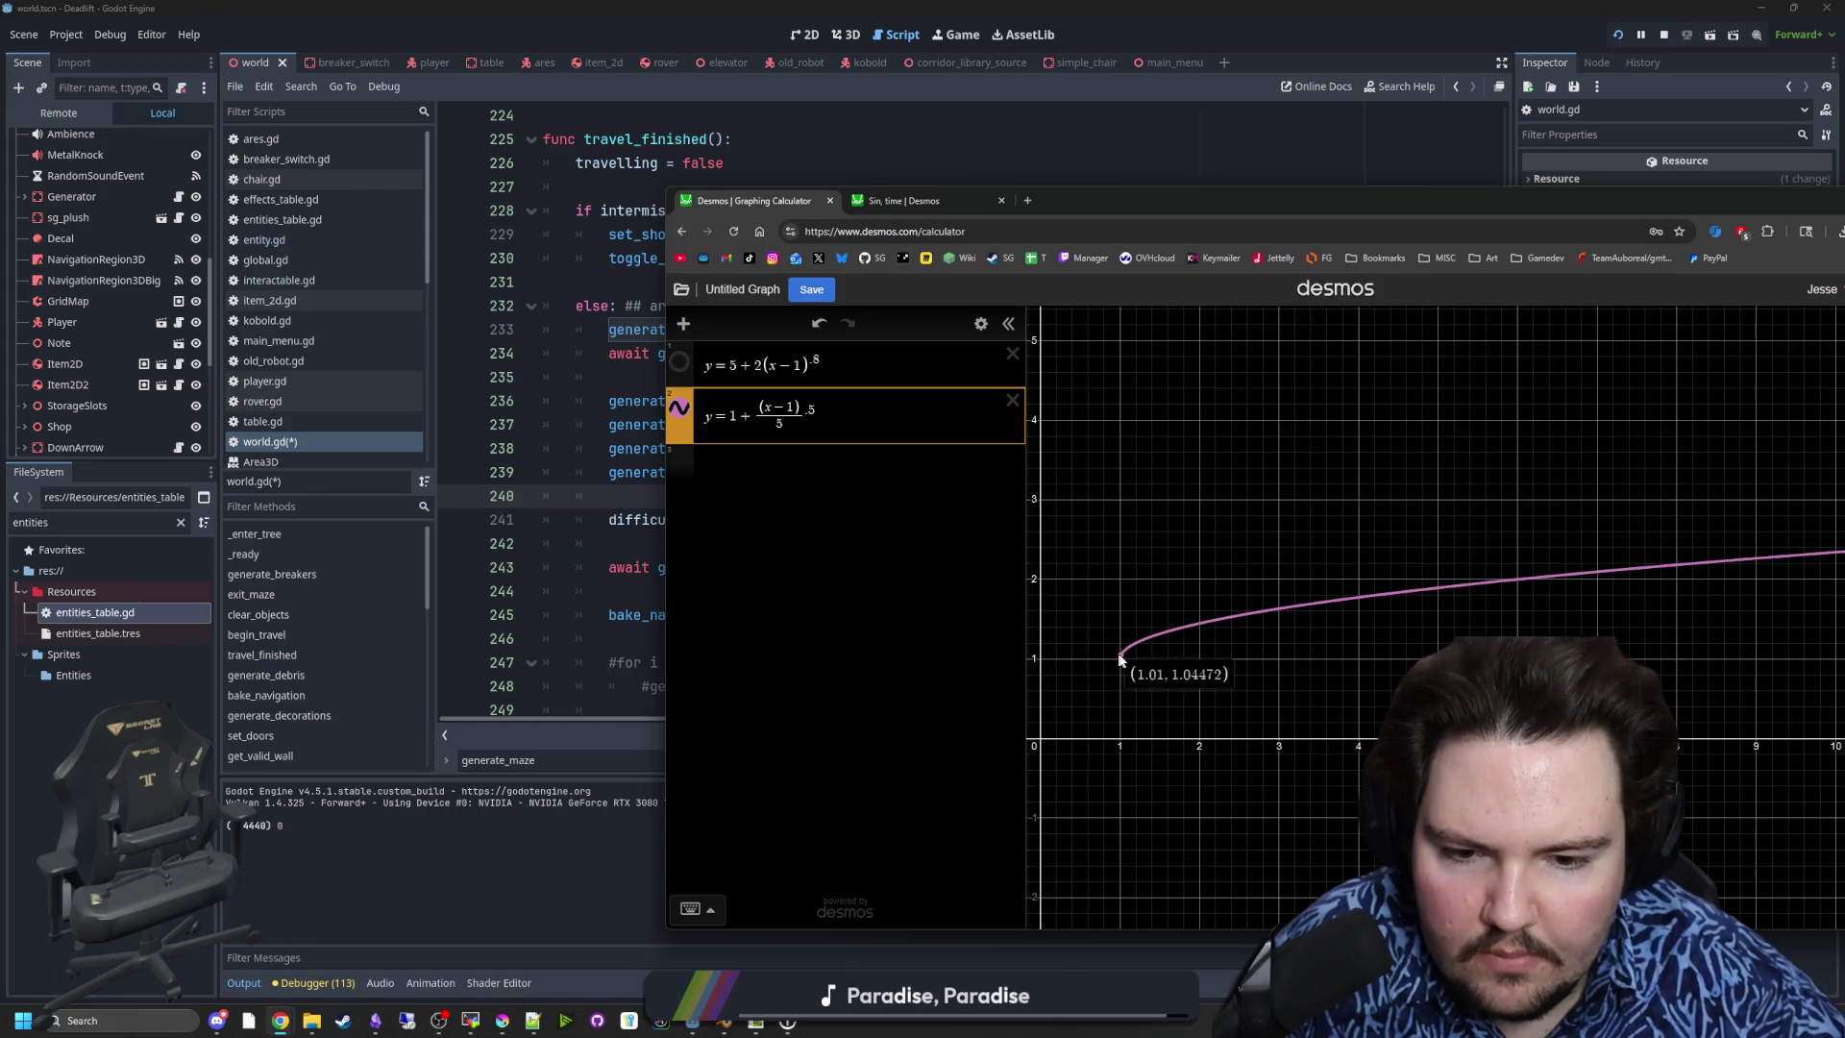
left_click_drag(1120, 659, 1201, 623)
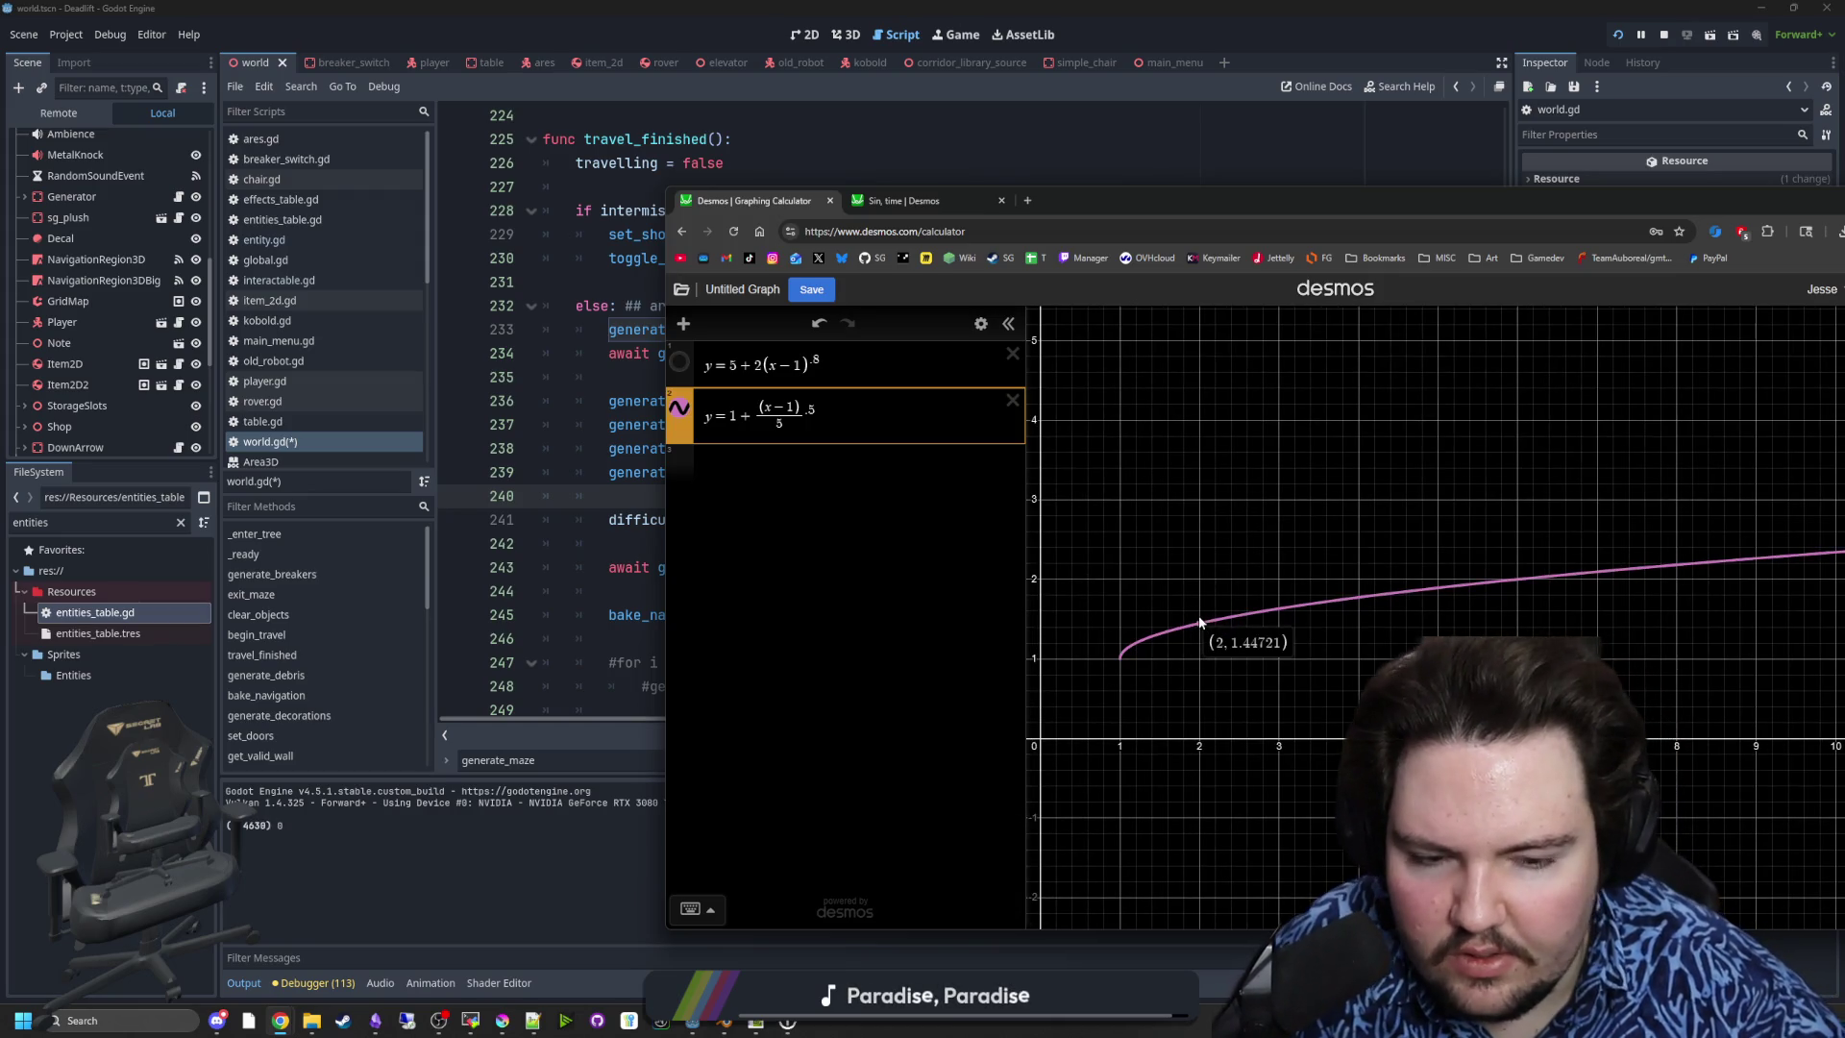
left_click_drag(1200, 622, 1201, 623)
left_click(886, 510)
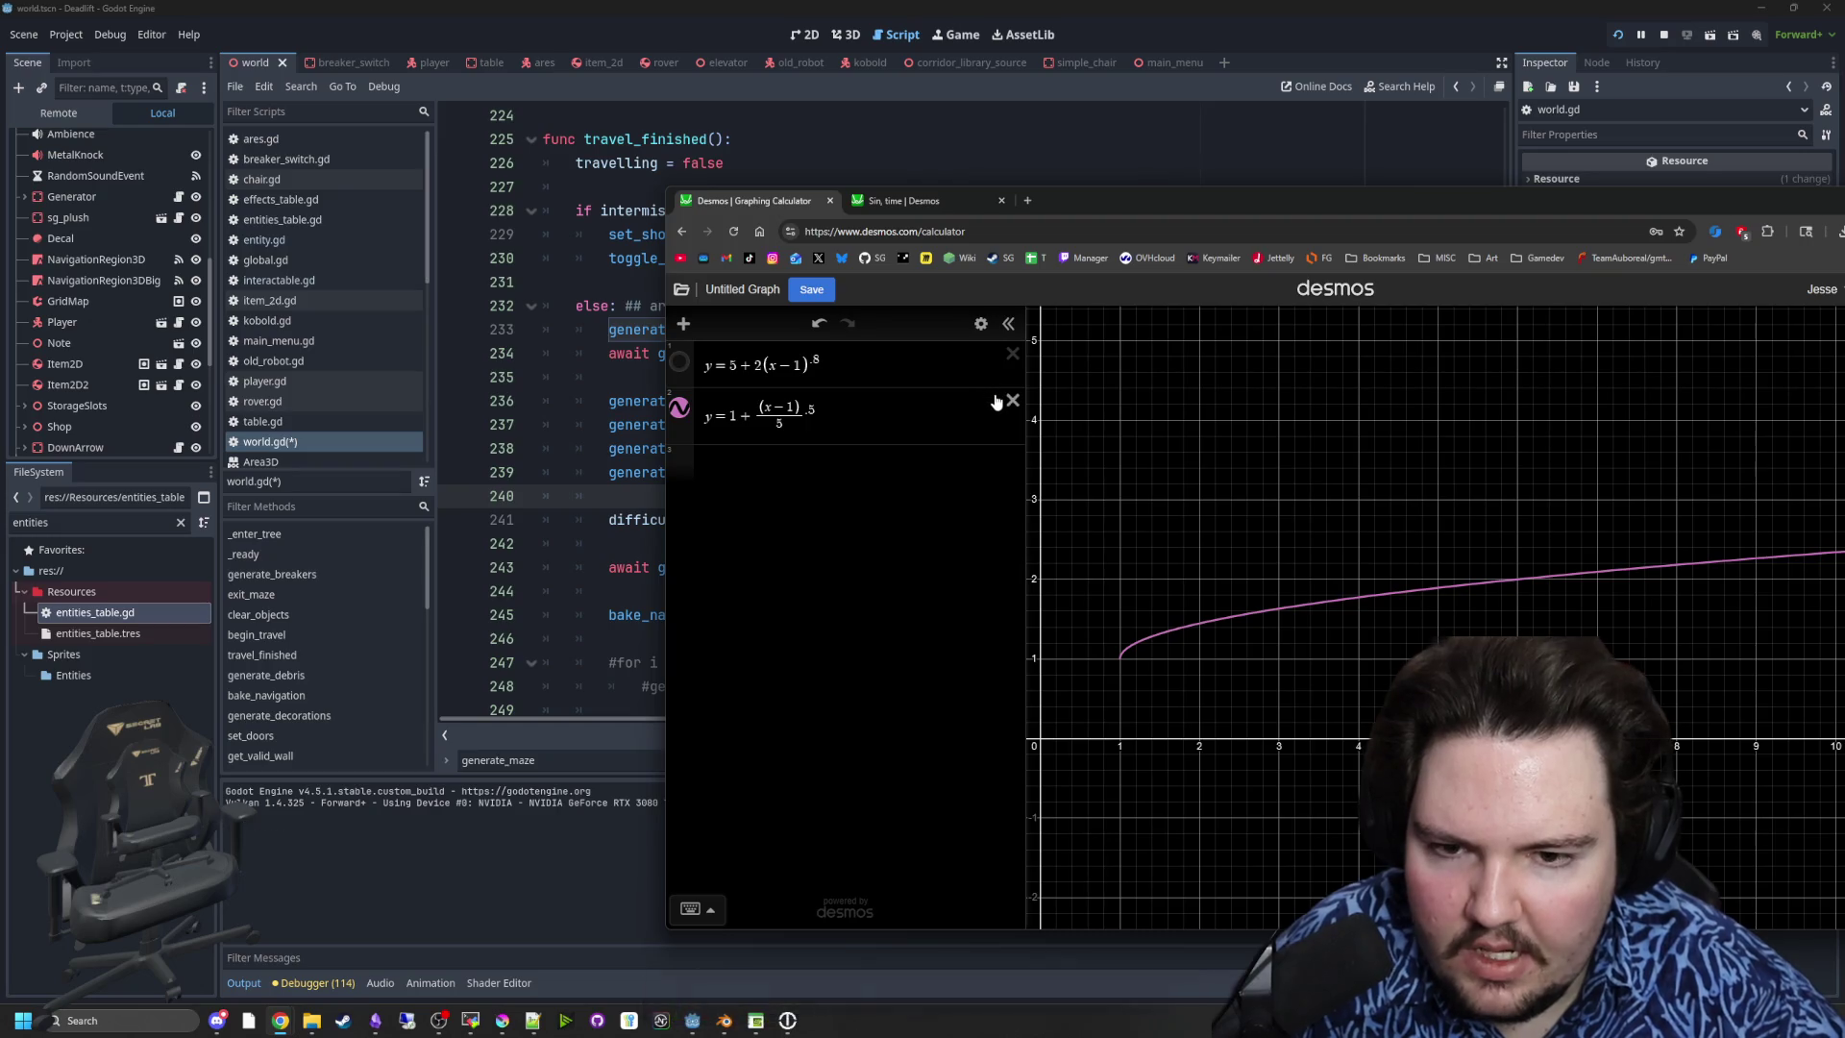
left_click(683, 409)
- Start a third expression 1 + (x/5), trying denominators 6 and 7, then e and x/4
left_click(750, 463)
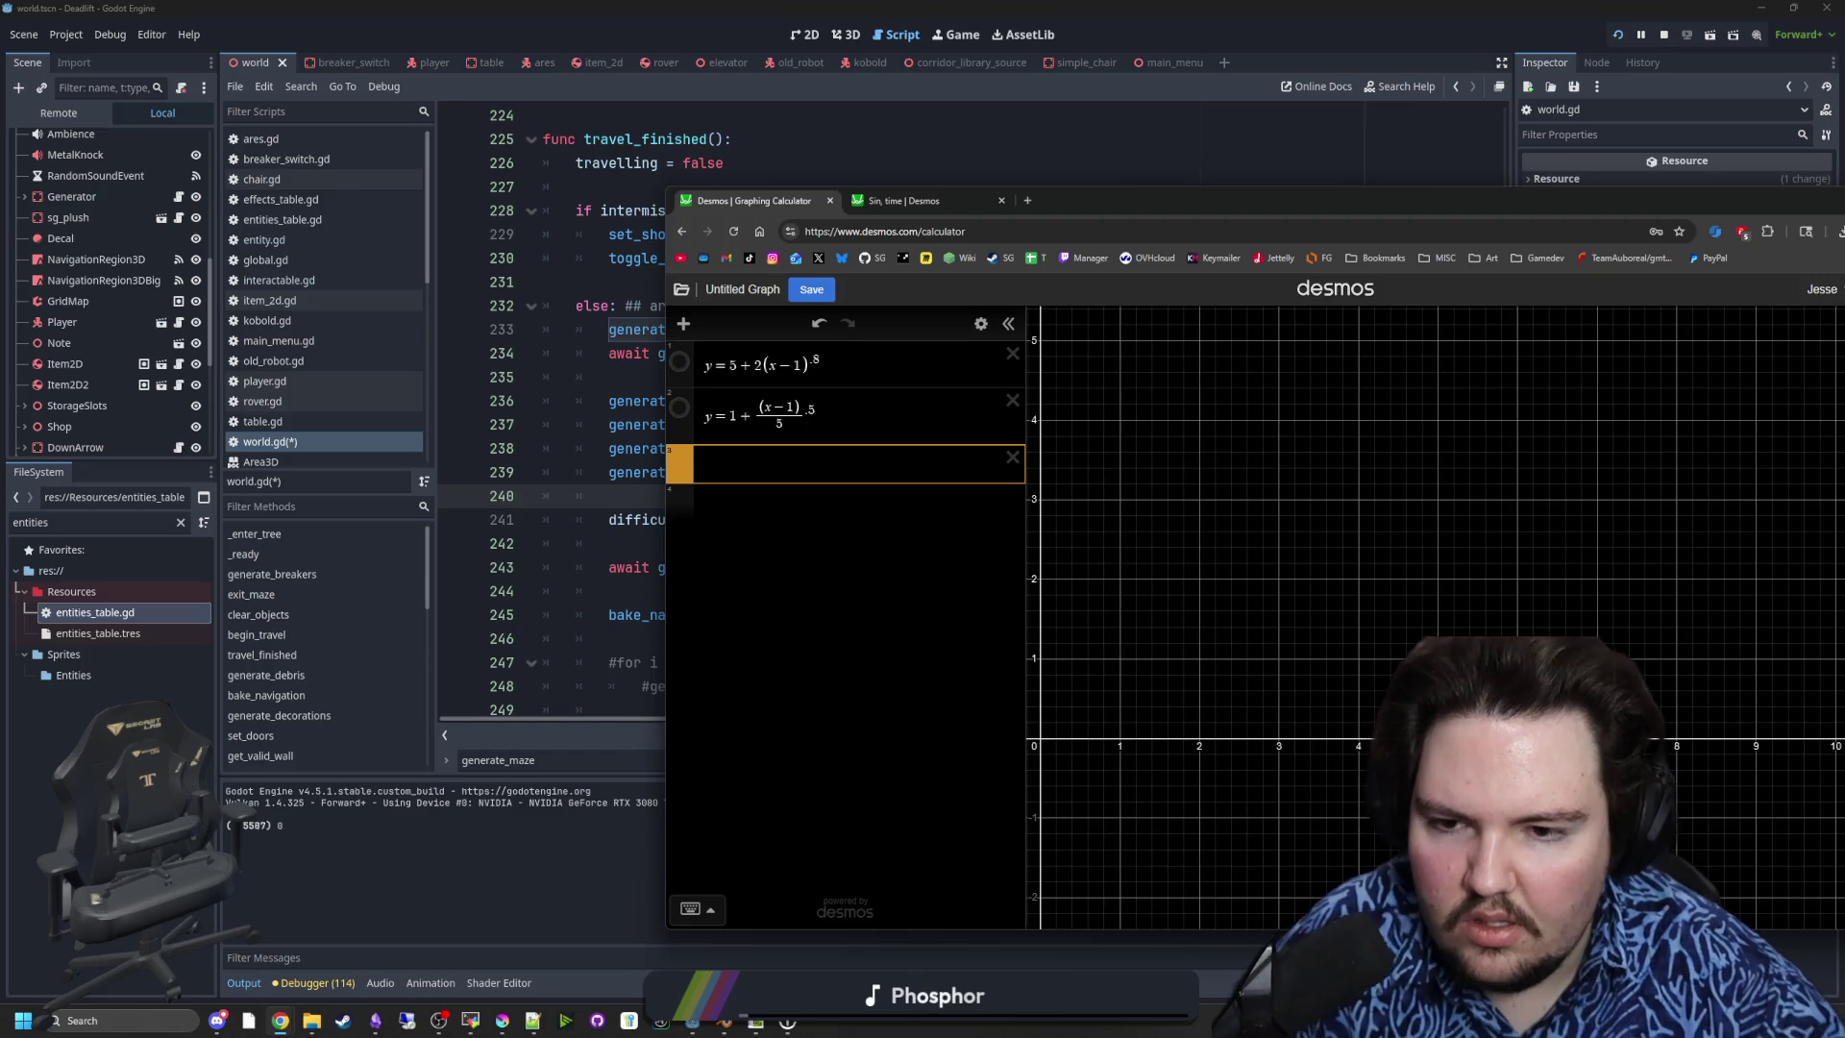
type("1+(x")
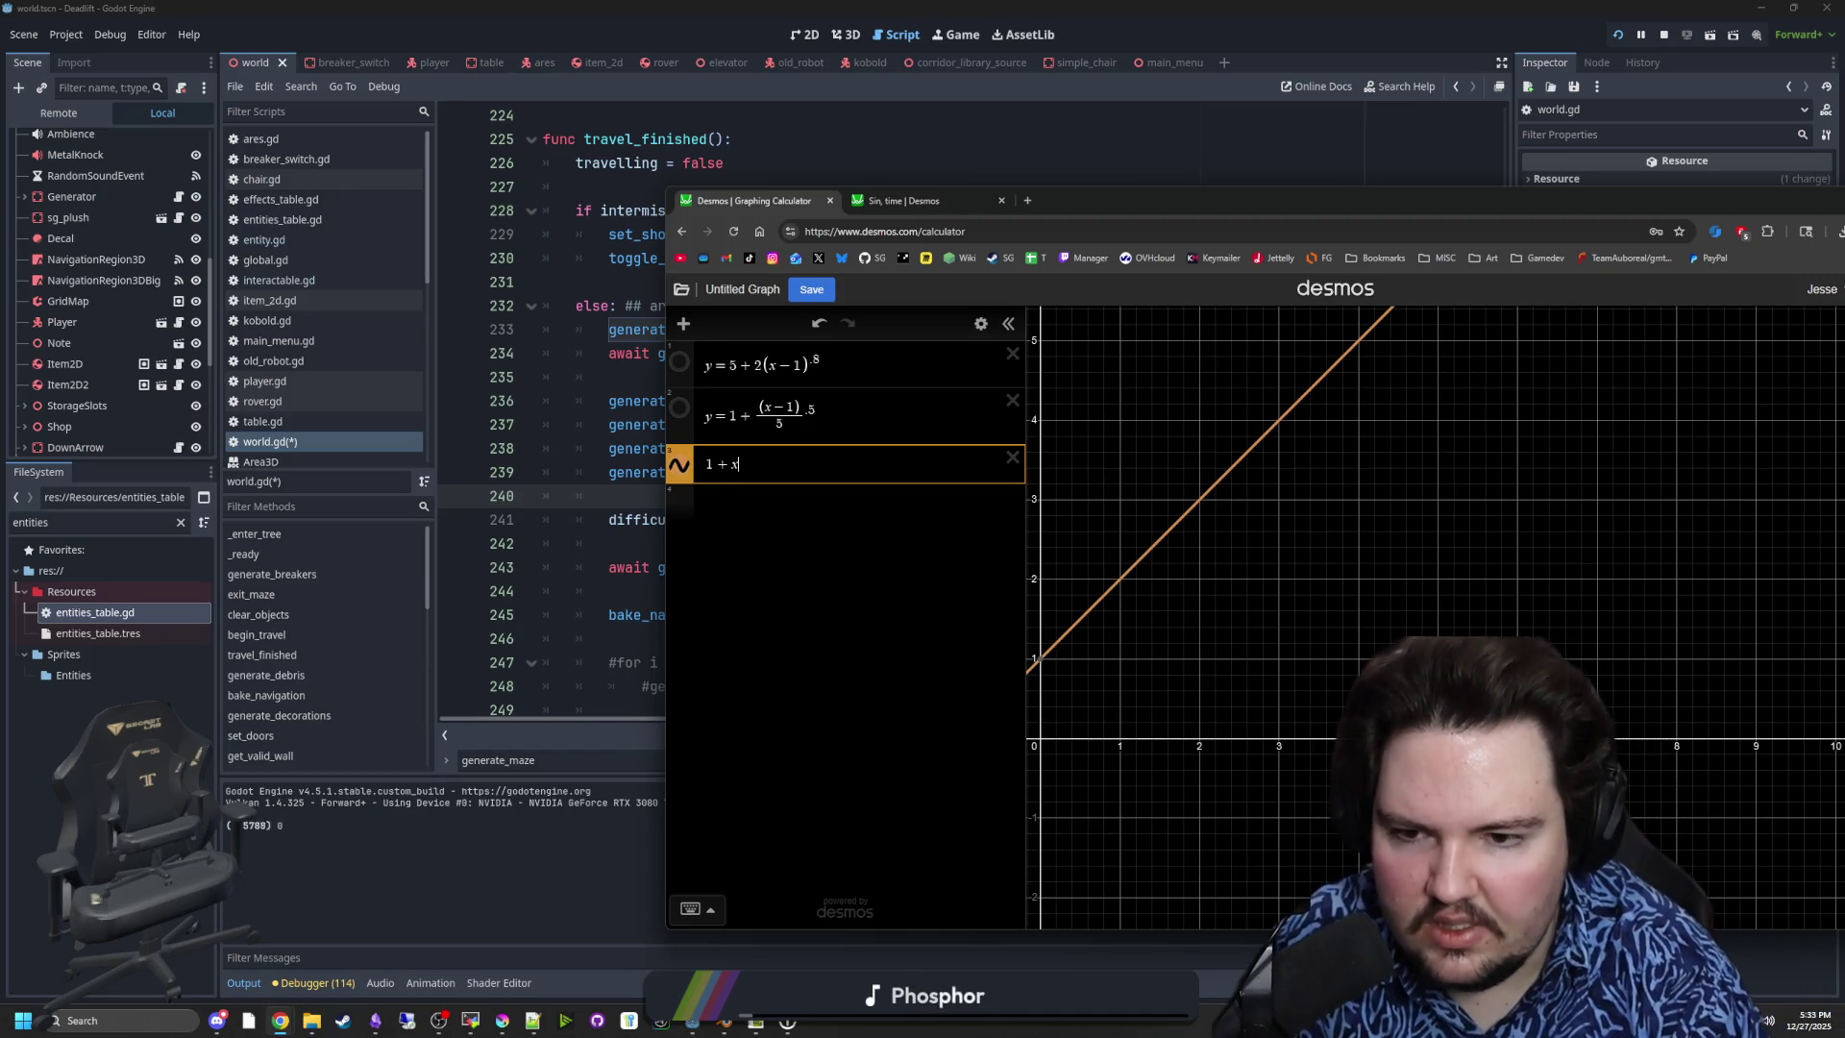
type("/5")
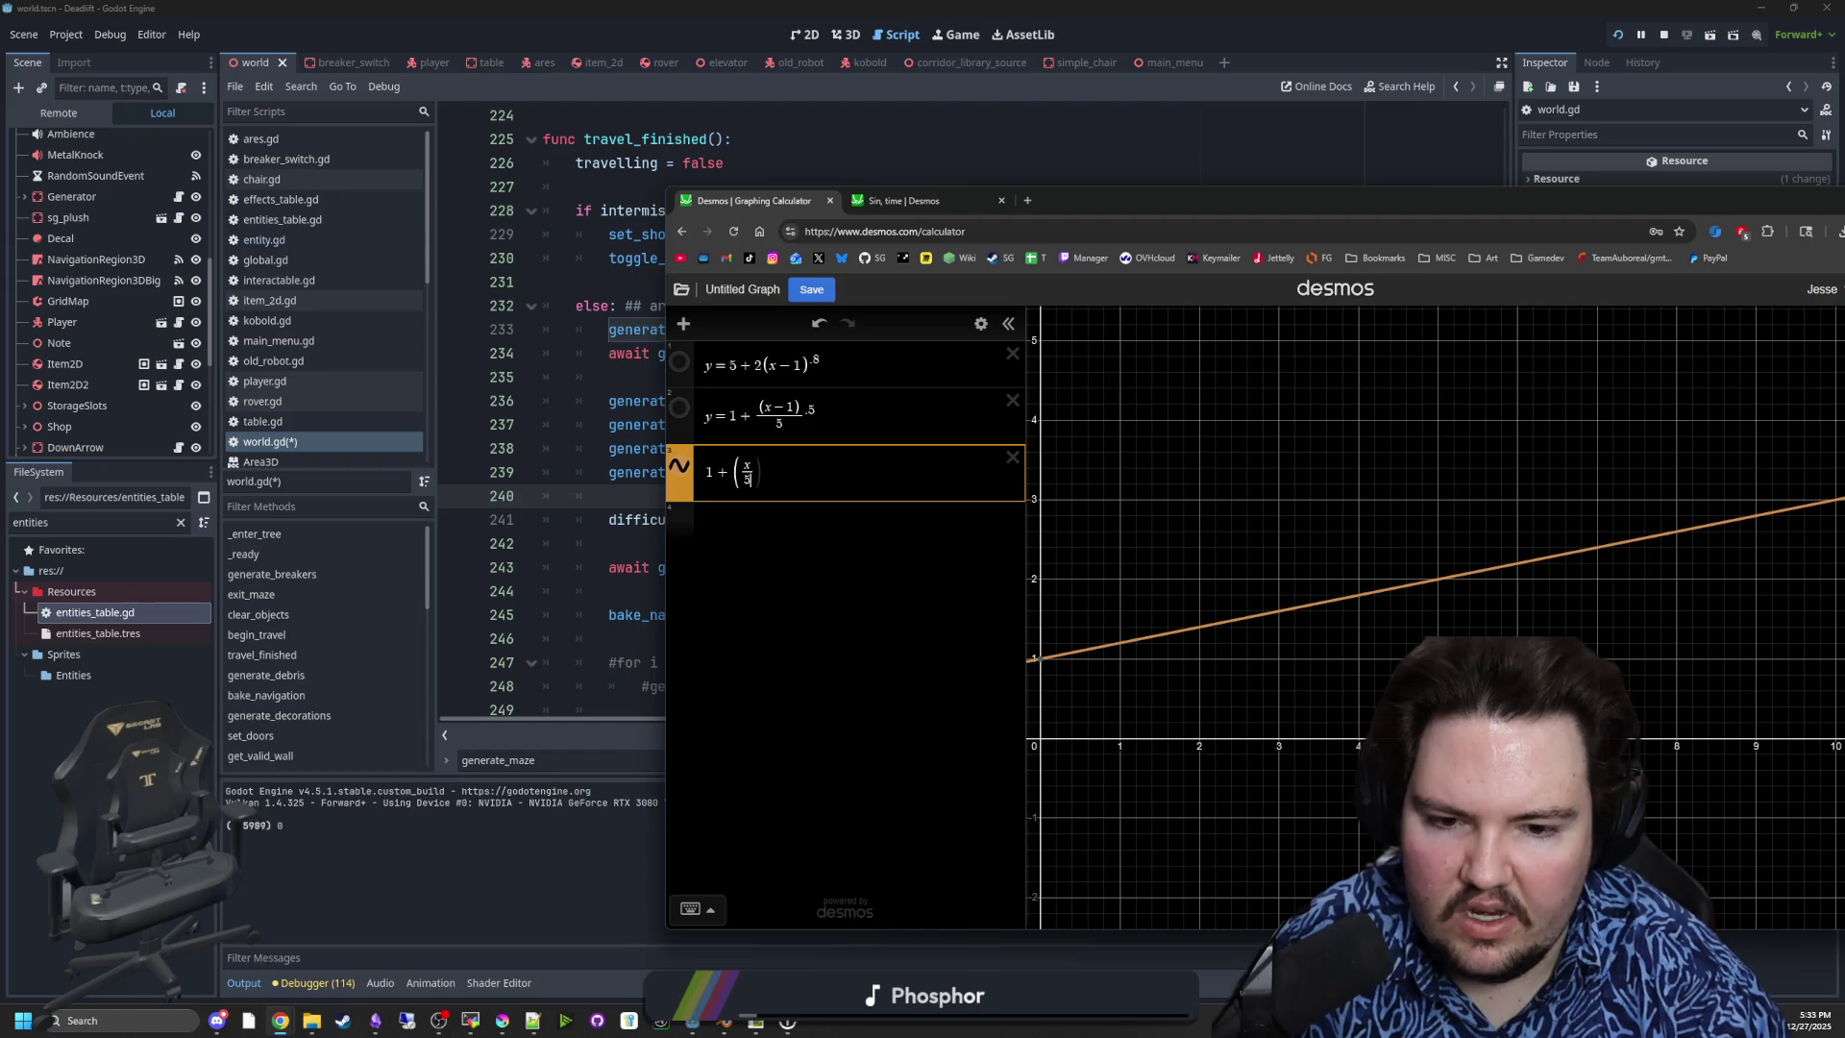
key("BackSpace")
type("6")
key("BackSpace")
type("7")
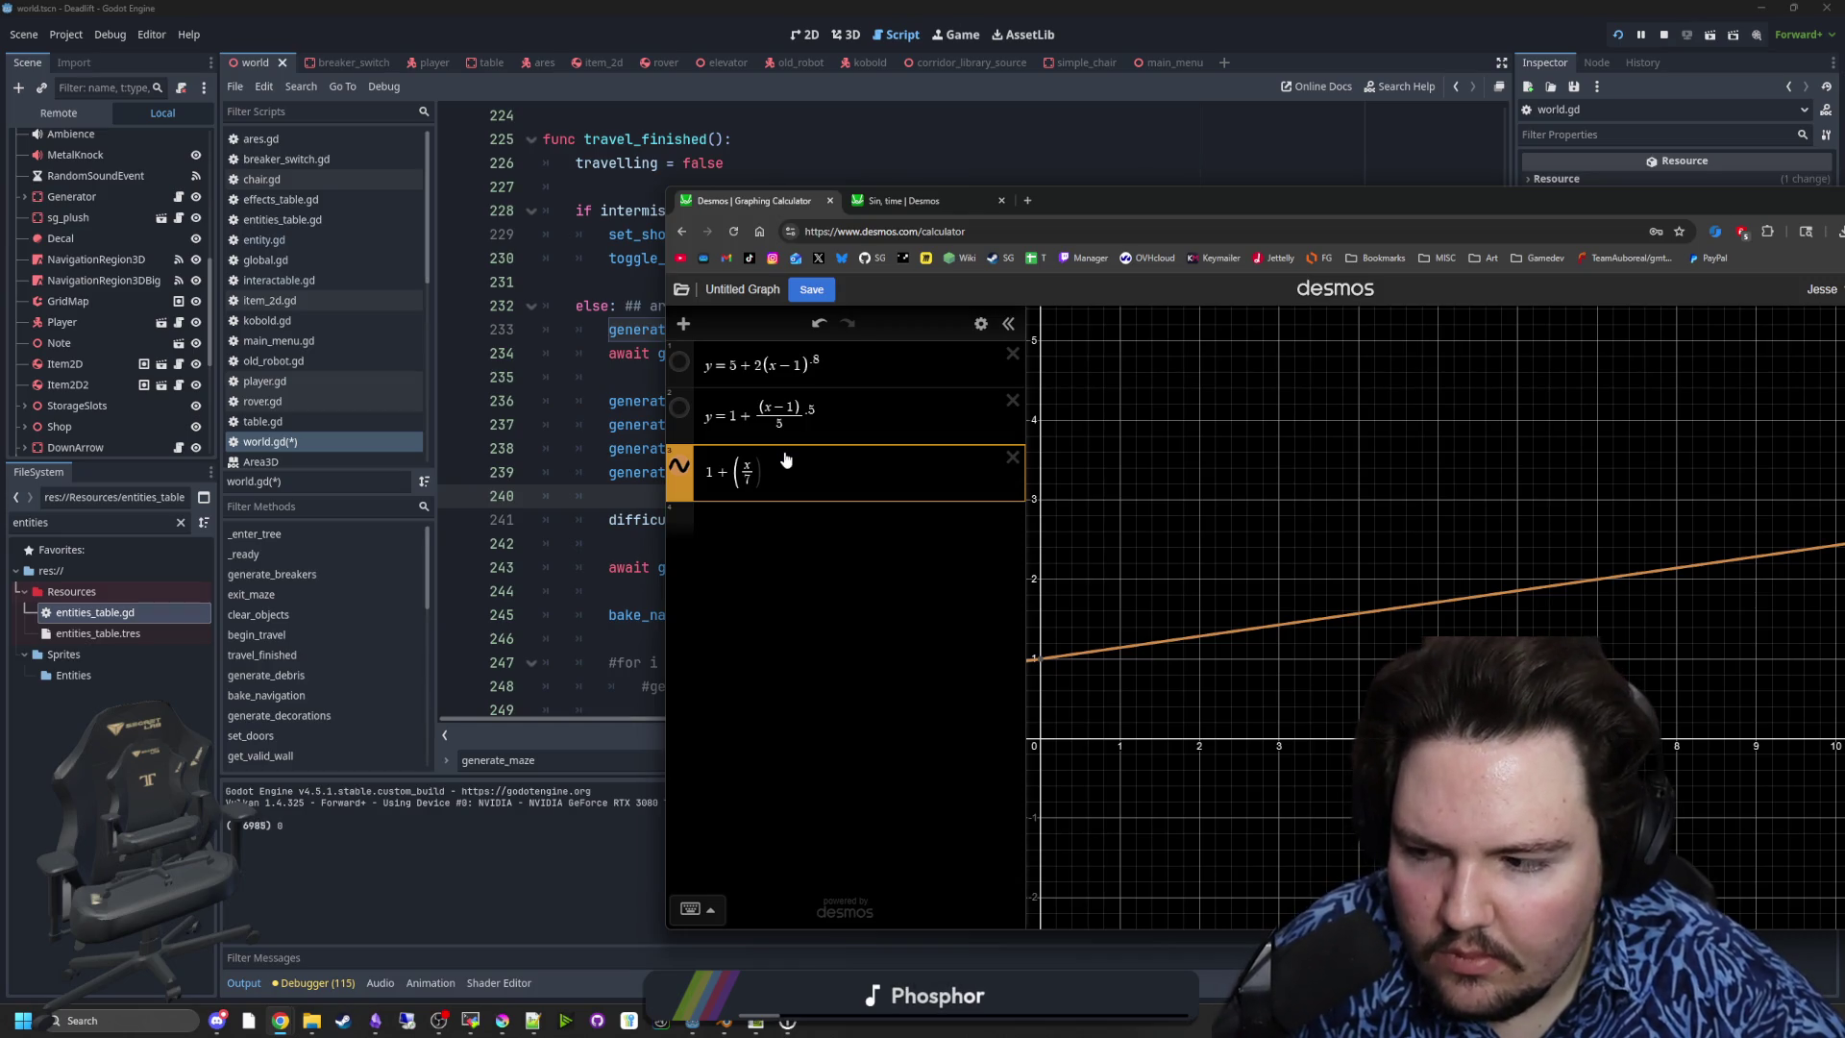
key("BackSpace")
key("BackSpace")
key("BackSpace")
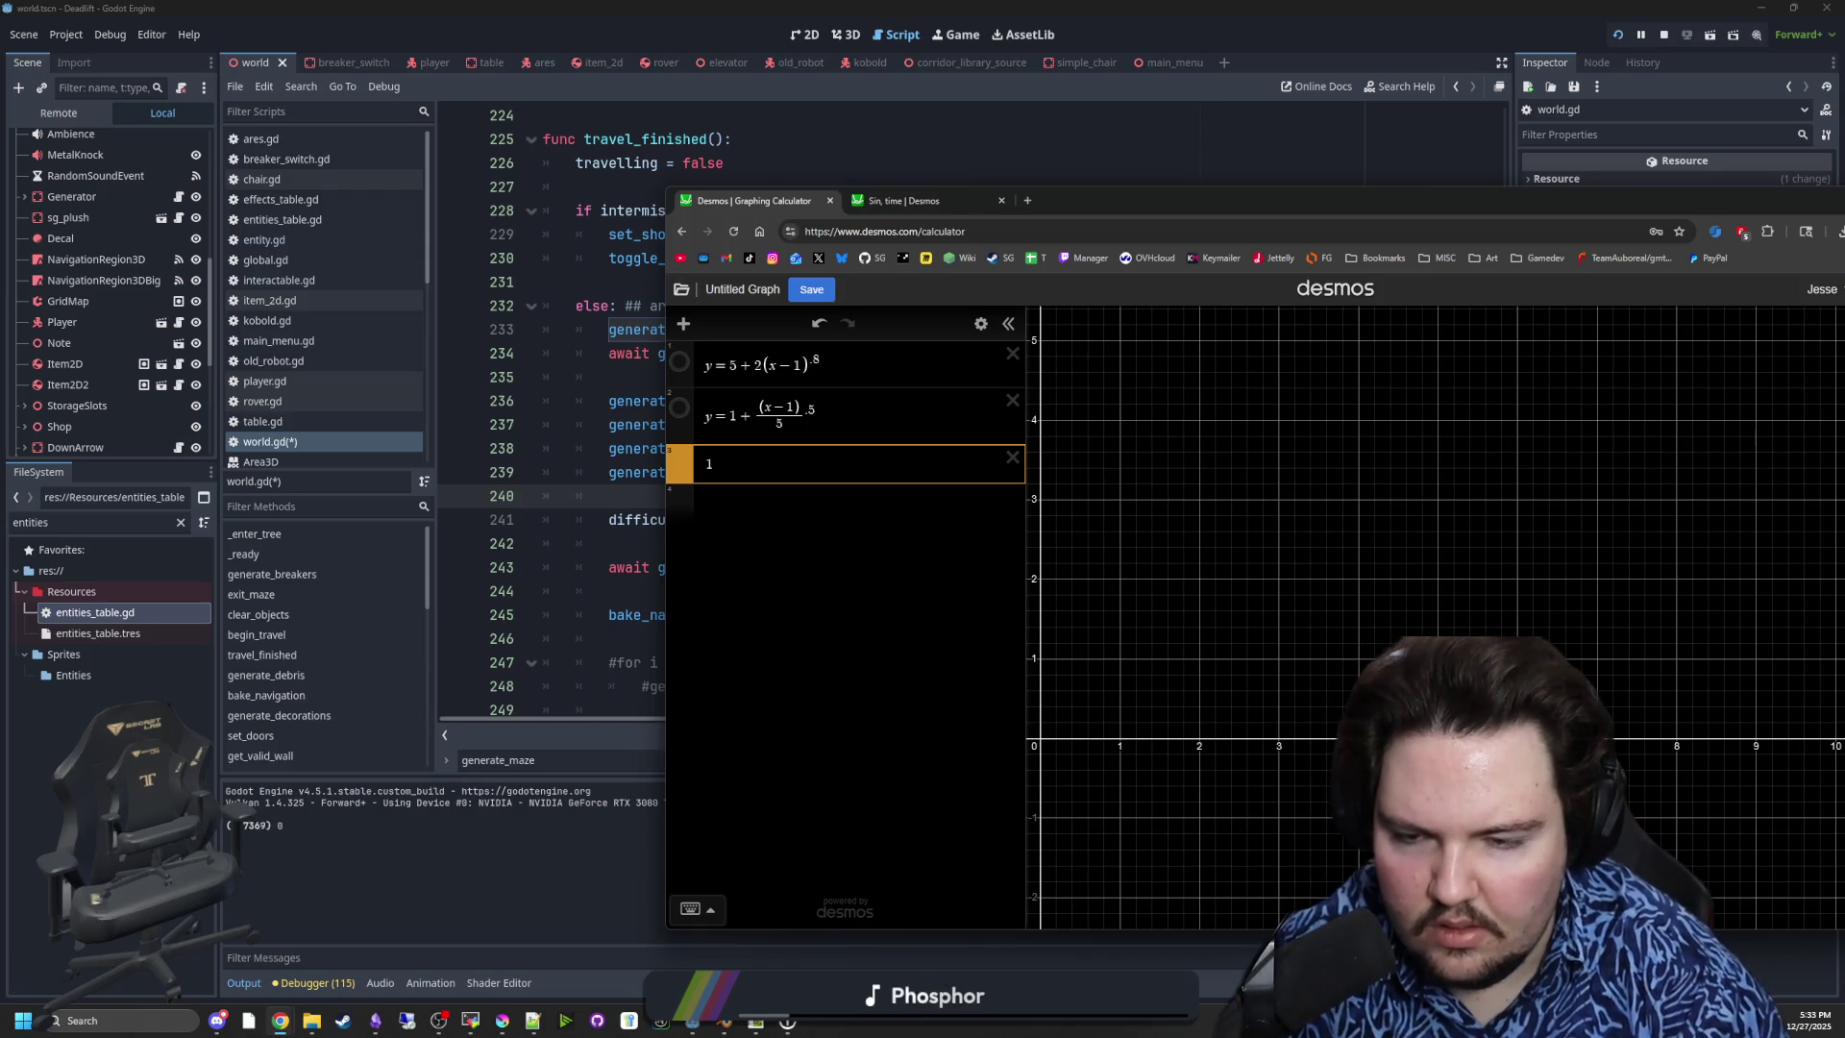
type(" +")
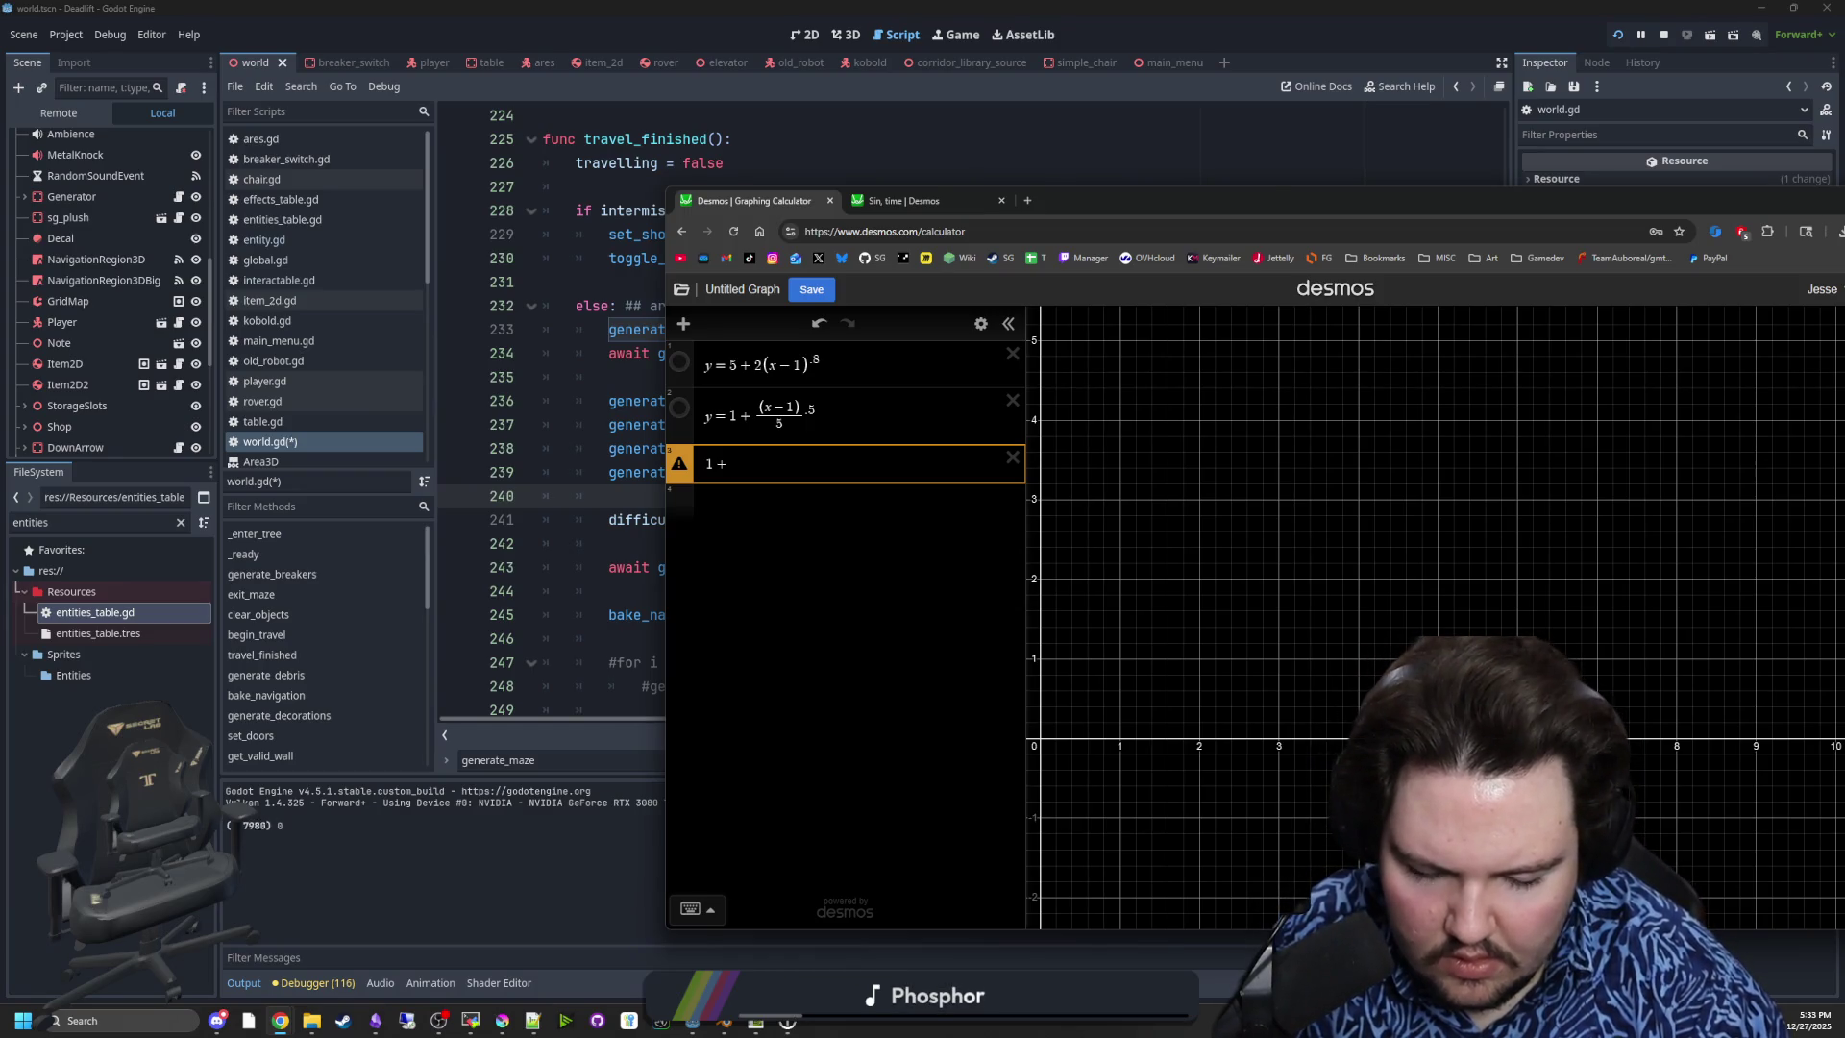
type("x")
key("BackSpace")
type("e")
key("BackSpace")
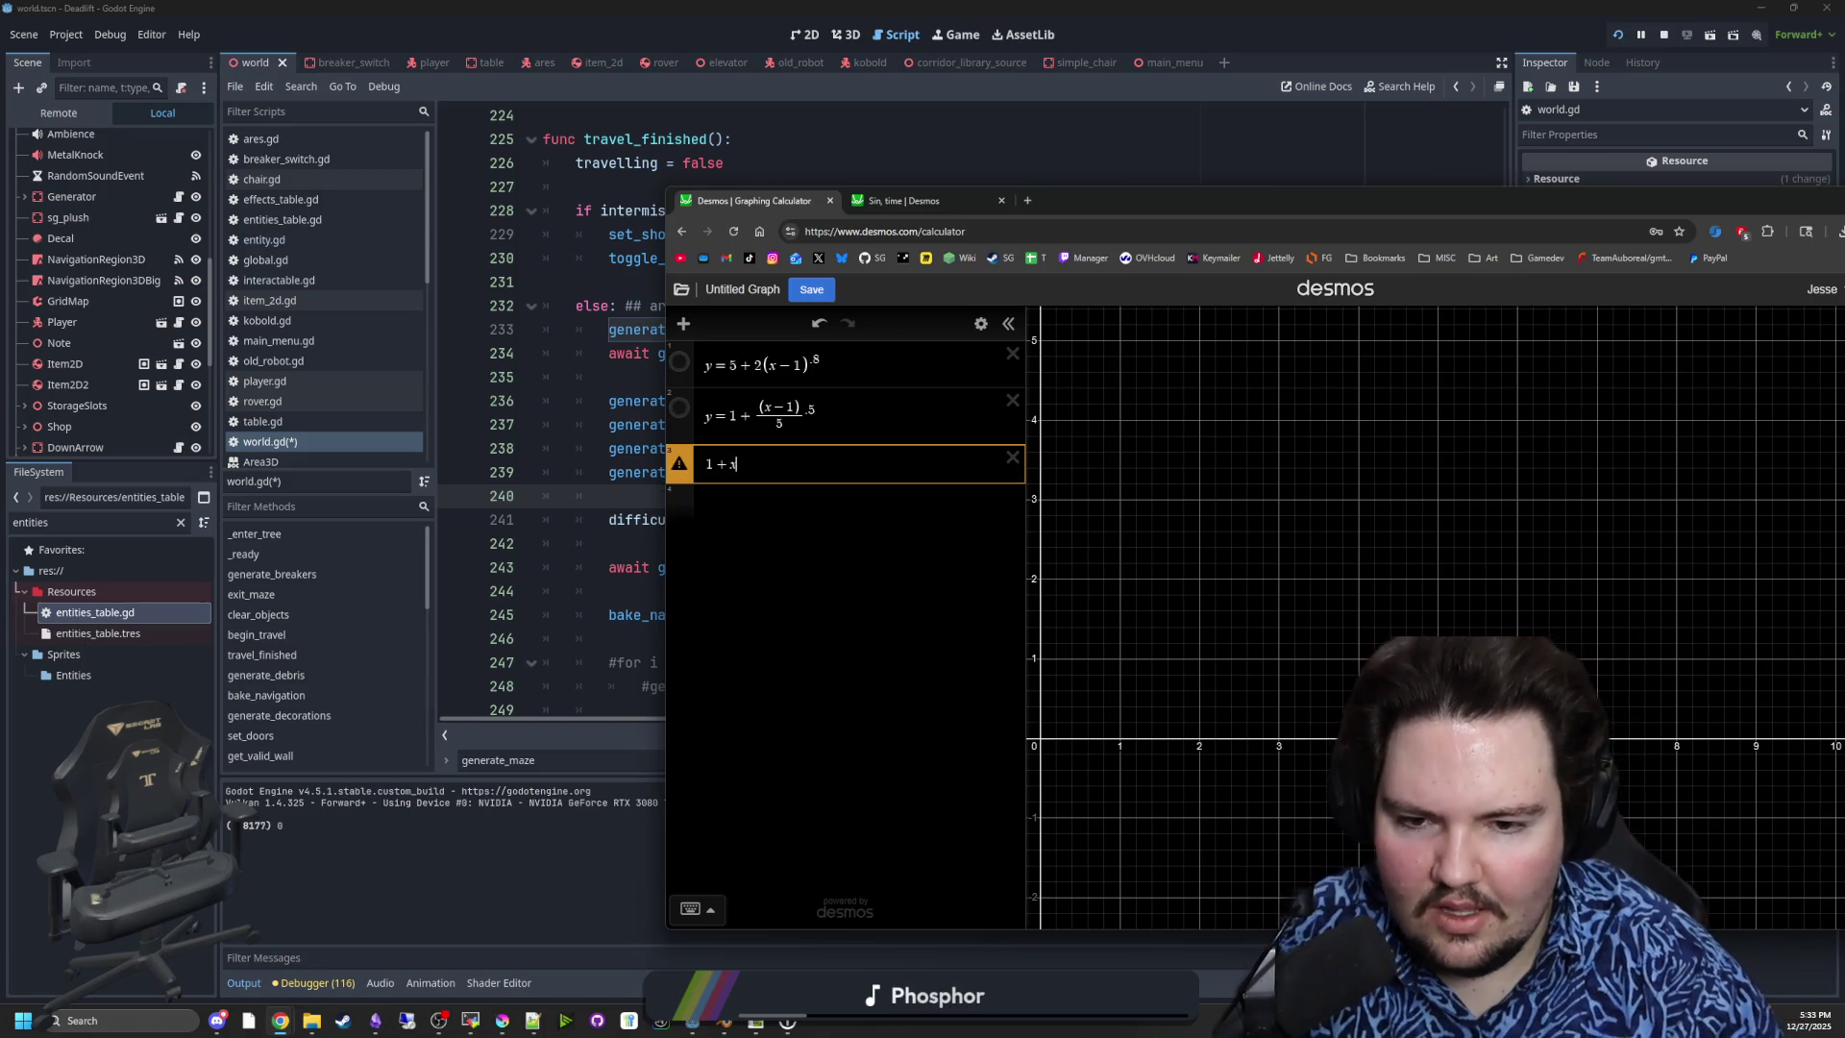
type("x/4")
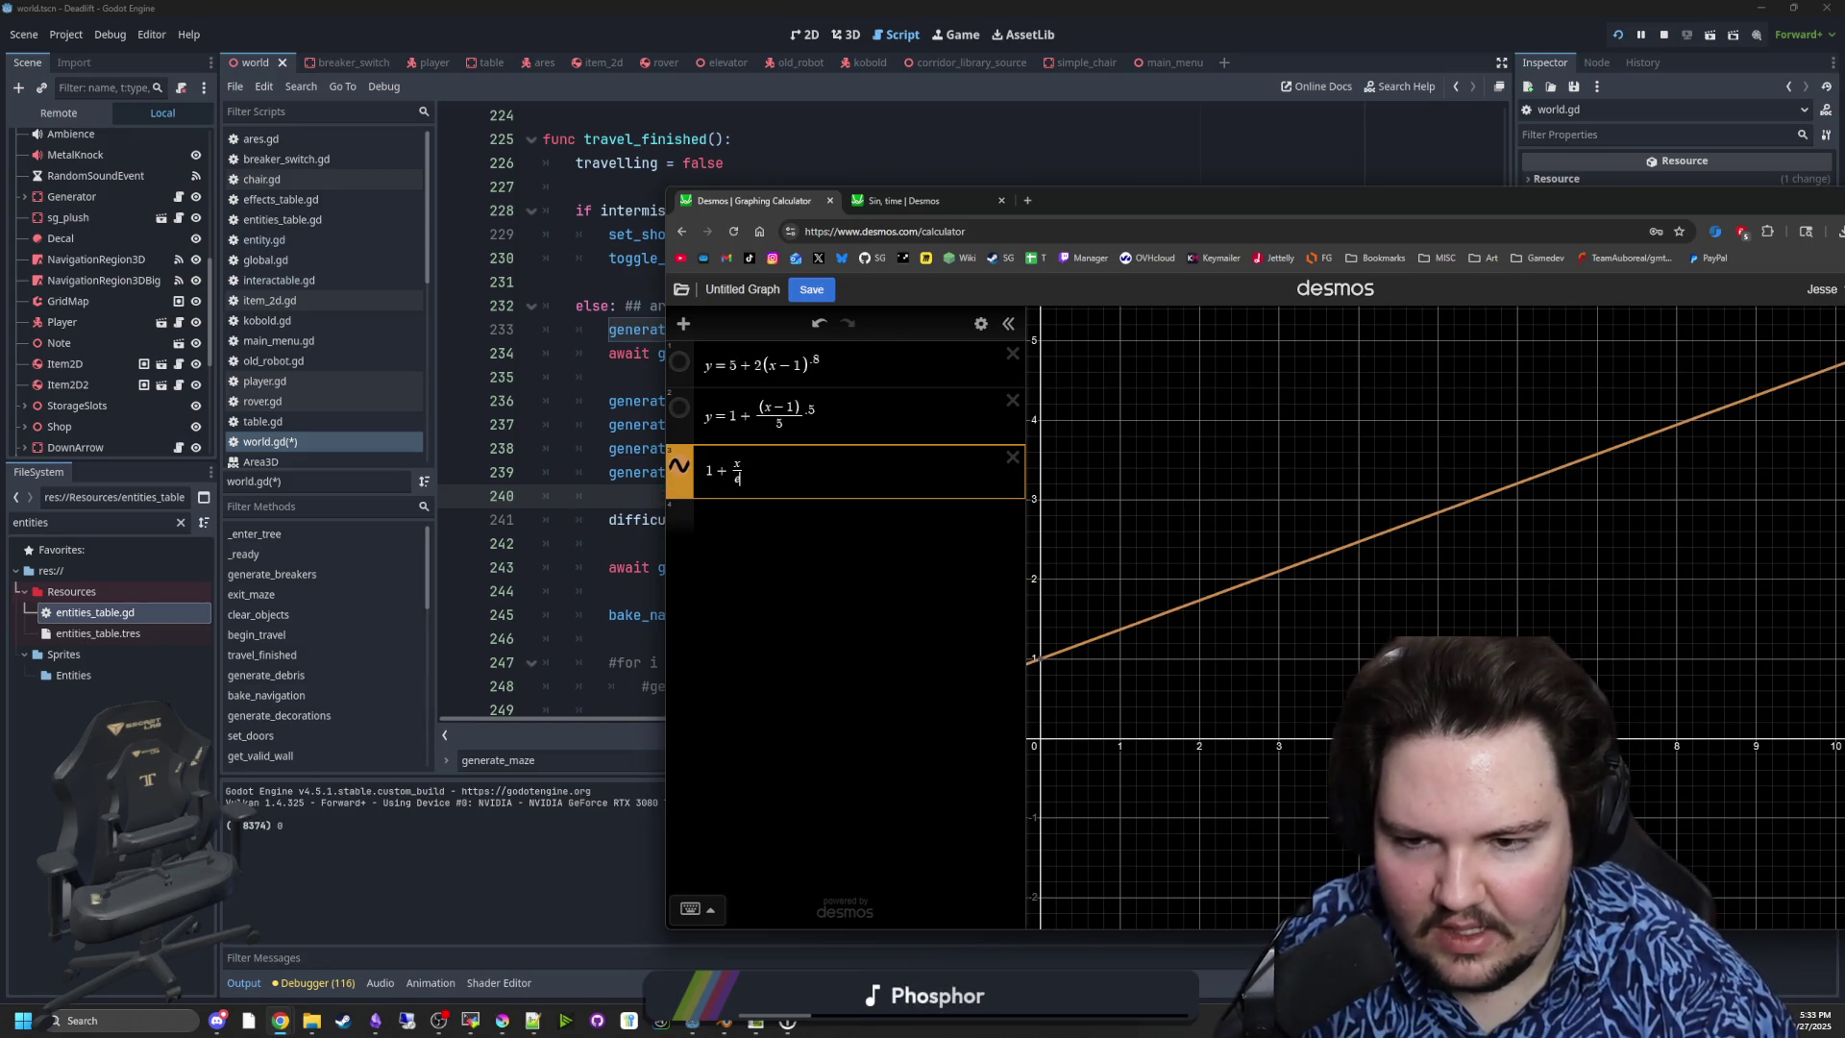
key("BackSpace")
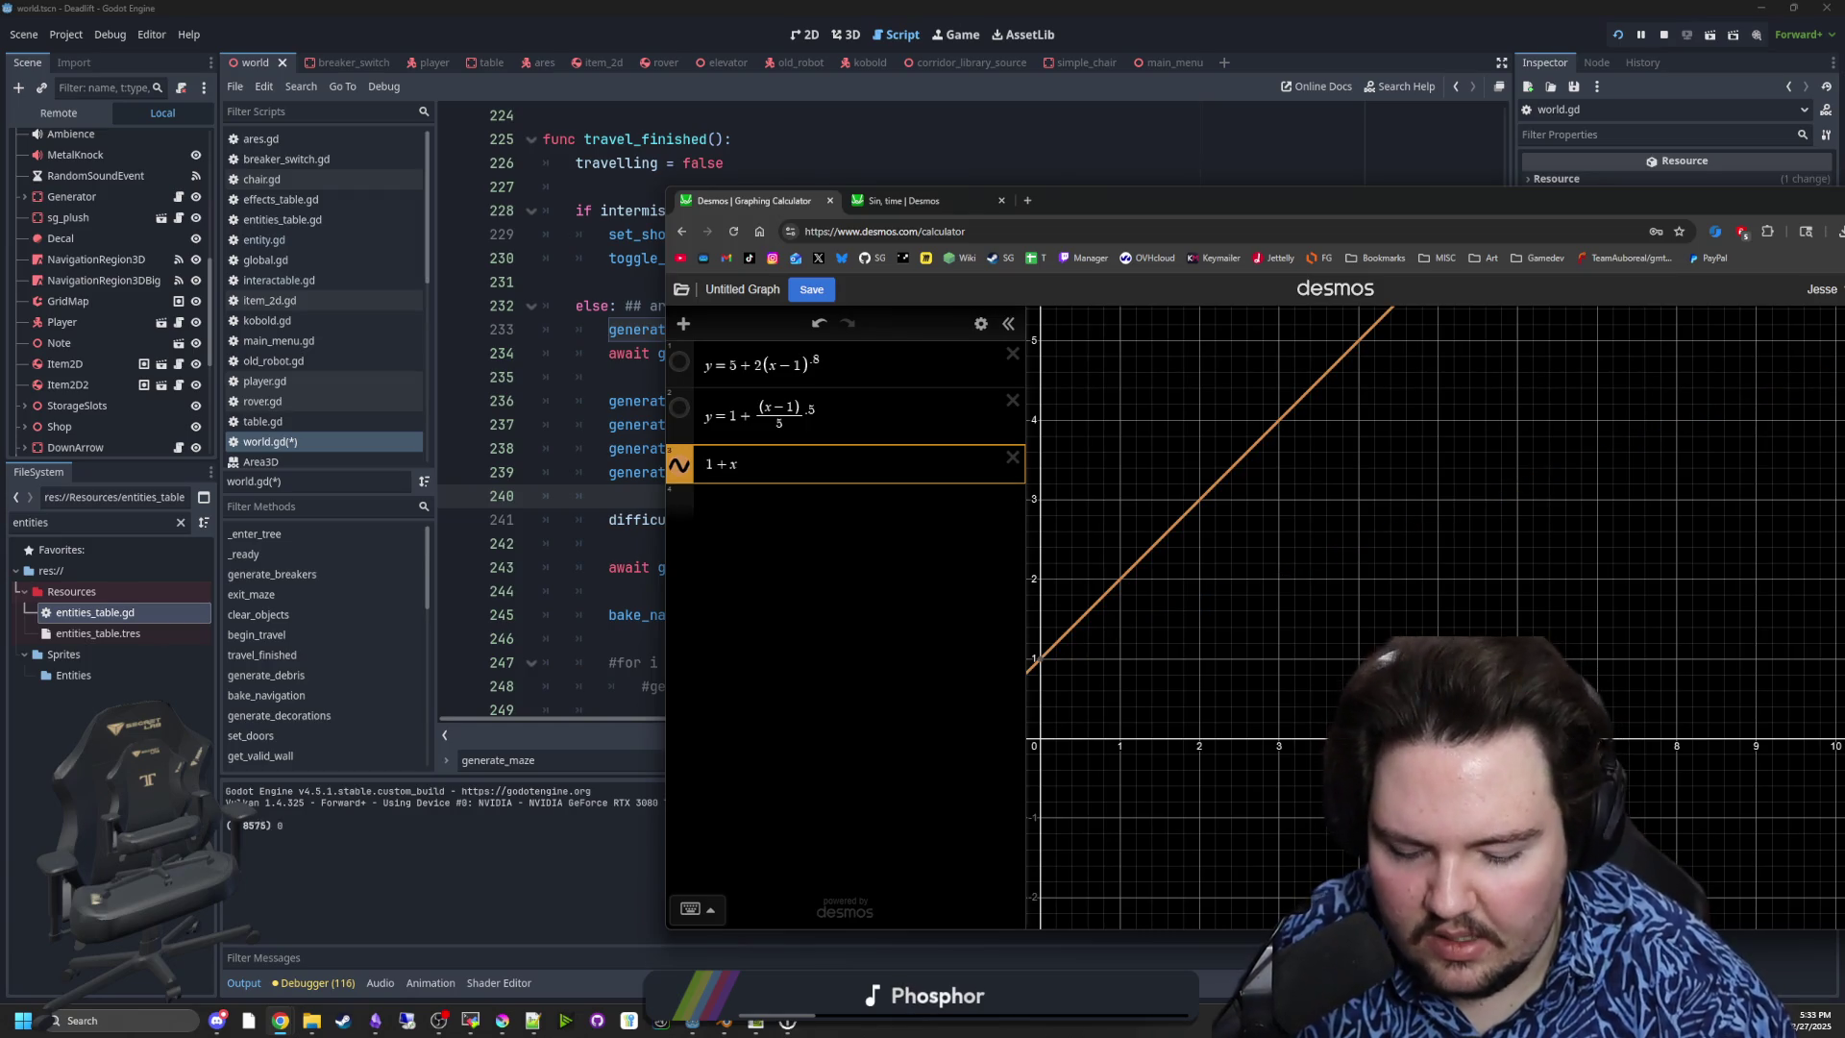
- Try √x and x^.5, settle on 1 + x^.1, and add an empty row below
key("BackSpace")
type("sqrtx")
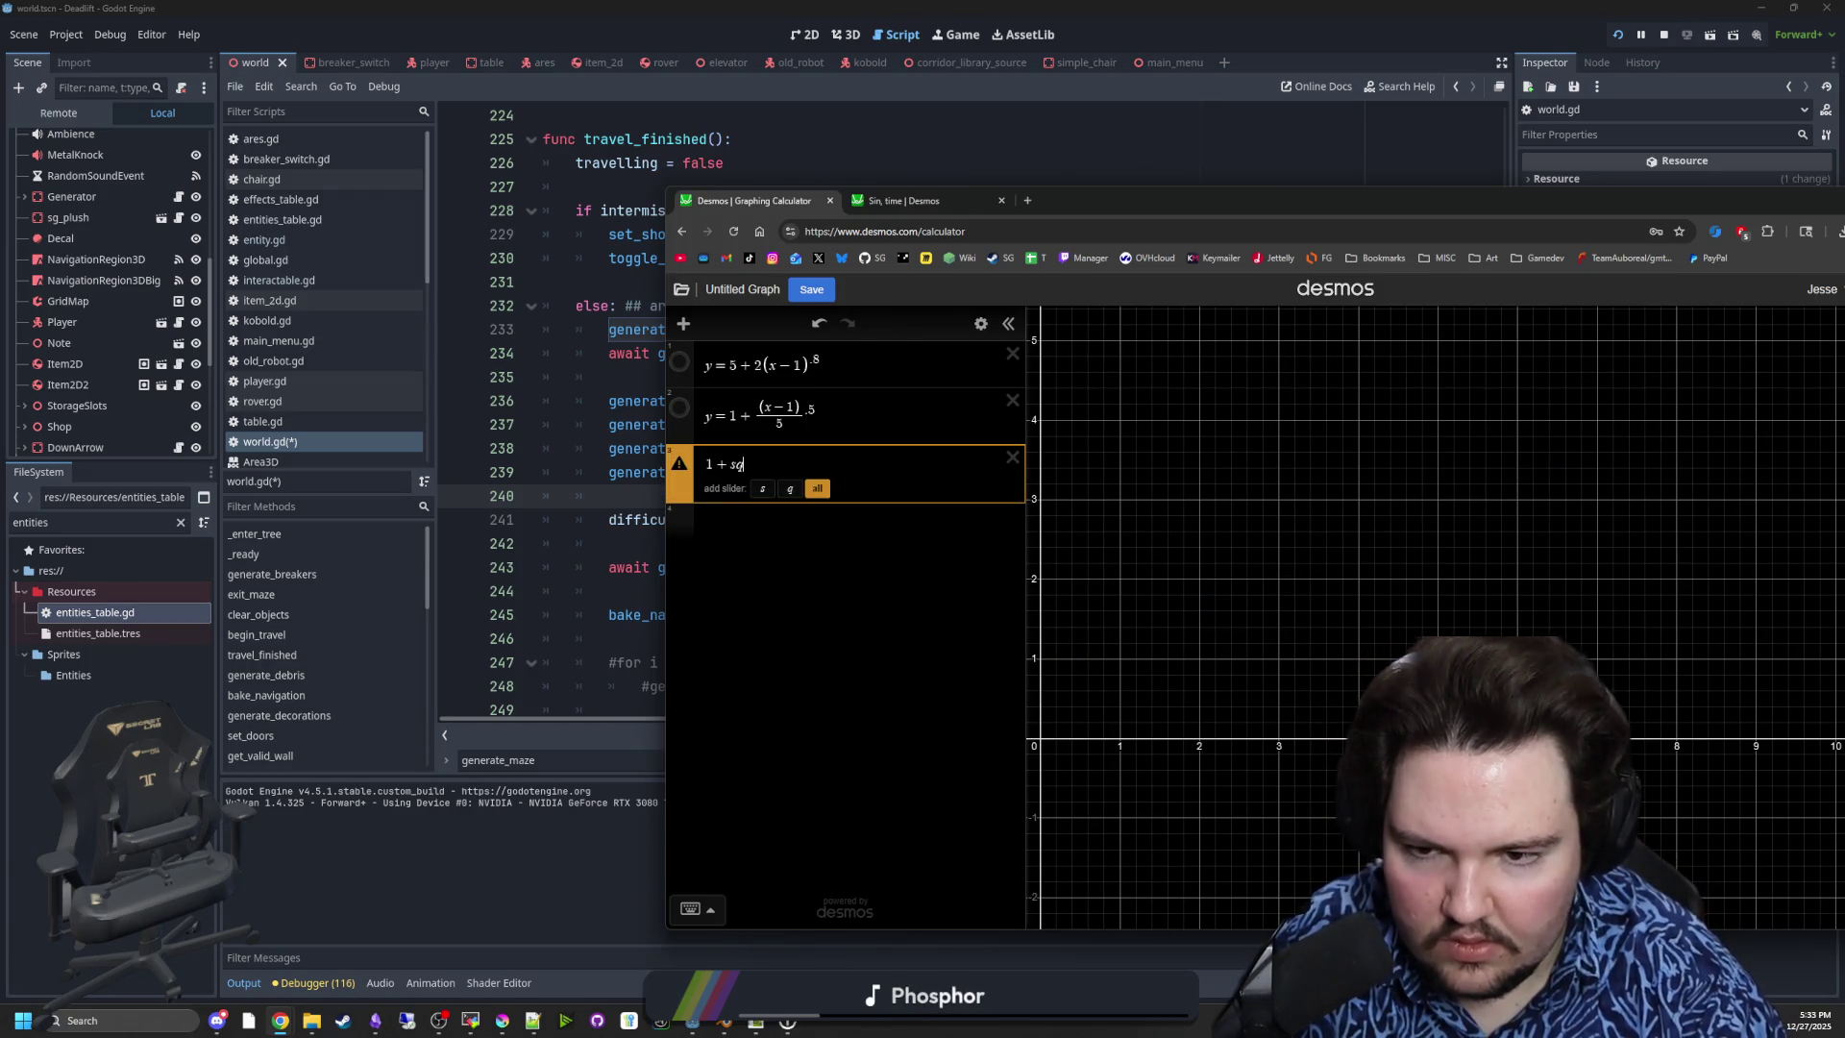
key("BackSpace")
key("BackSpace")
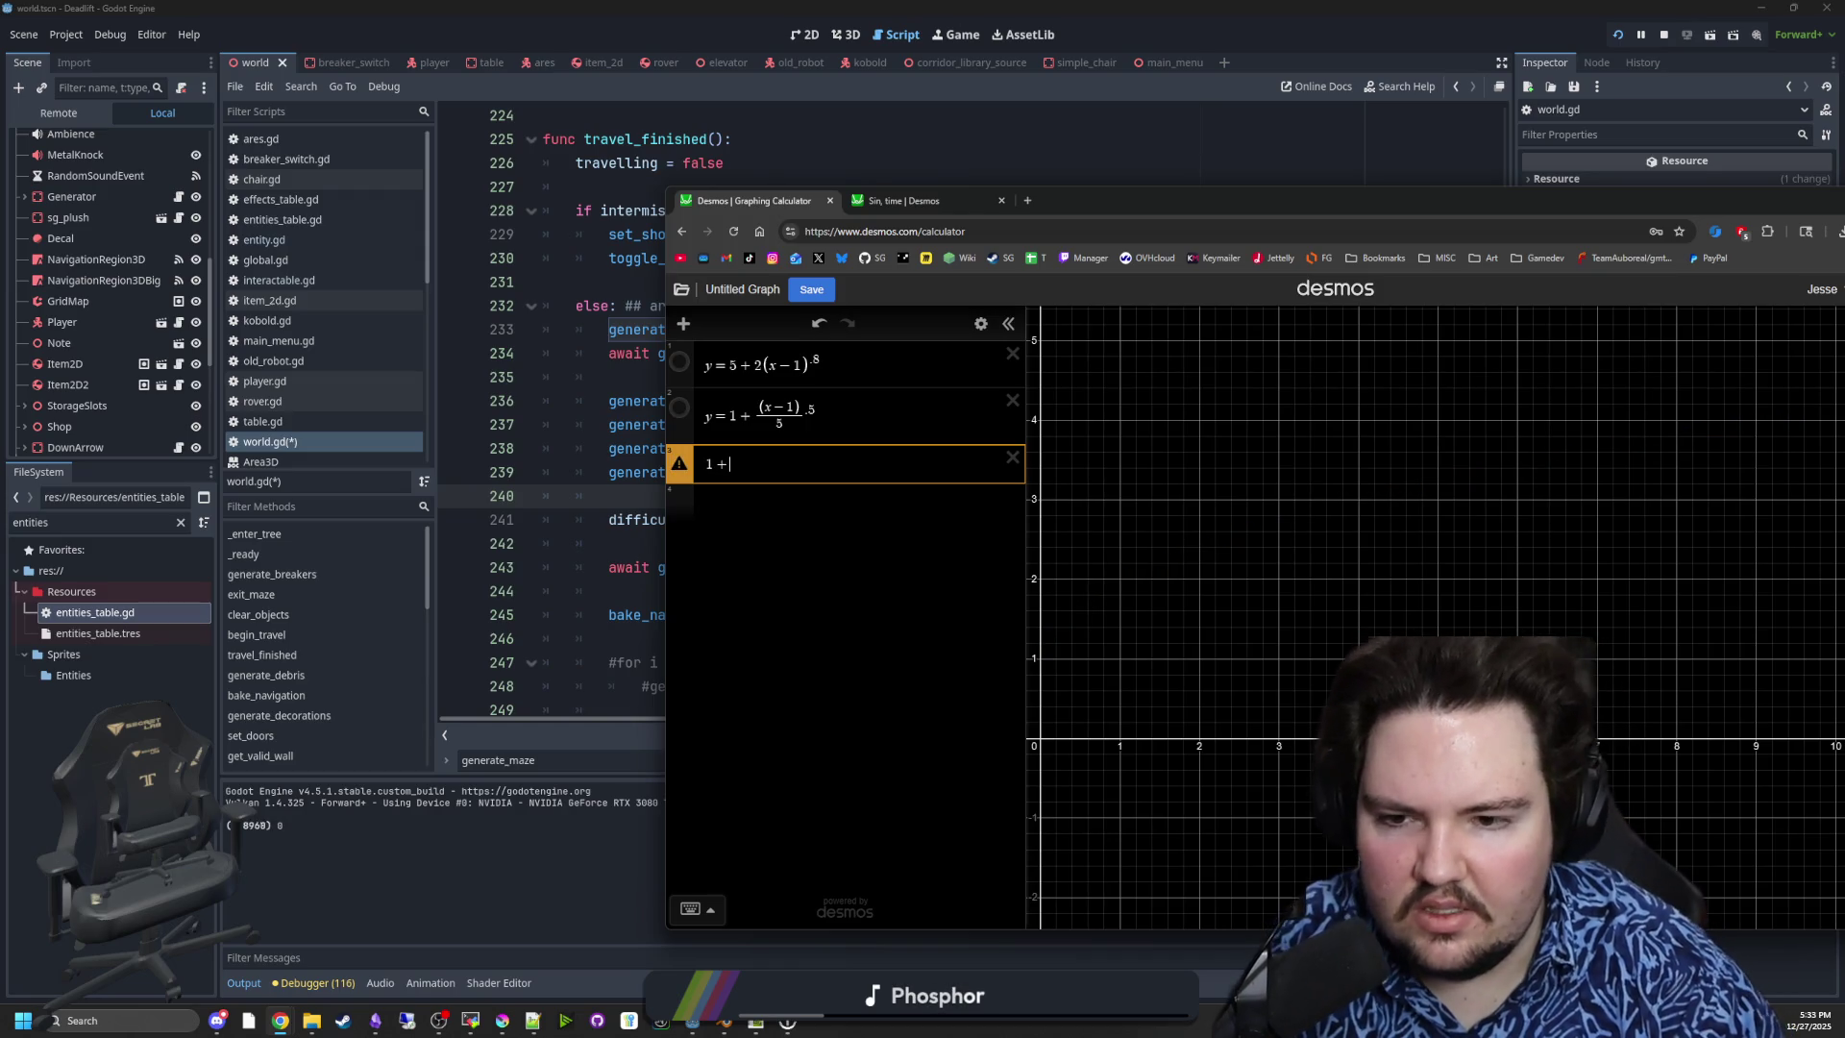
type(" x^.5")
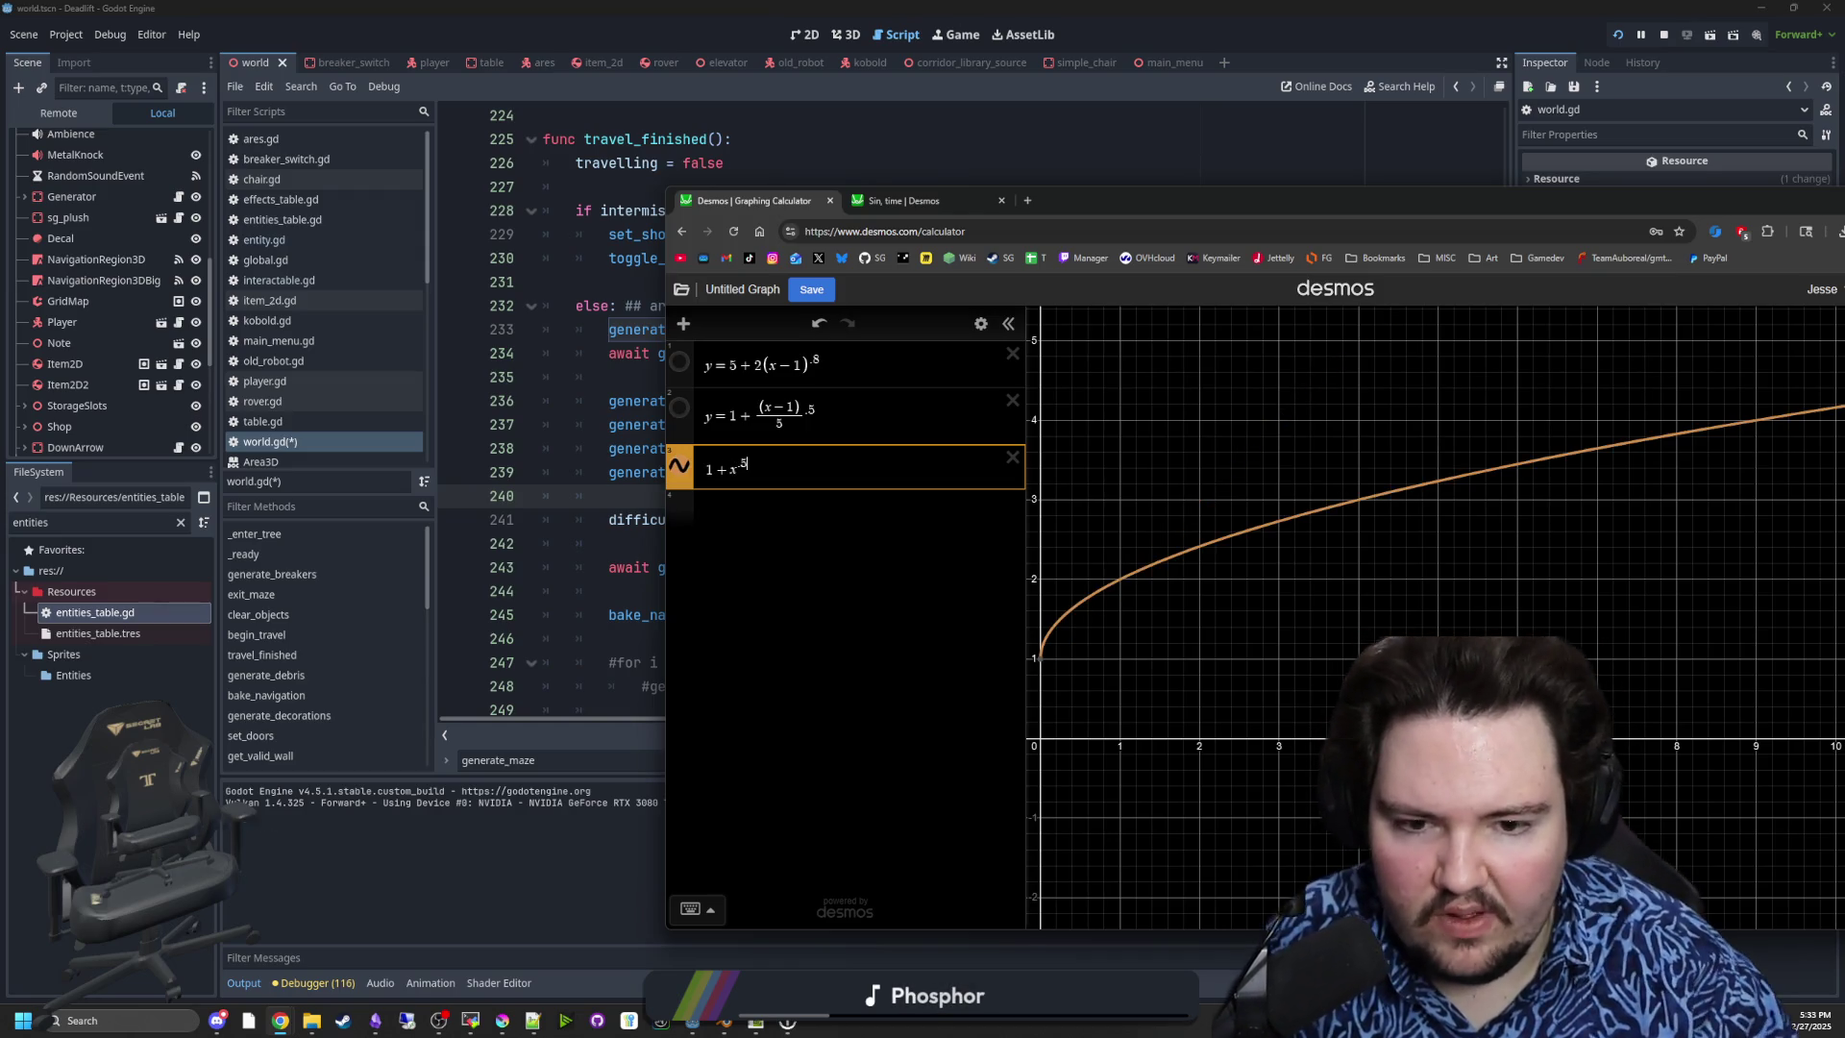
scroll(1115, 636, "down", 2)
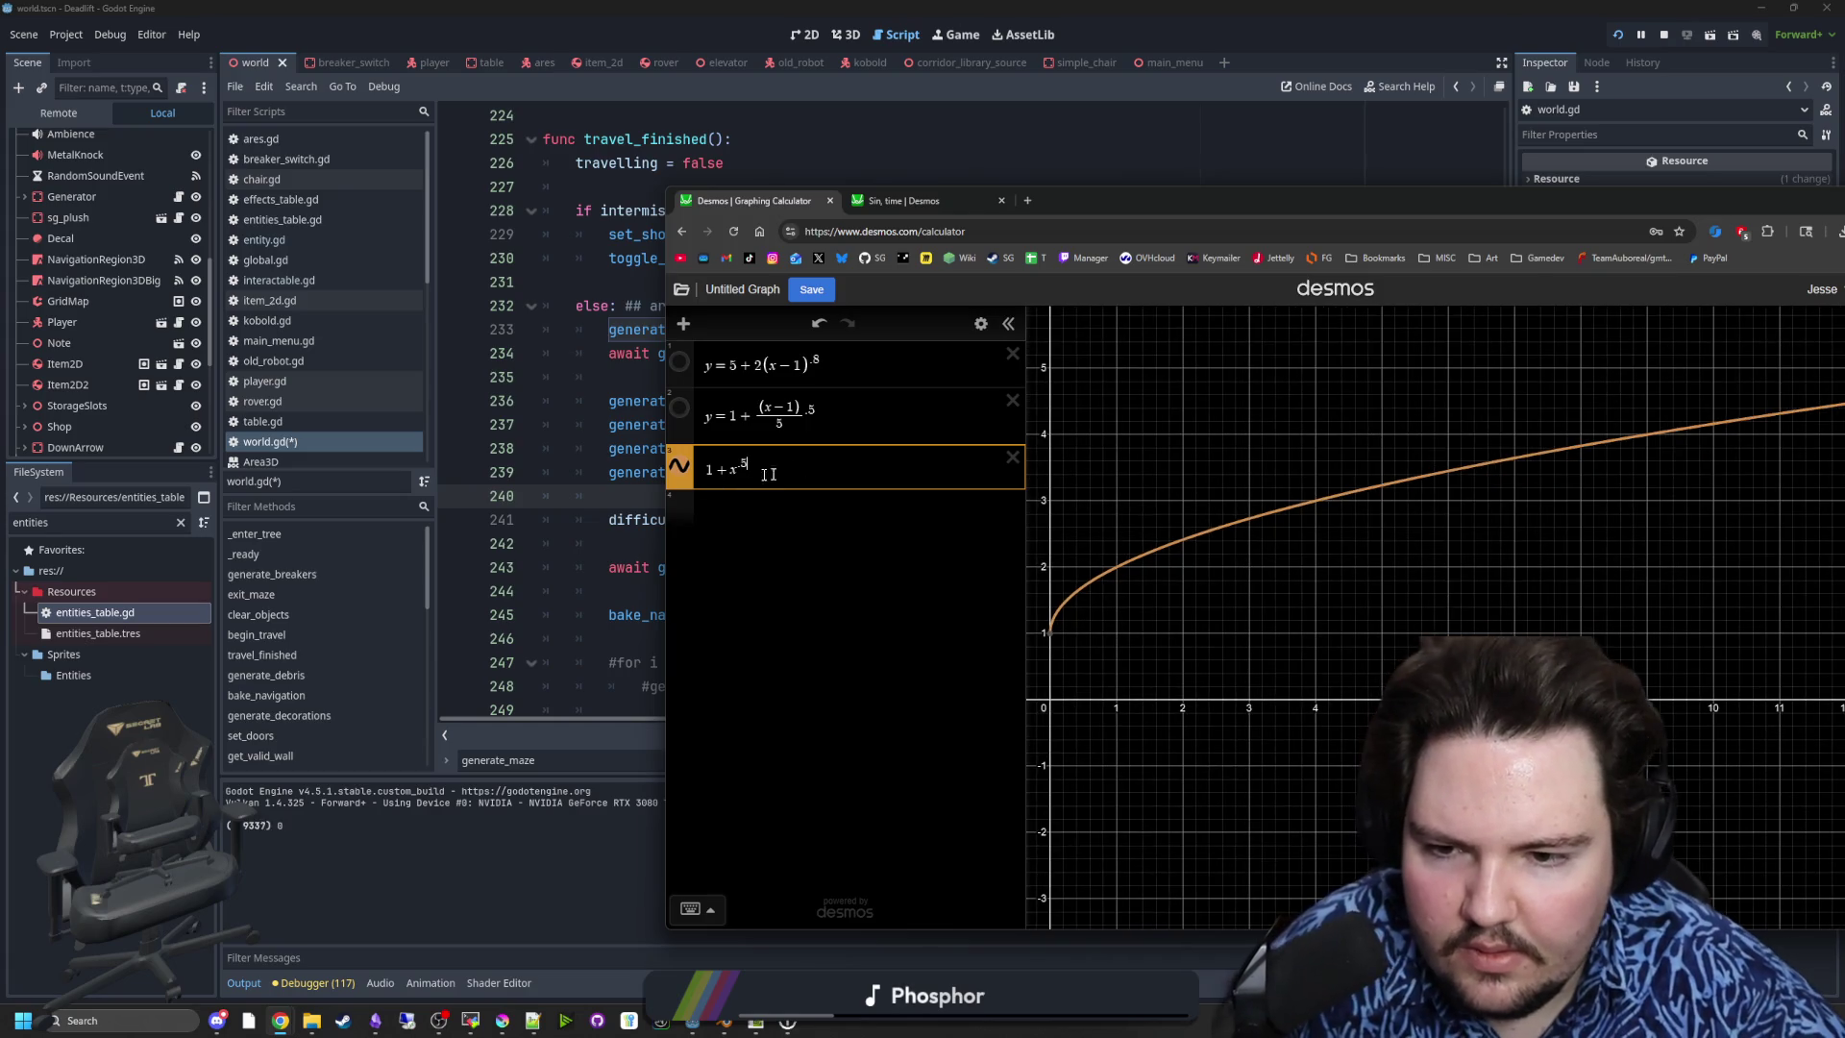
key("BackSpace")
type("1")
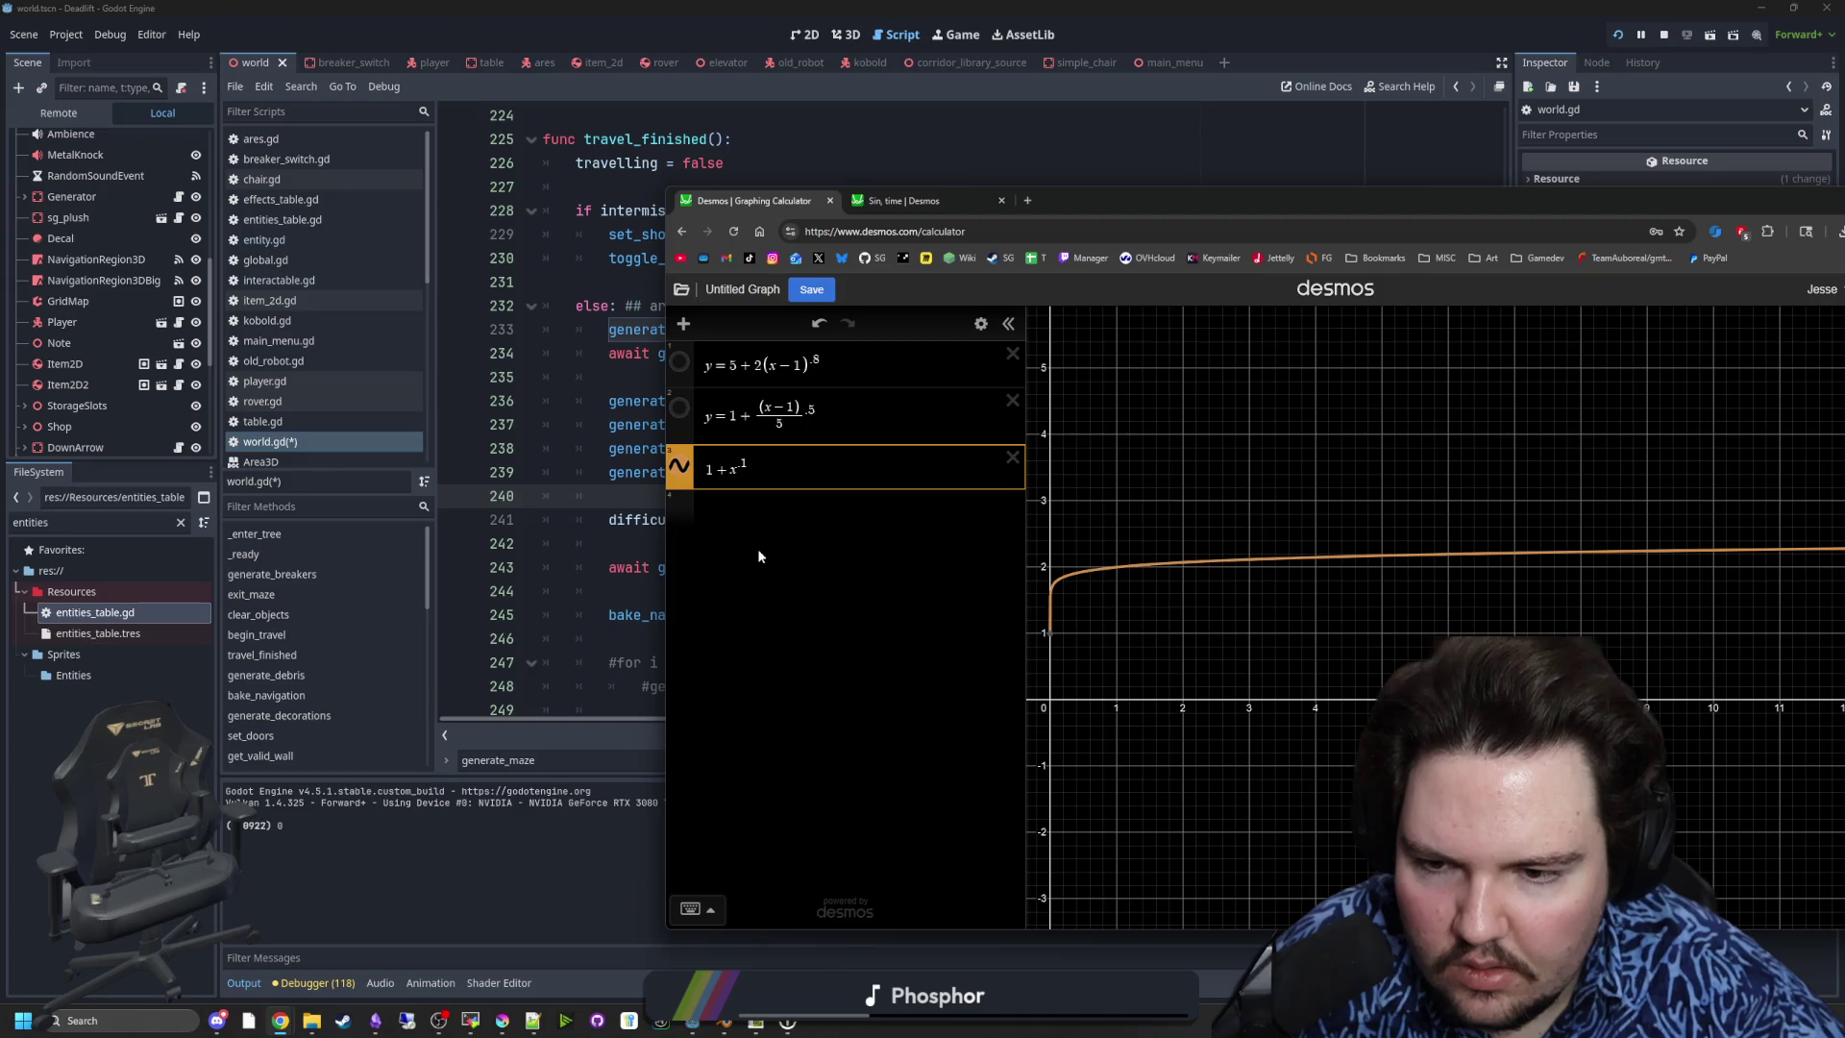
left_click(762, 508)
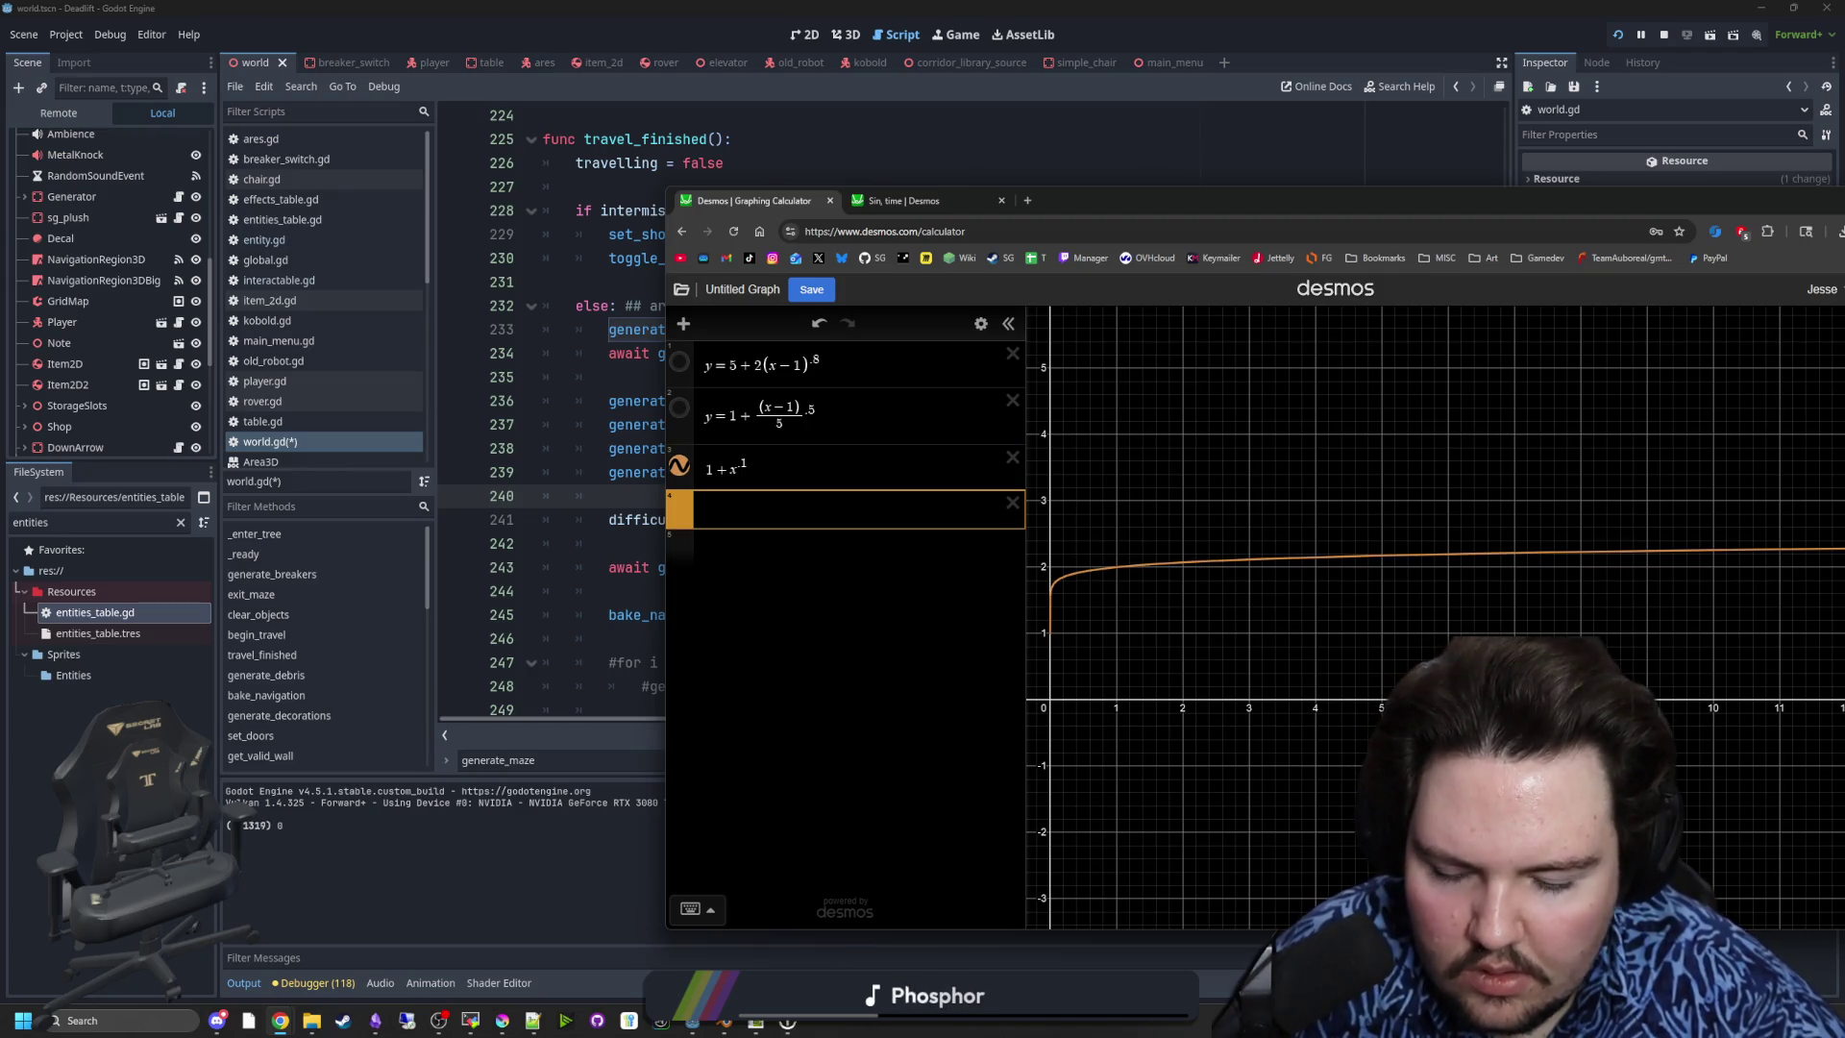
- Try x/x in the new row, then delete it and a stray q expression
type("x/x")
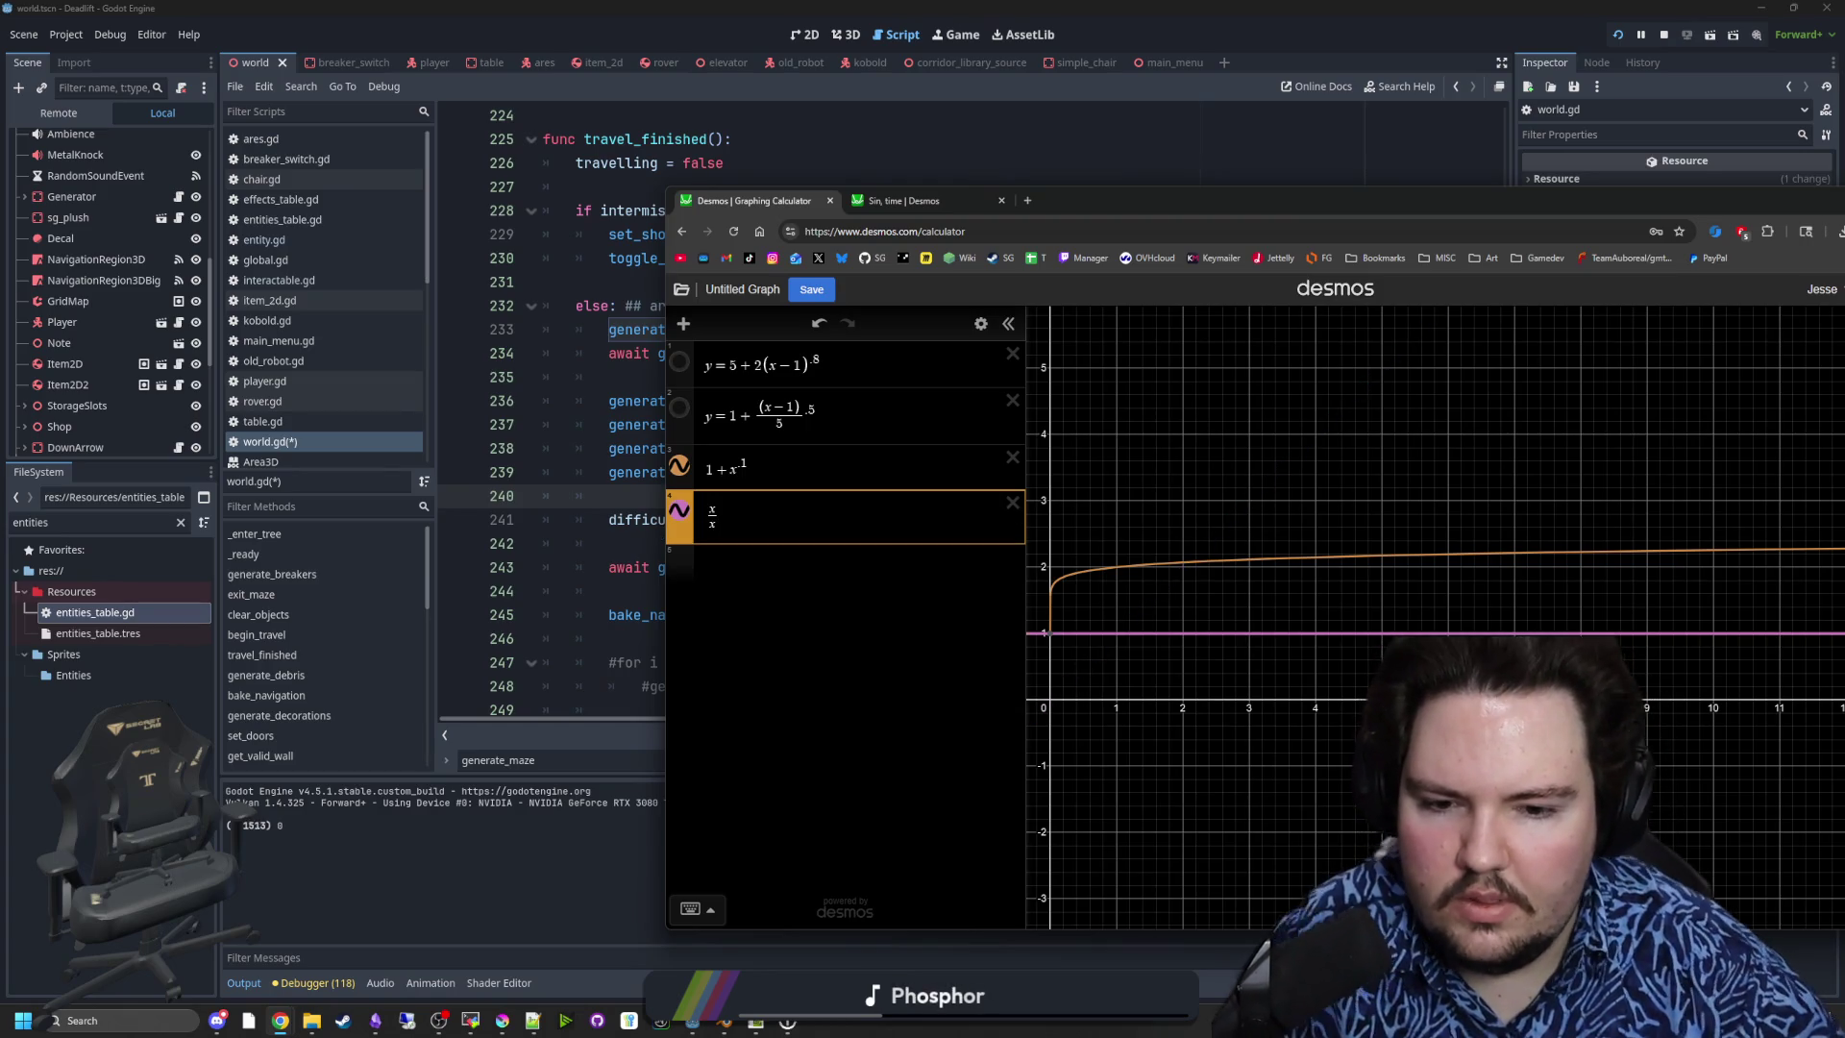
left_click(1012, 504)
type("q")
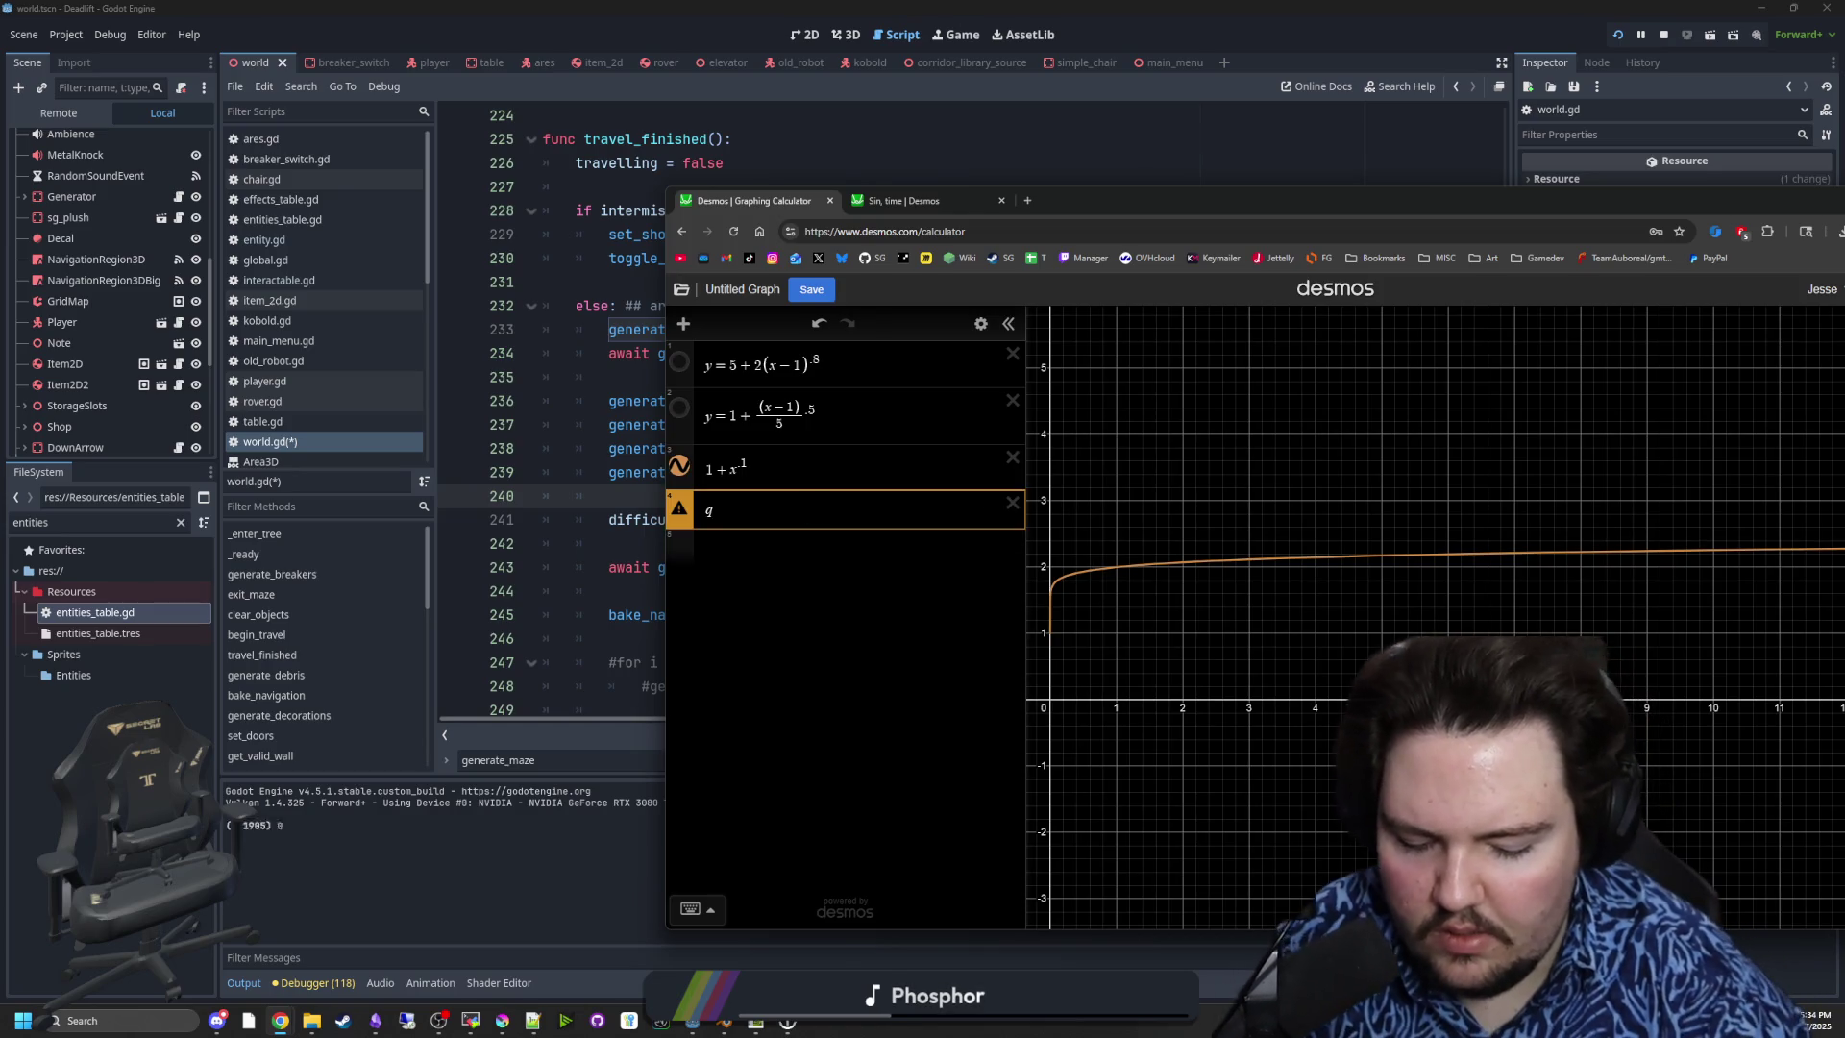
key("BackSpace")
key("BackSpace")
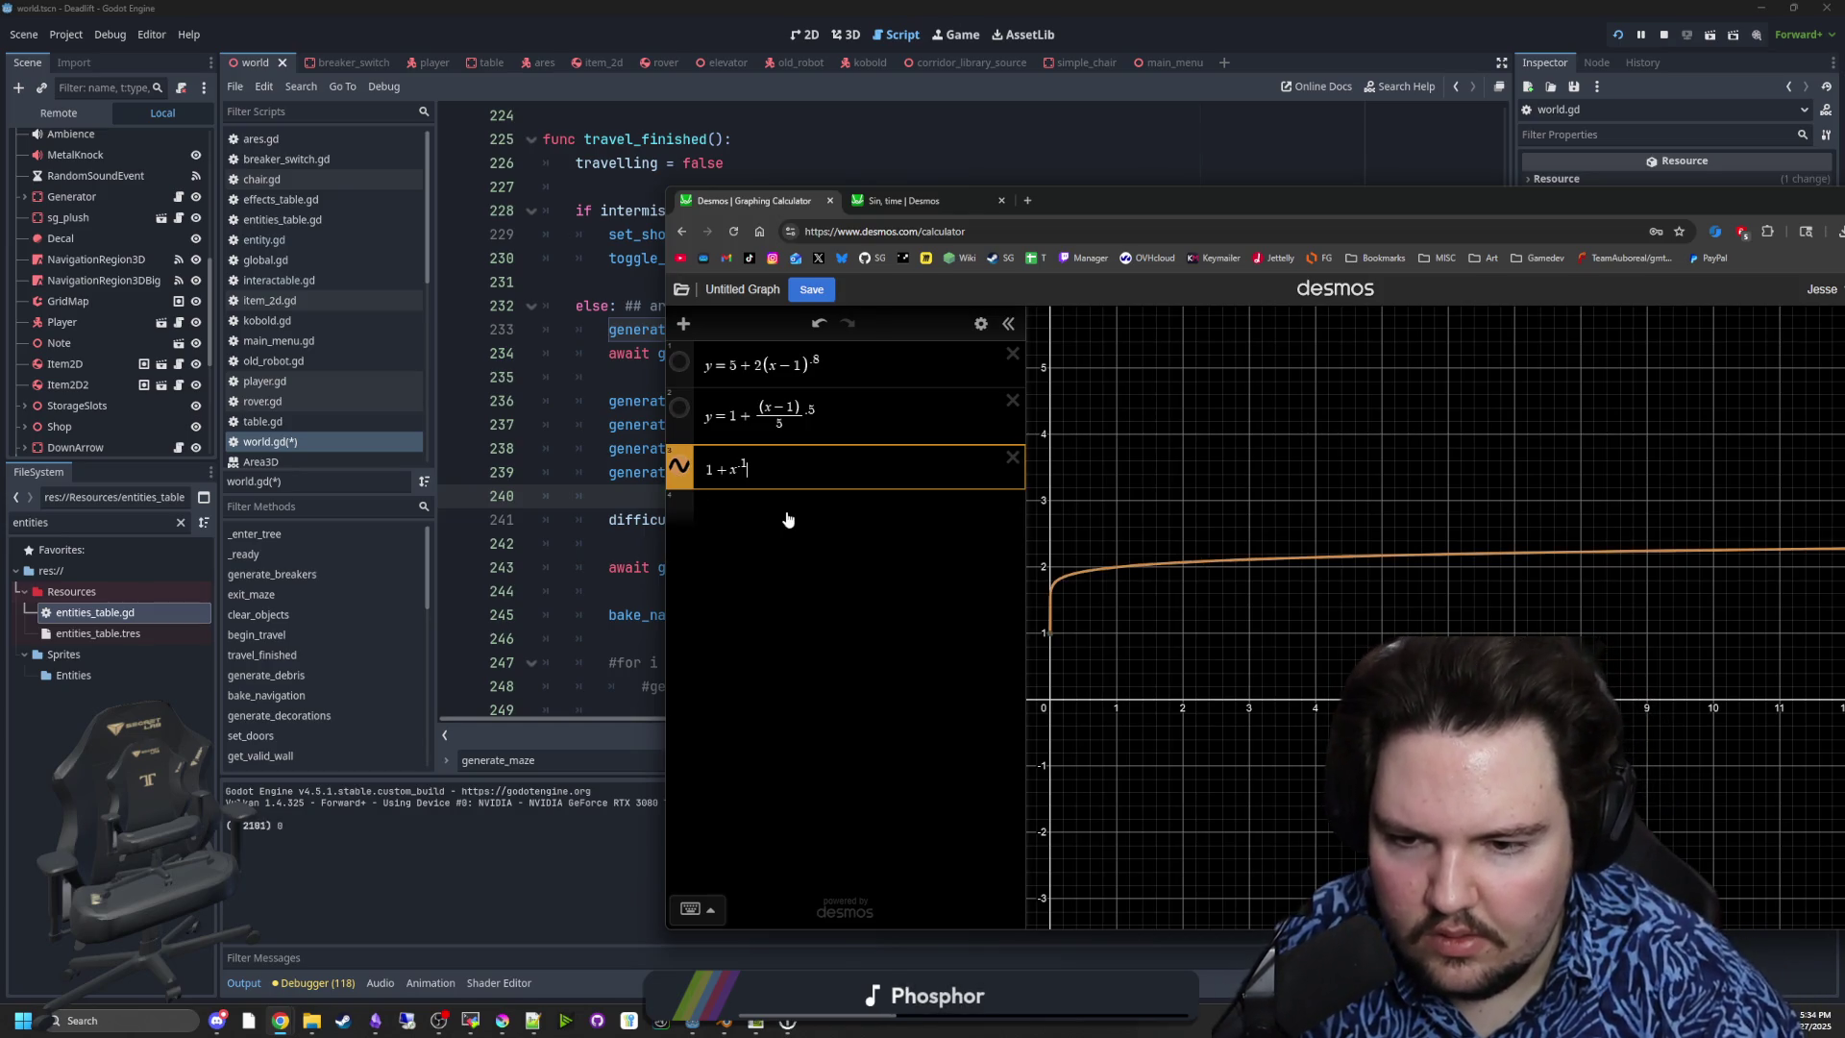
- Enter 1 + (2x/x) as the fourth expression and reduce it to 1 + (2x)
left_click(787, 520)
type("1+(")
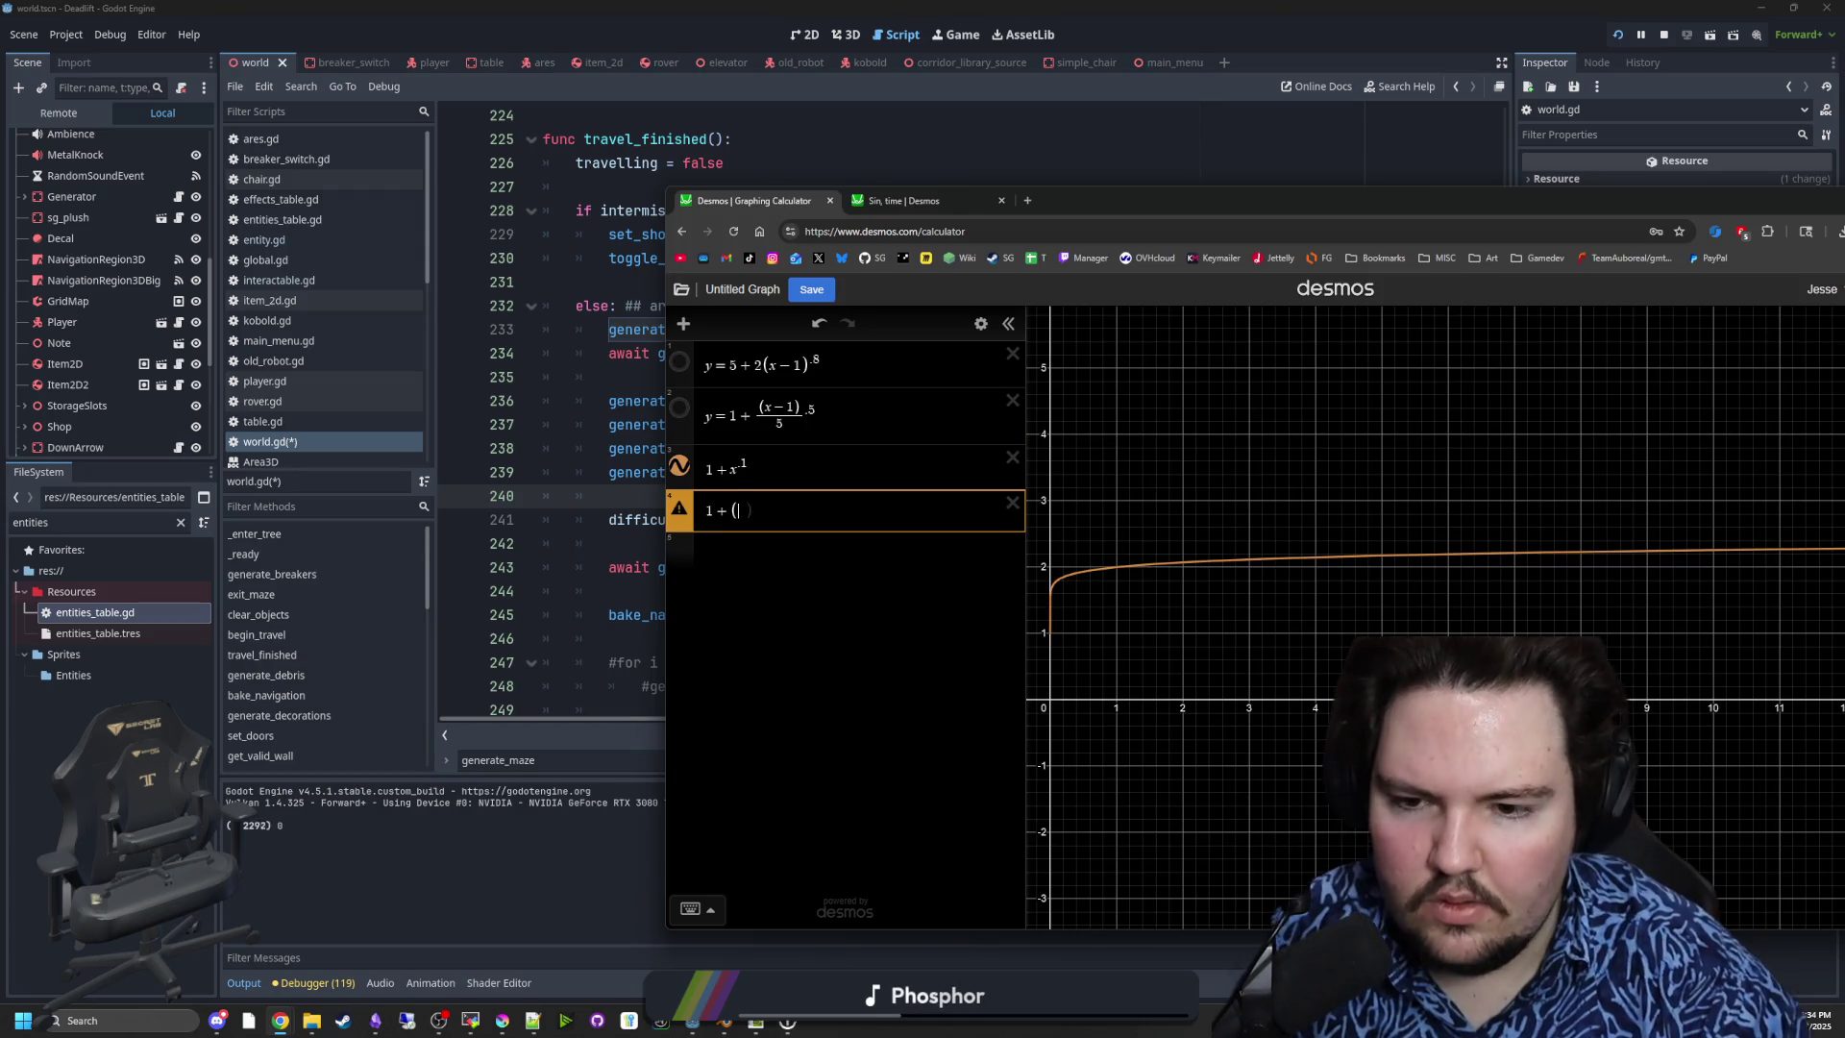
type("2x/x")
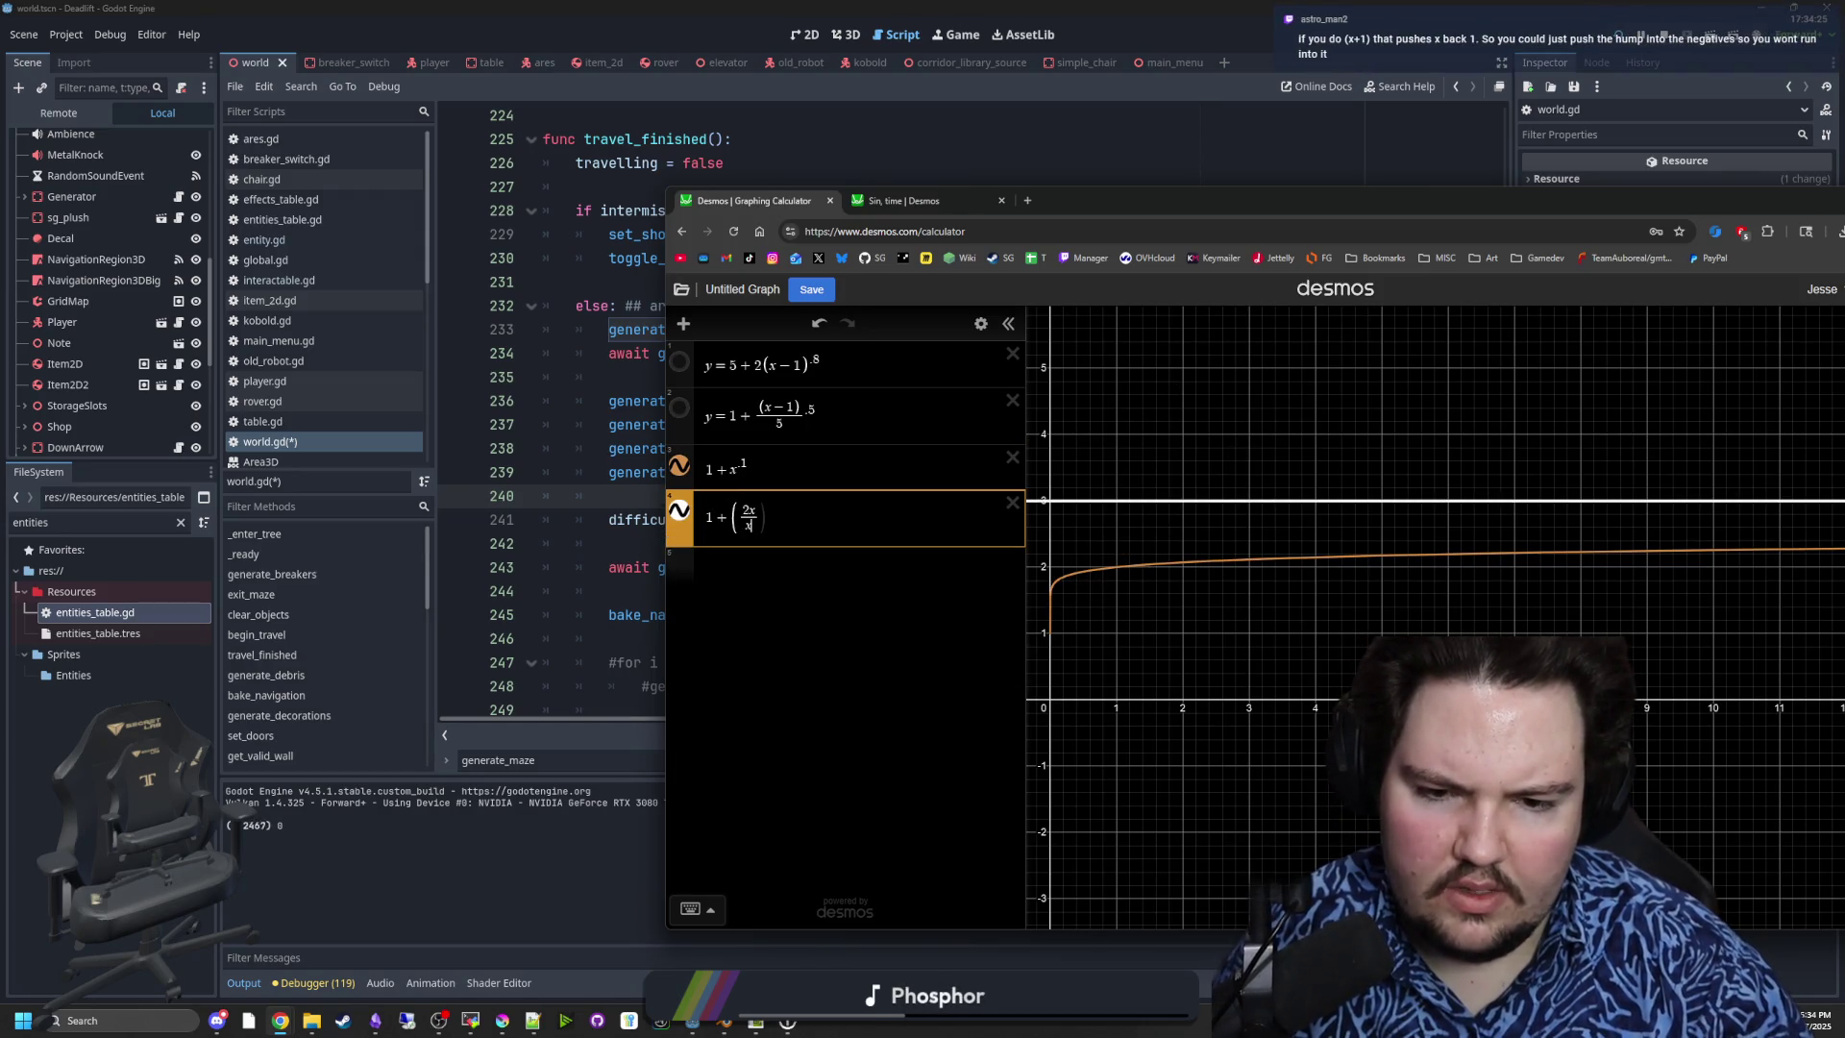
scroll(1194, 602, "down", 10)
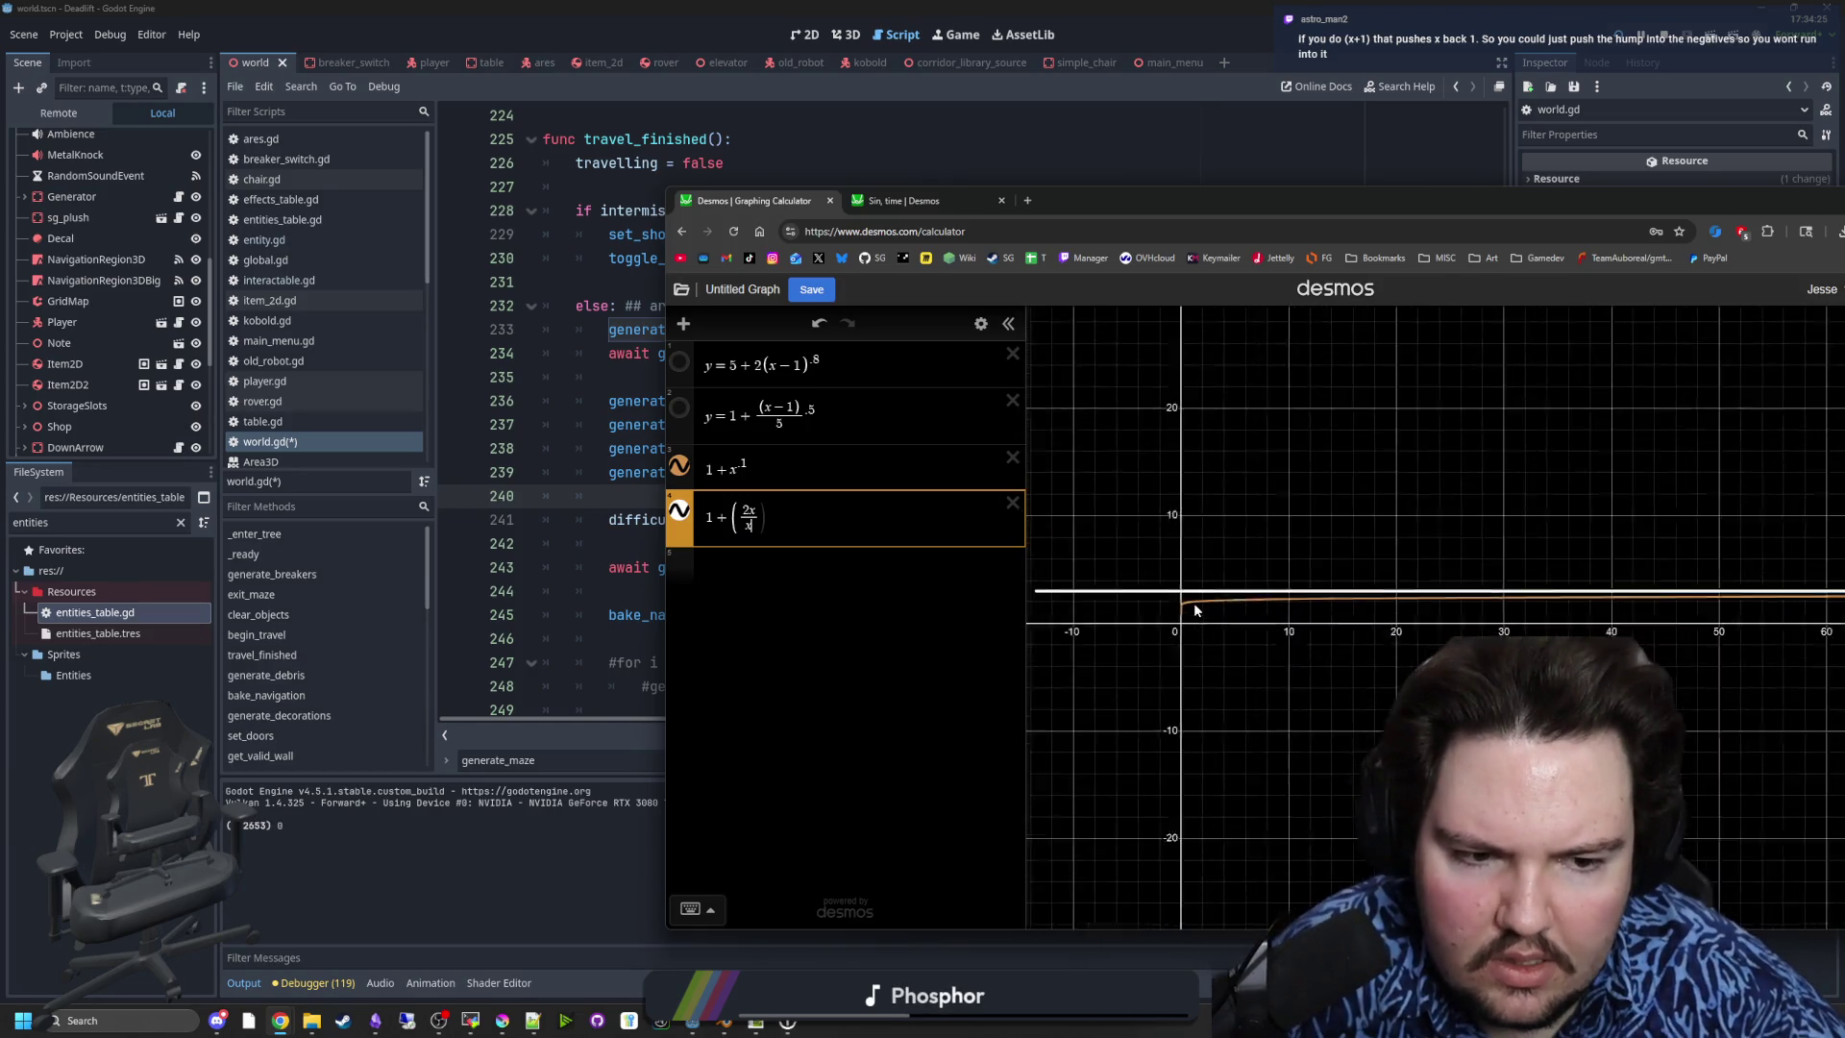
scroll(1194, 602, "up", 5)
key("BackSpace")
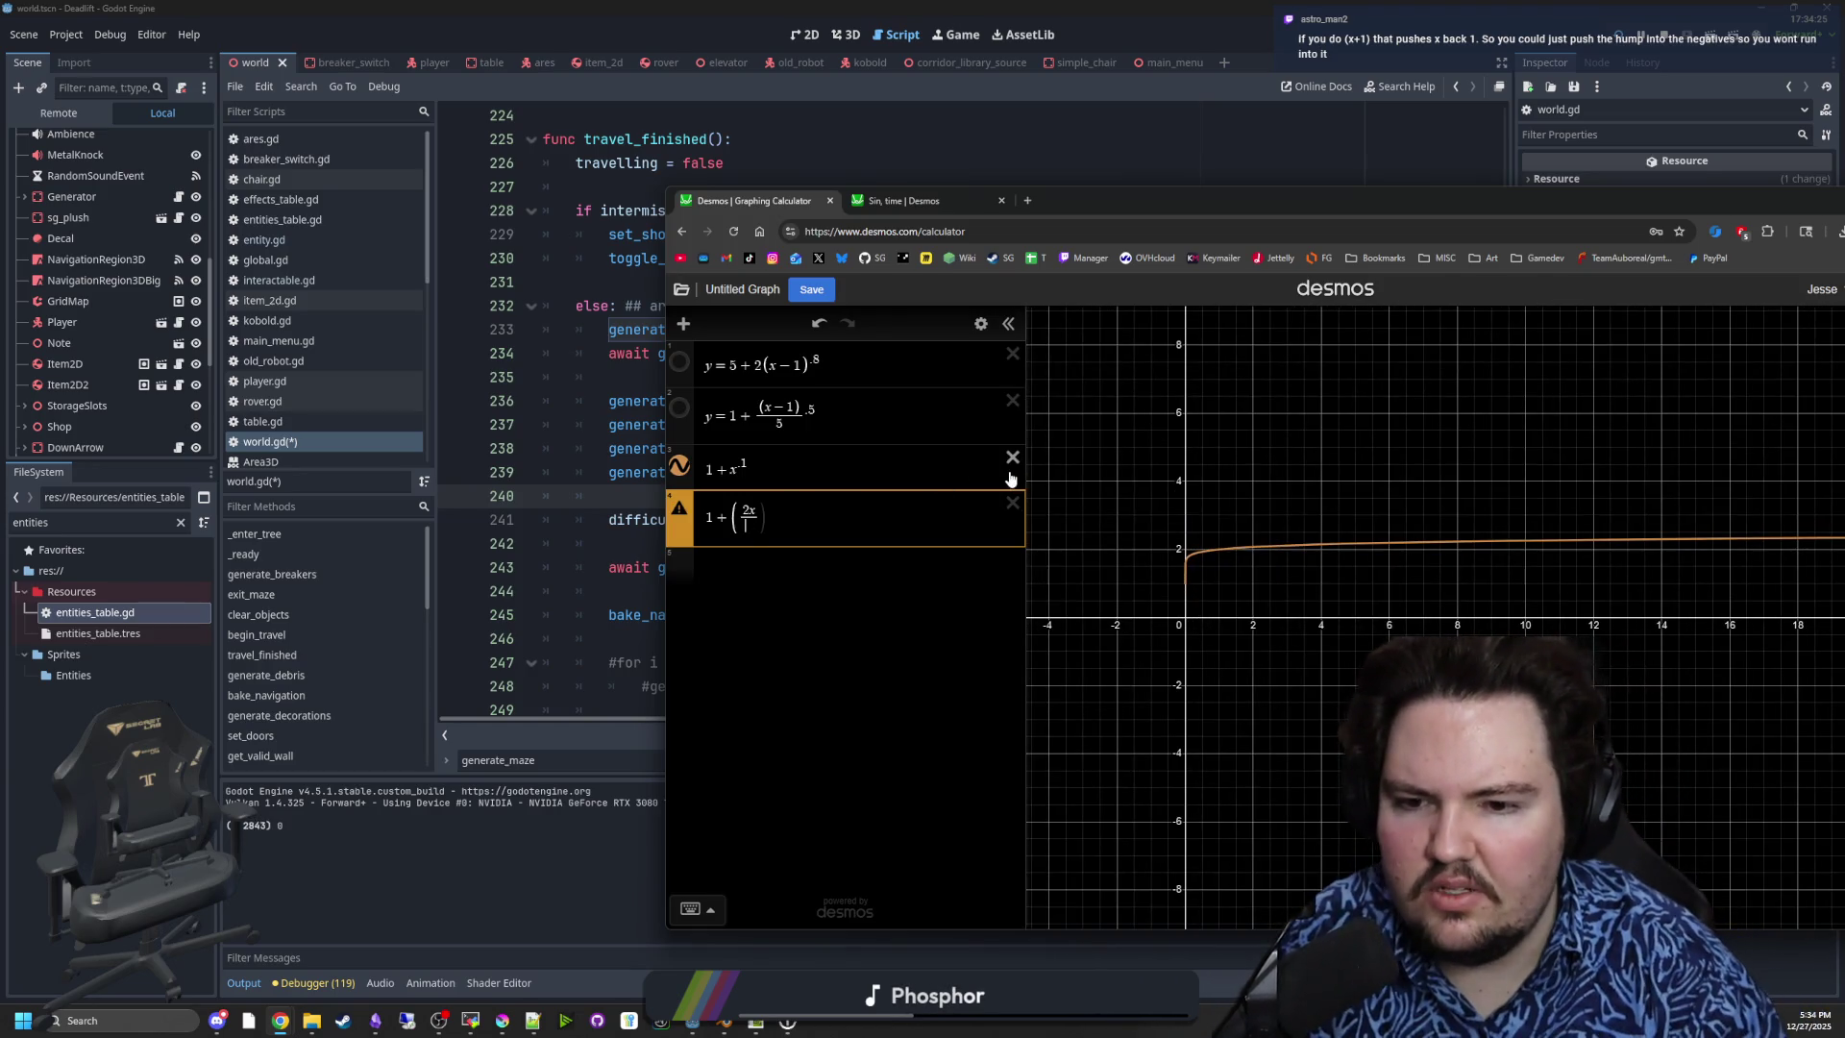
key("BackSpace")
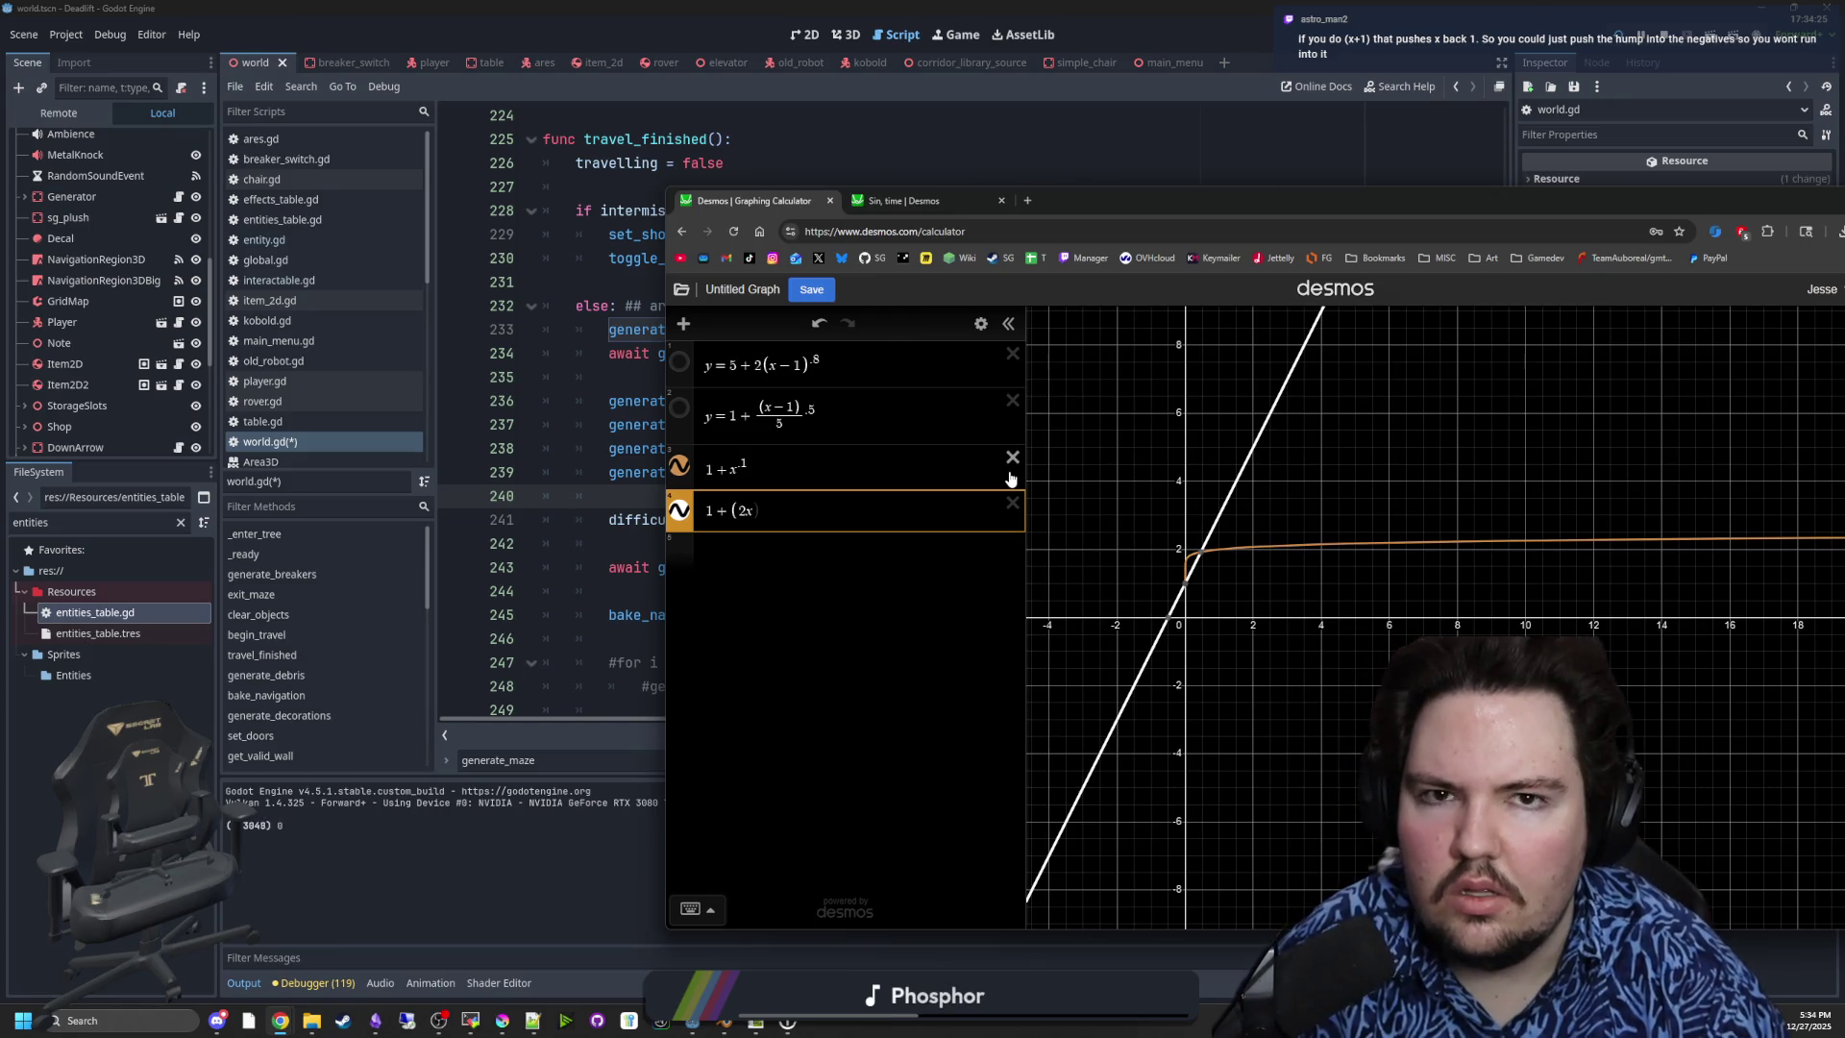
- Try x/0.5x, settle on 1 + (x), and add a new empty row
key("BackSpace")
key("BackSpace")
type("1/")
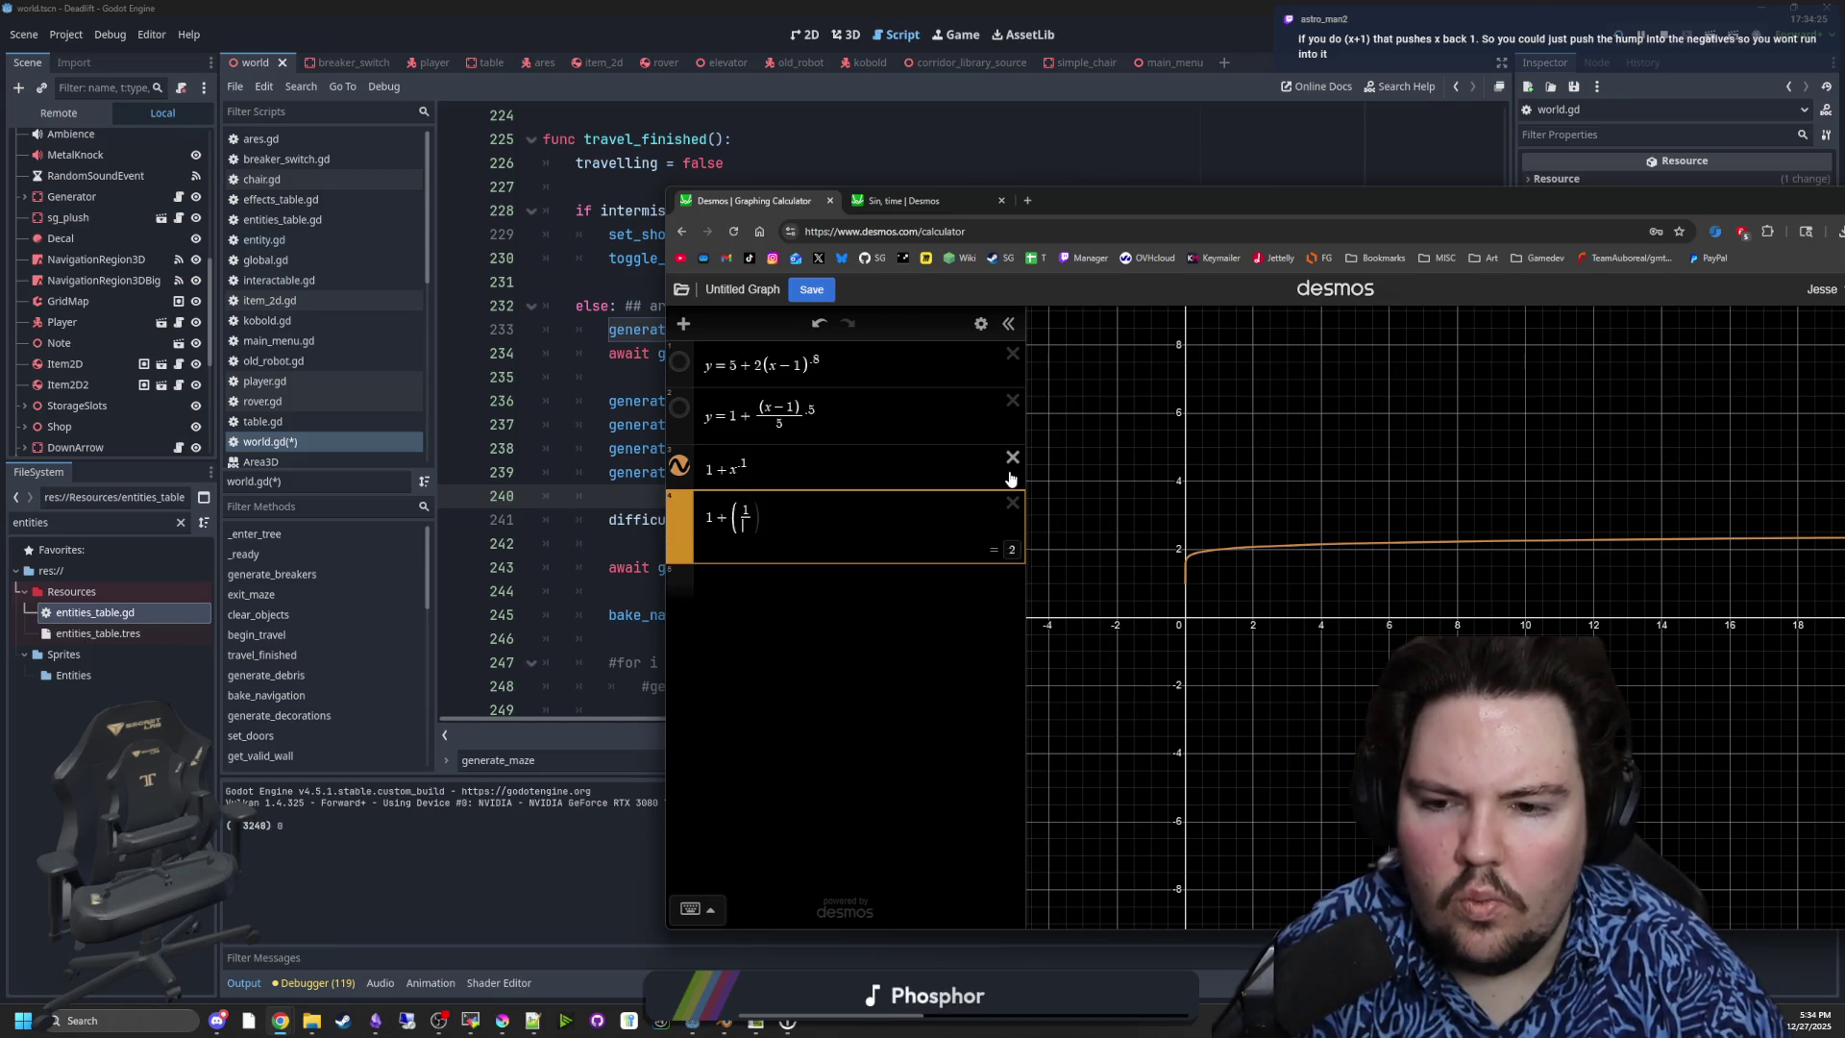
key("BackSpace")
key("BackSpace")
type("x/")
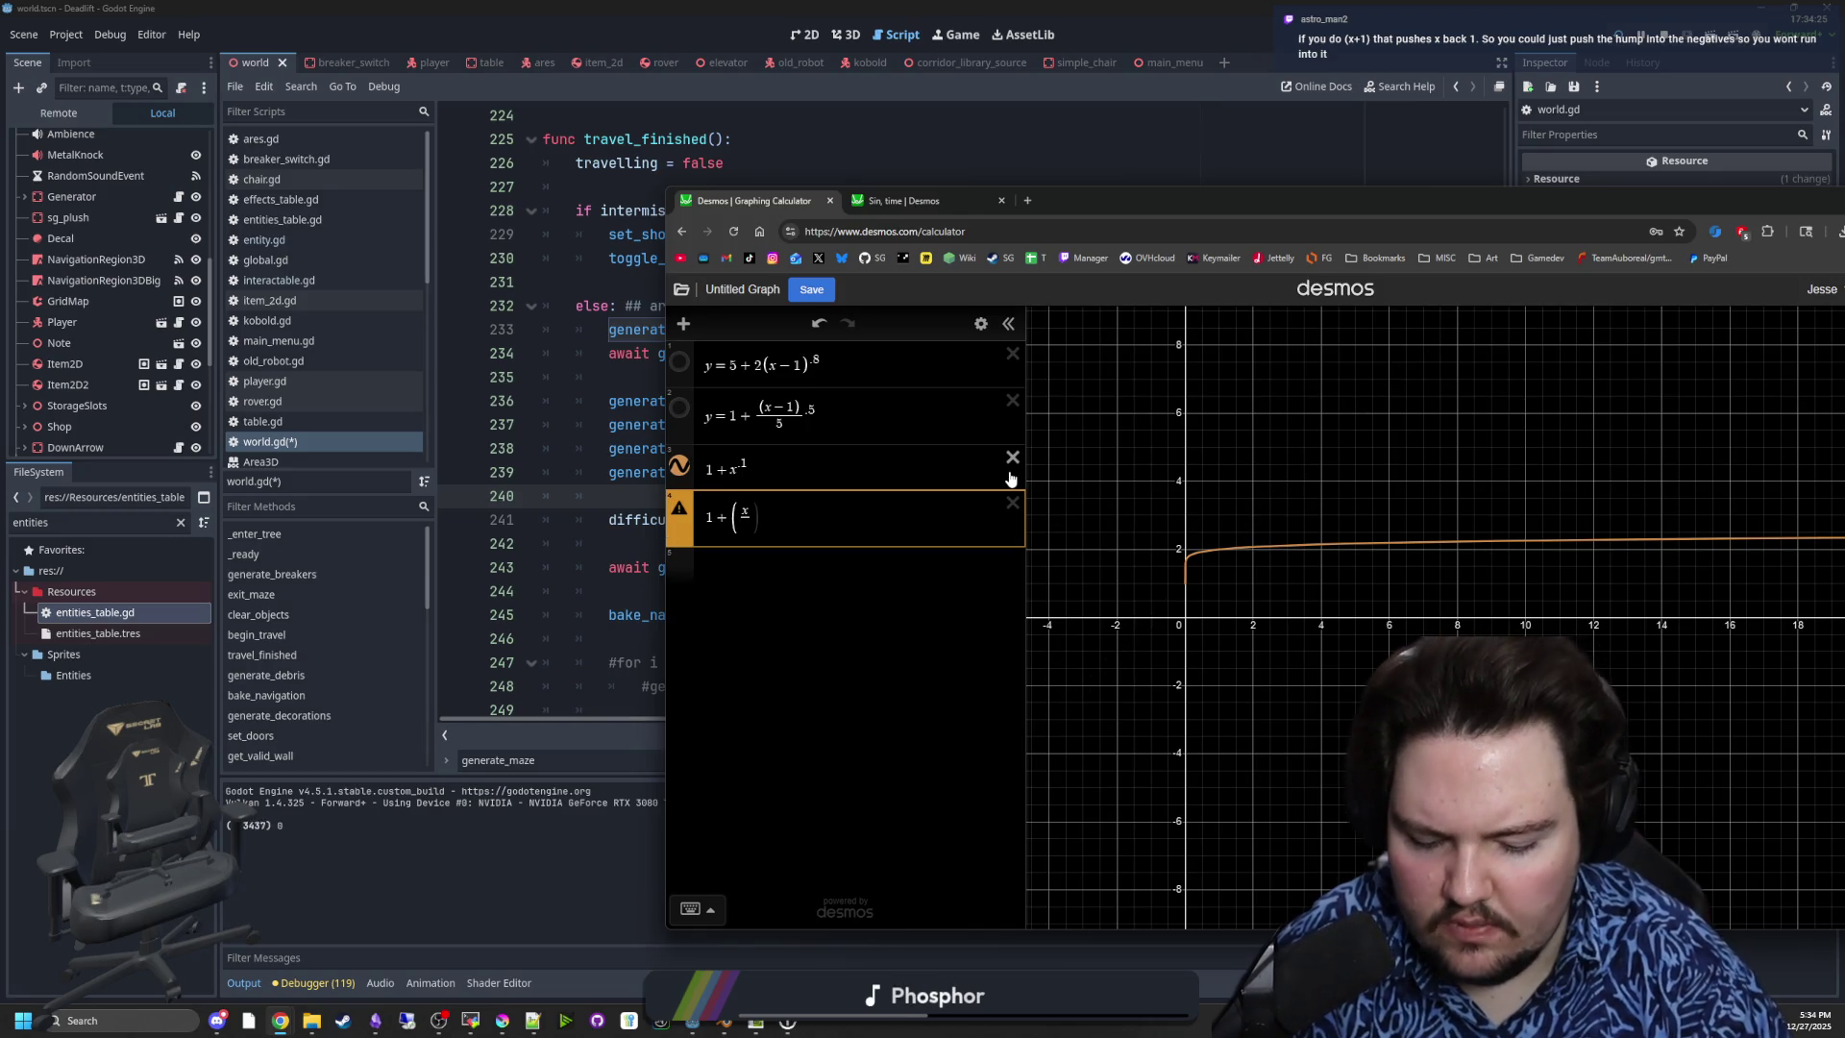
type("0.5x")
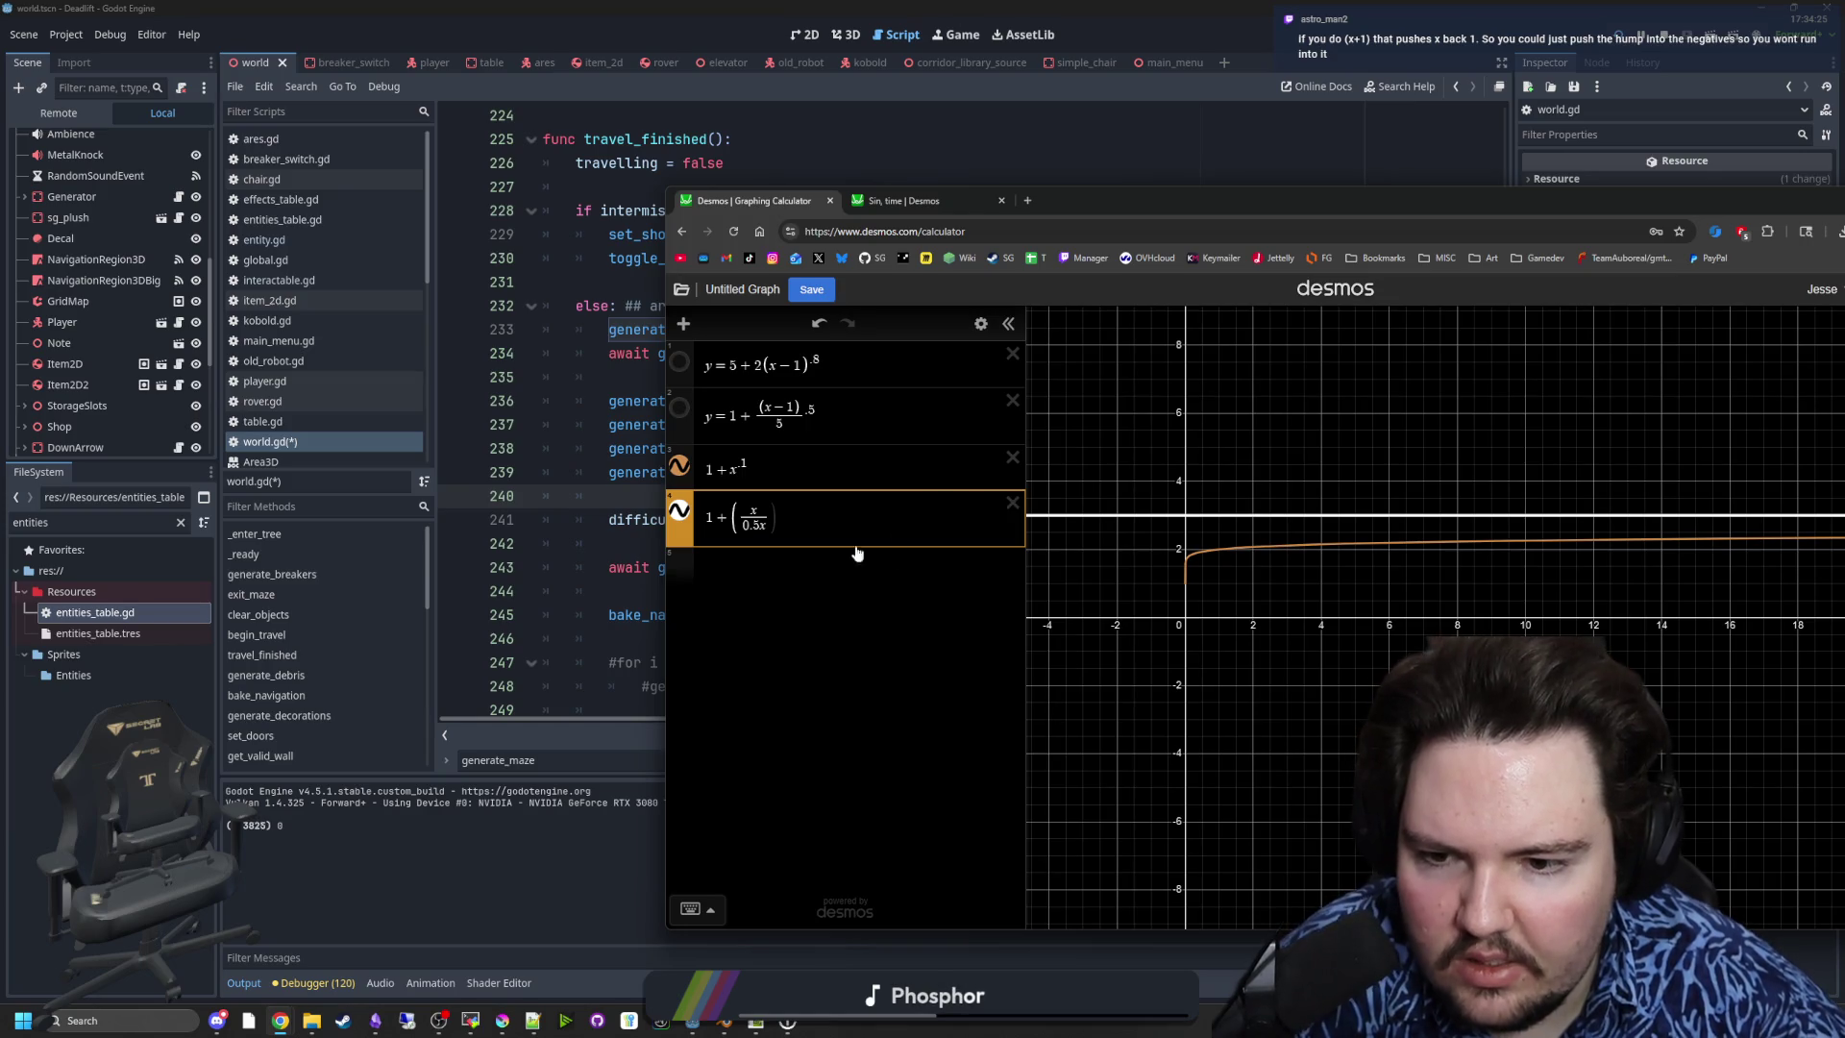
key("BackSpace")
key("BackSpace")
key("BackSpace")
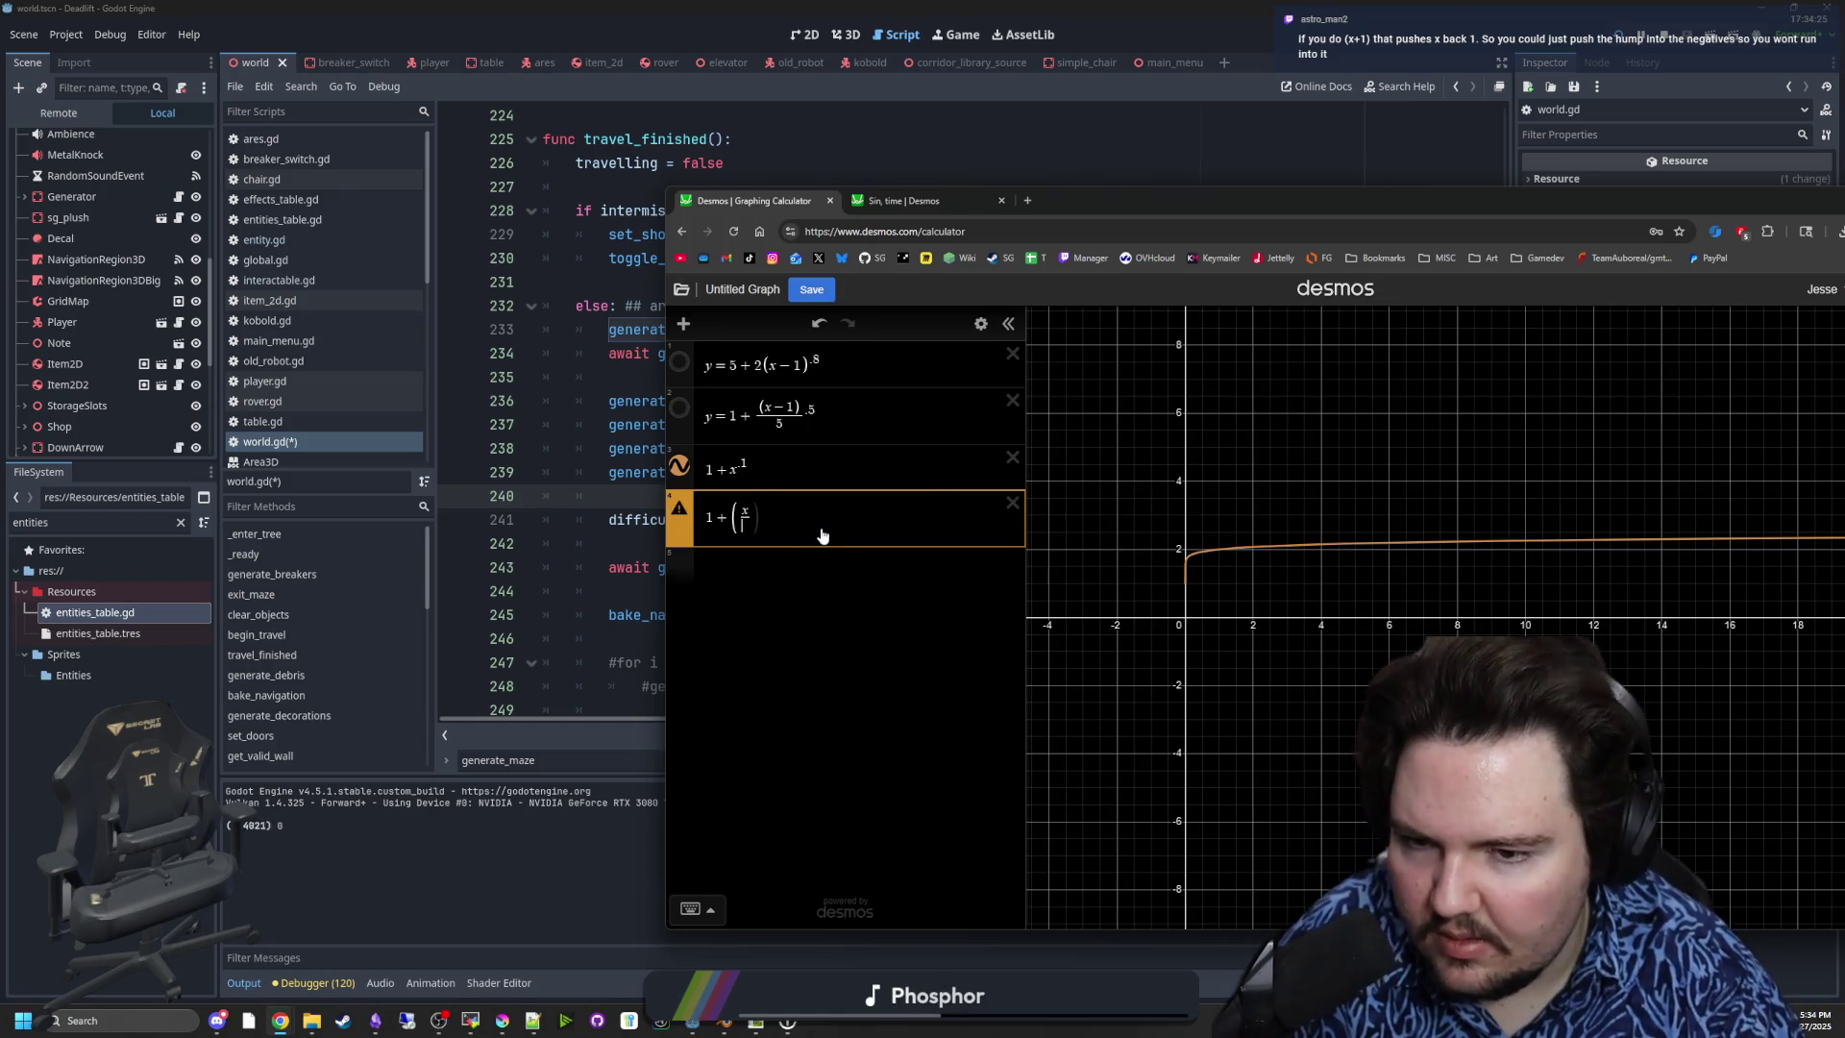
key("BackSpace")
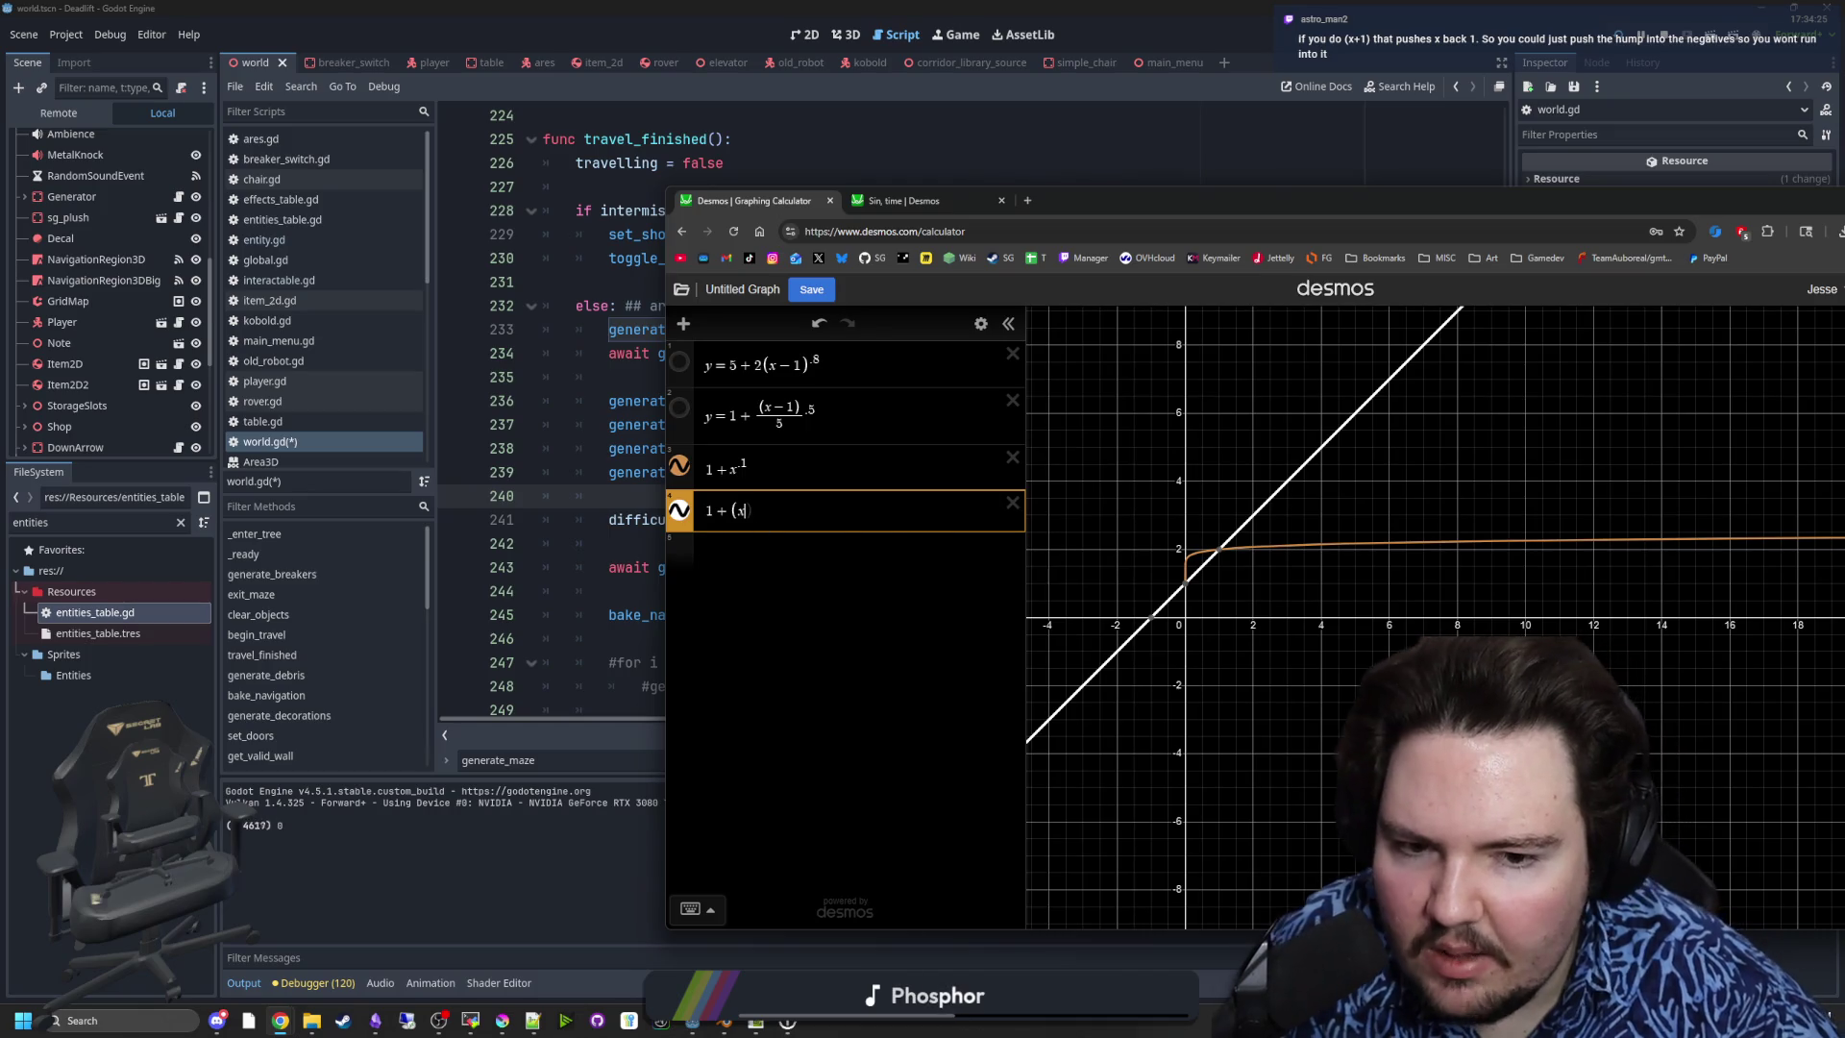
scroll(1209, 549, "up", 5)
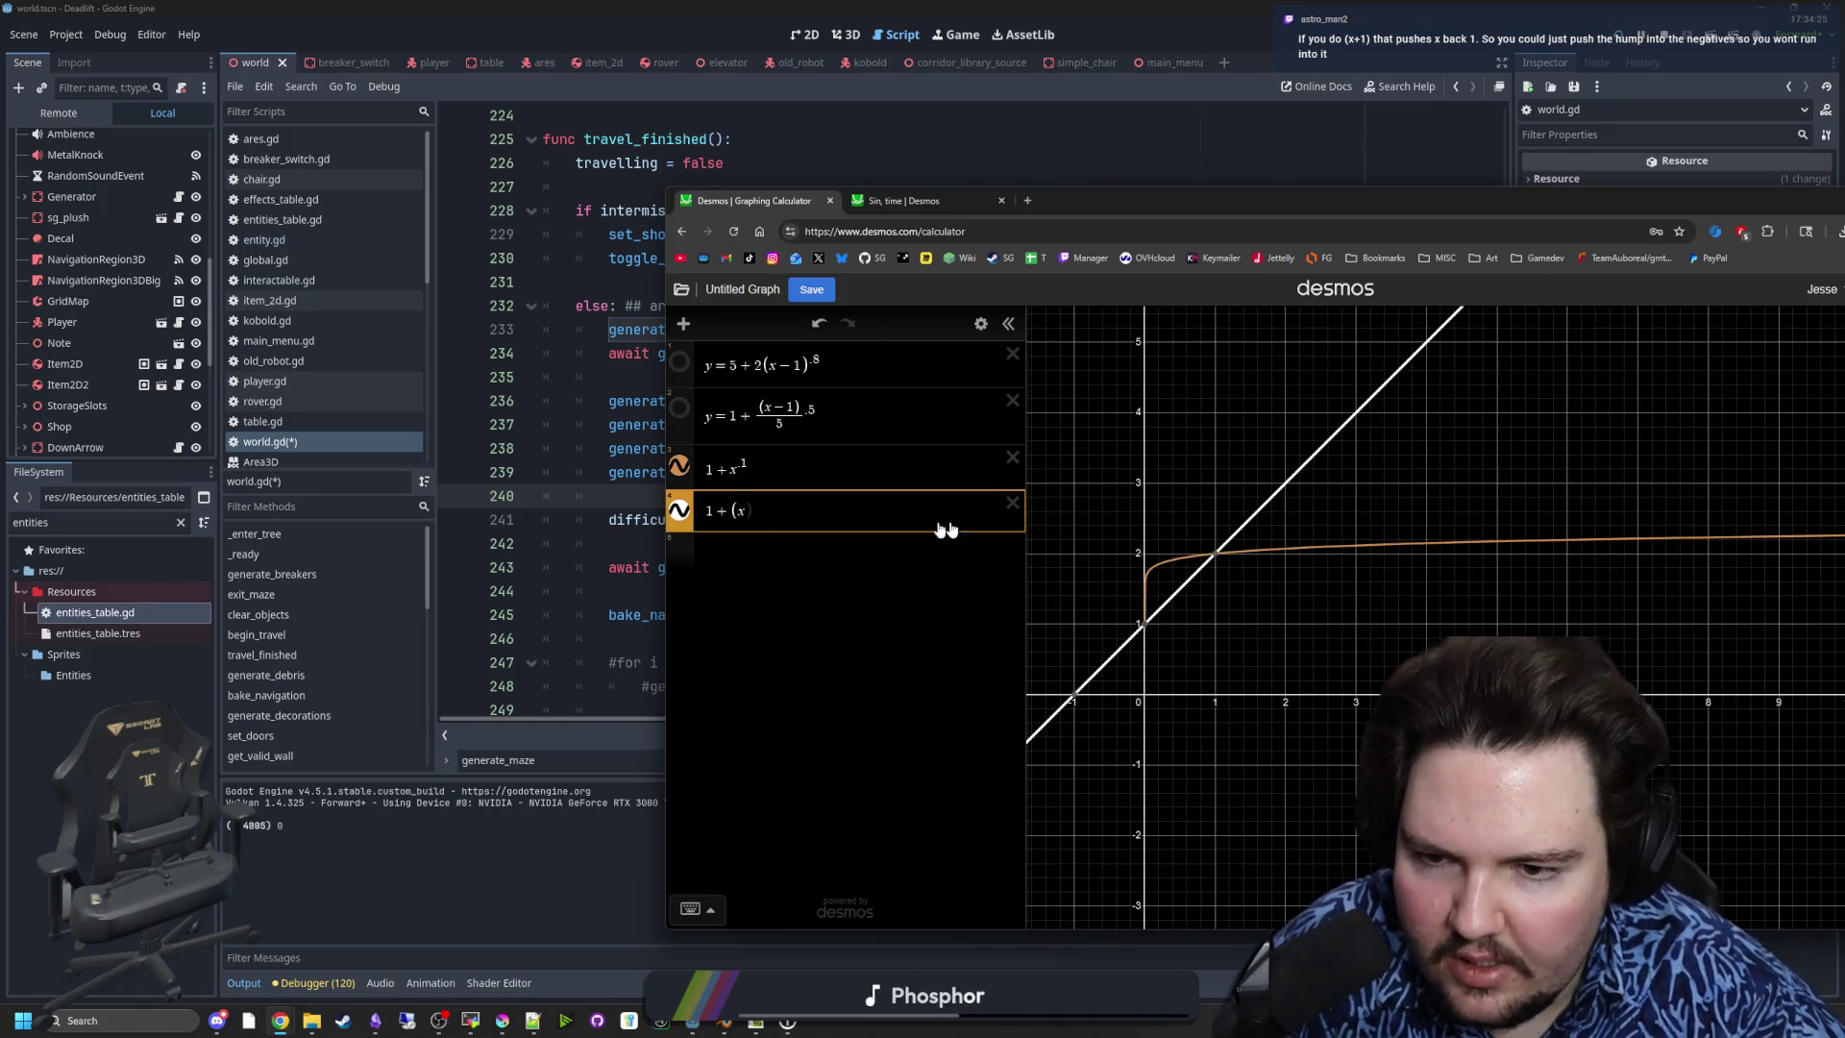
key("Return")
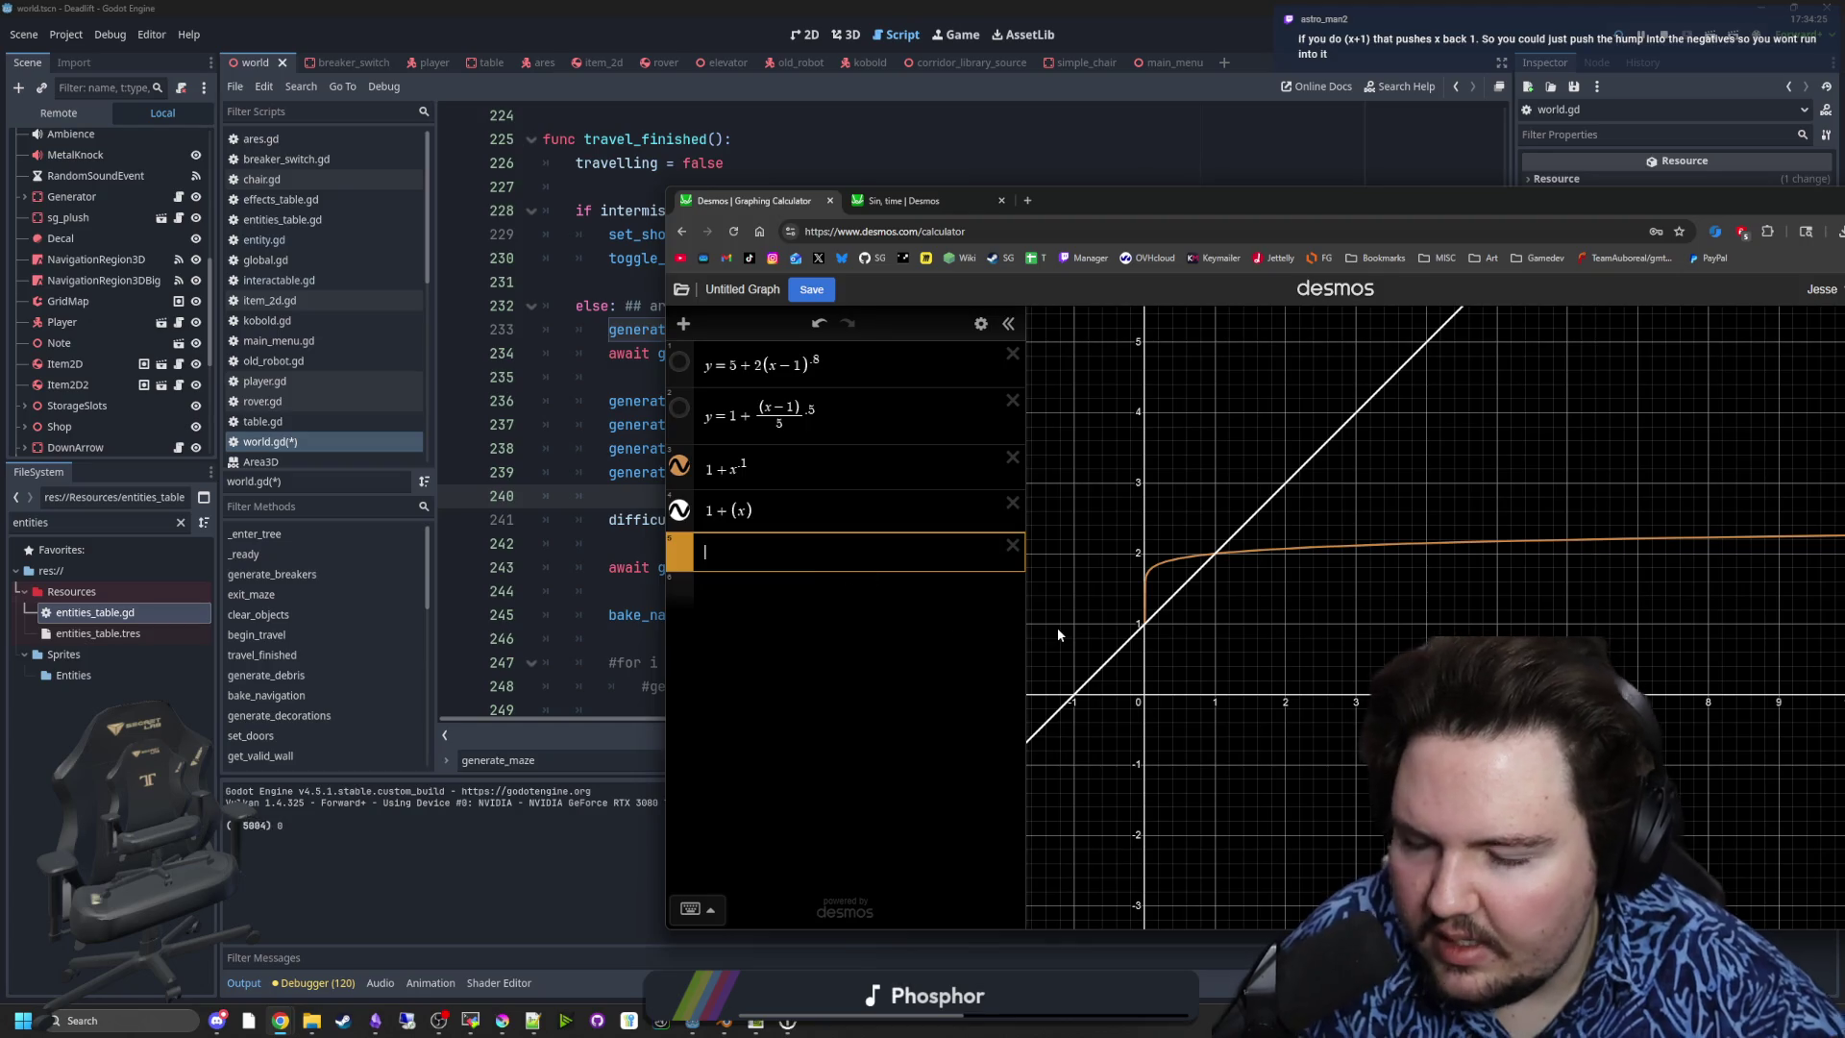
mouse_move(1161, 198)
left_mouse_down()
mouse_move(1501, 198)
mouse_move(1463, 205)
left_mouse_up()
- Enter 1+(x+1)^.3 and delete the four other expressions, including y=5+2(x-1)^.8
type("1")
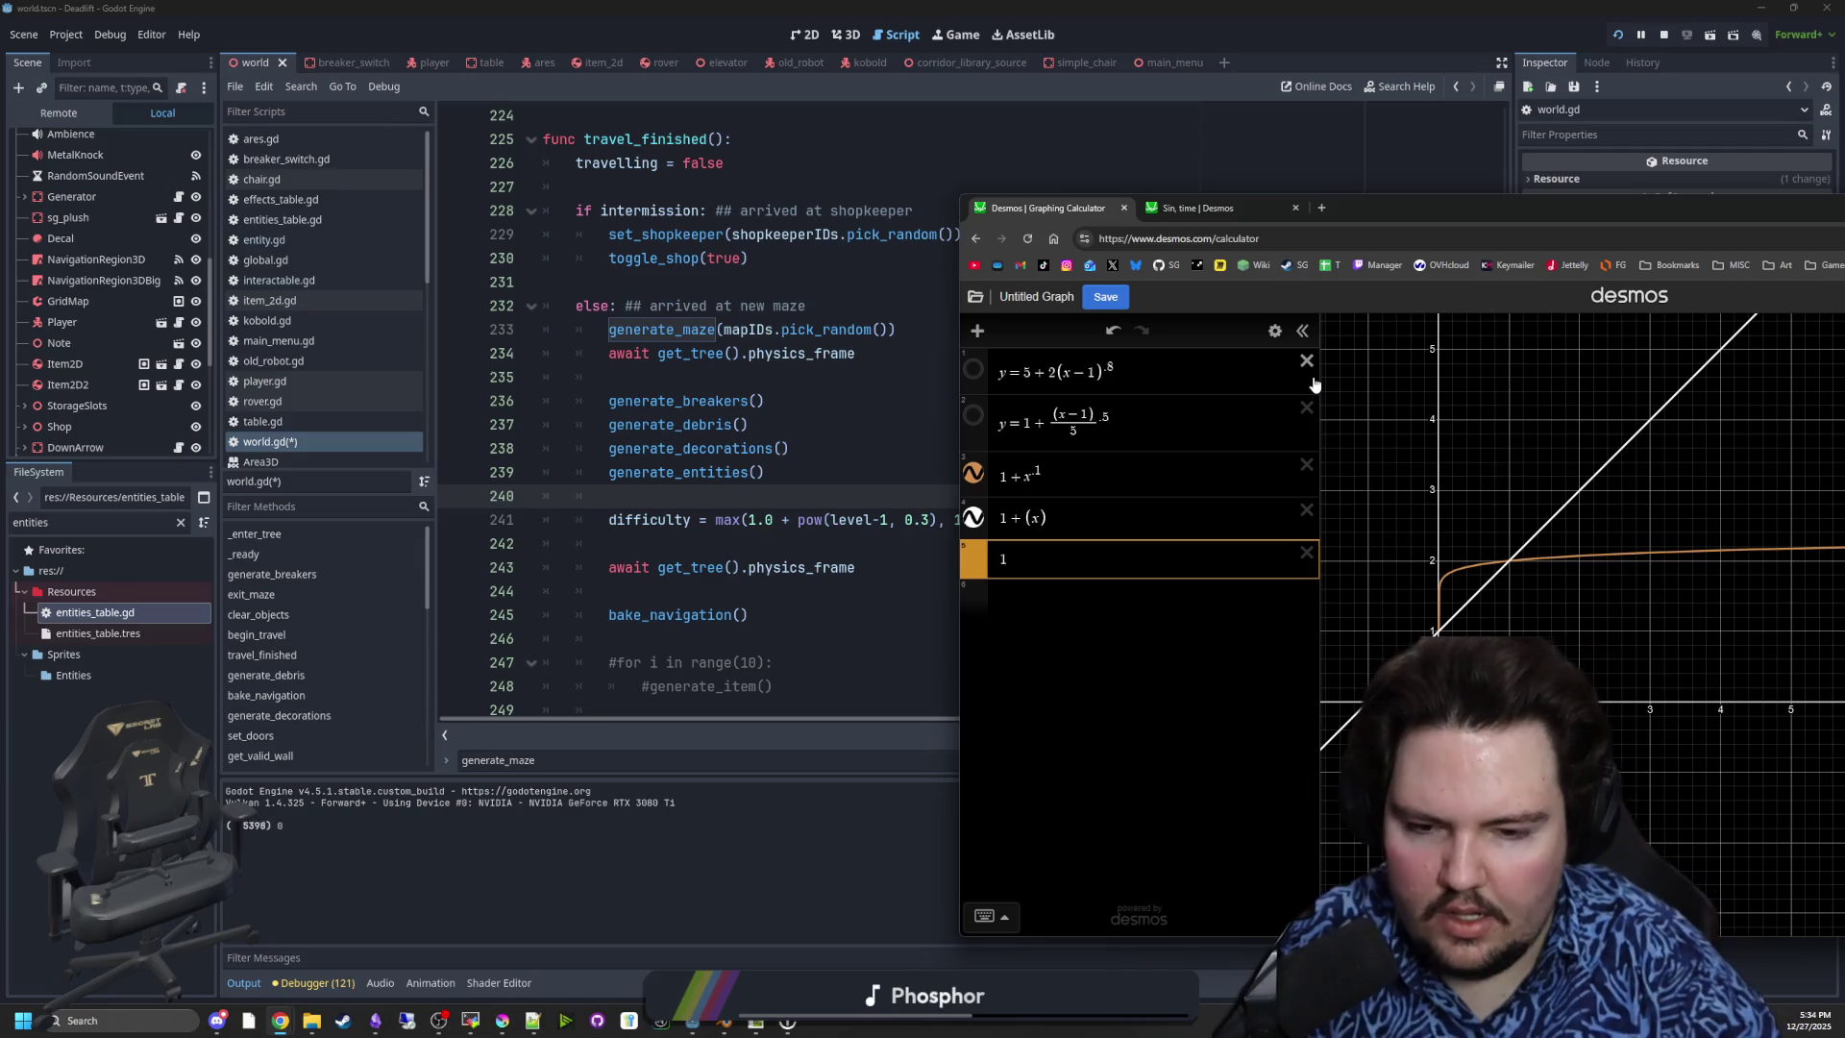
type("+(x+")
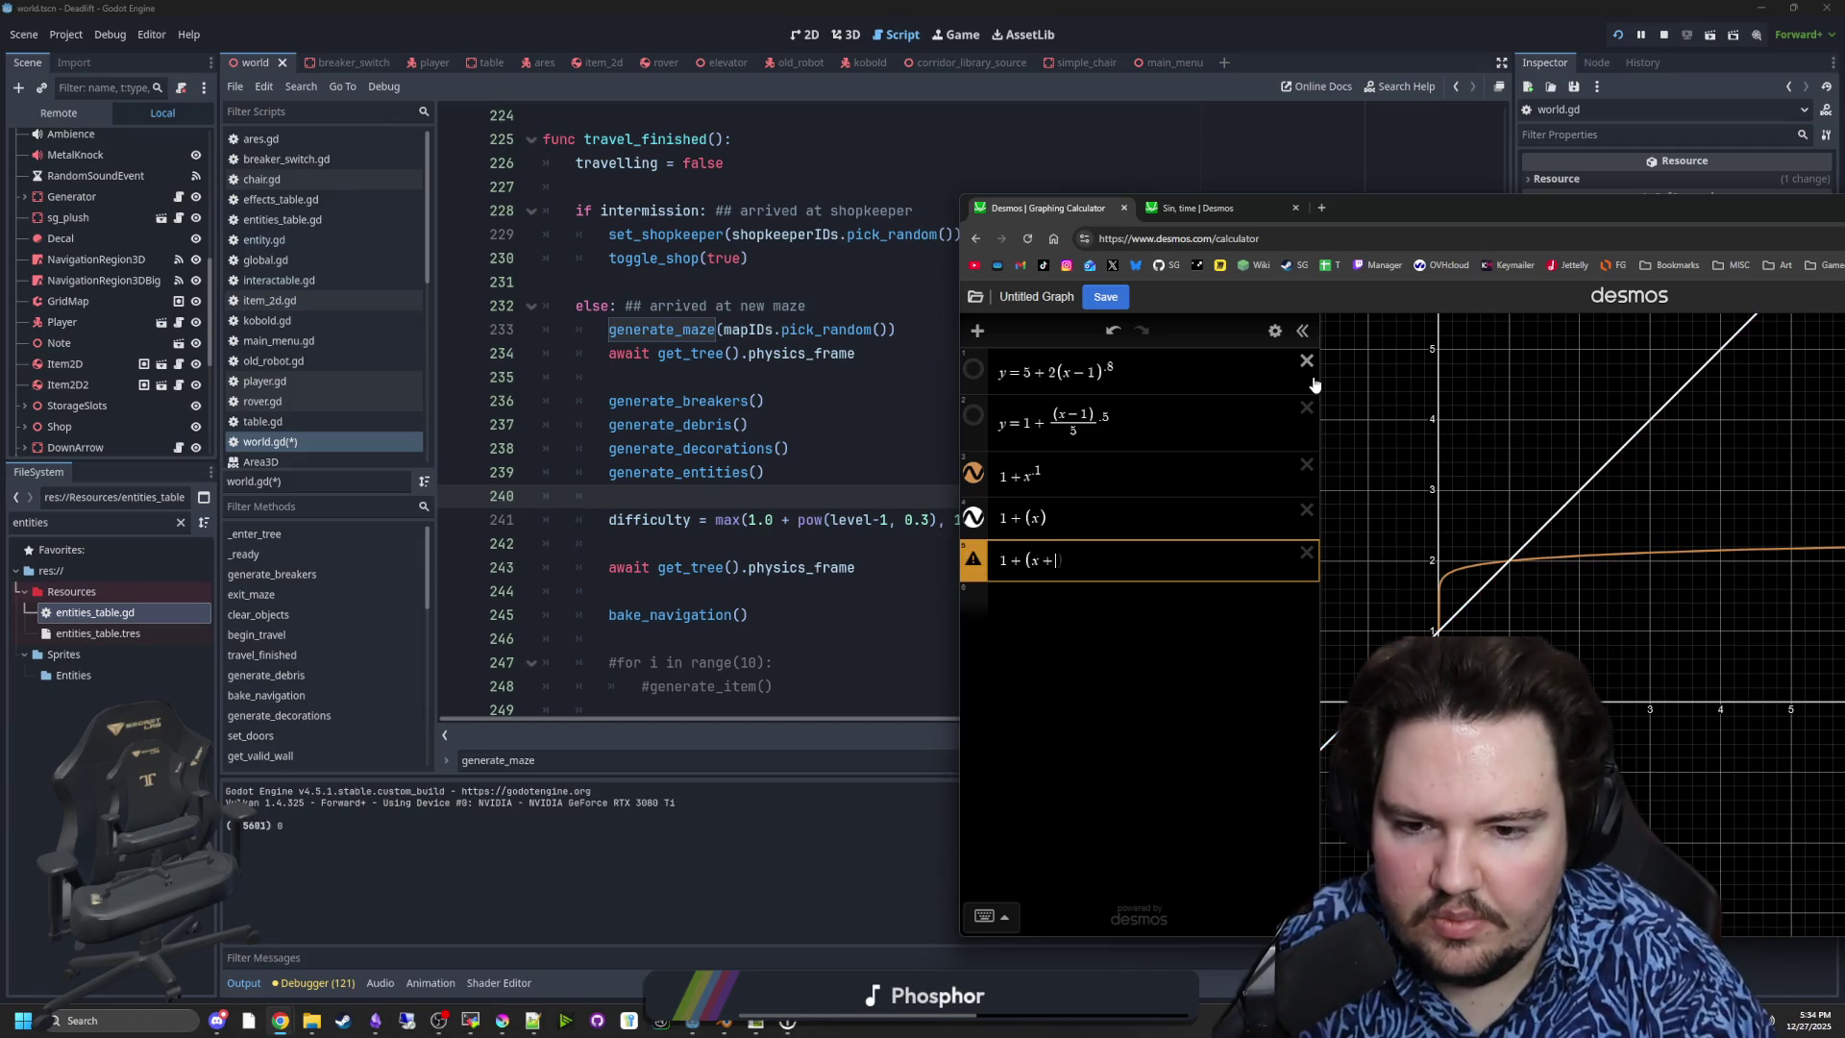
type("1)^")
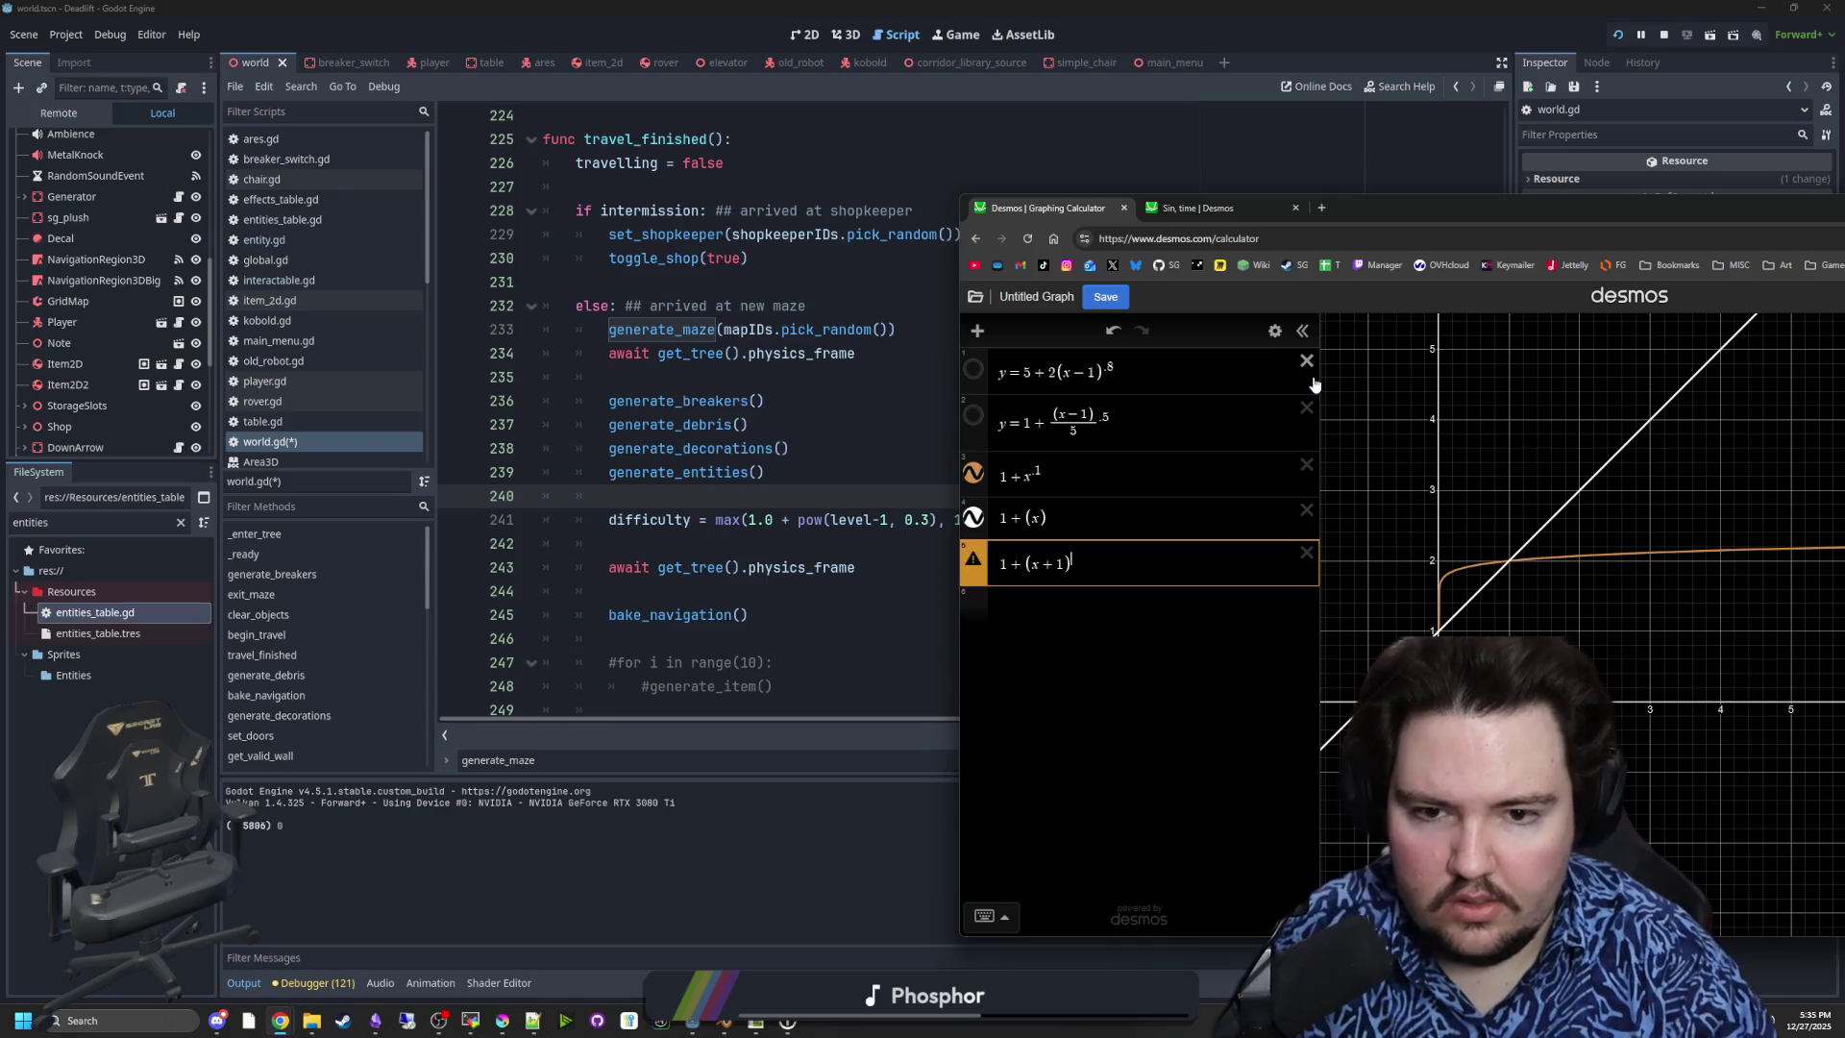
type(".3")
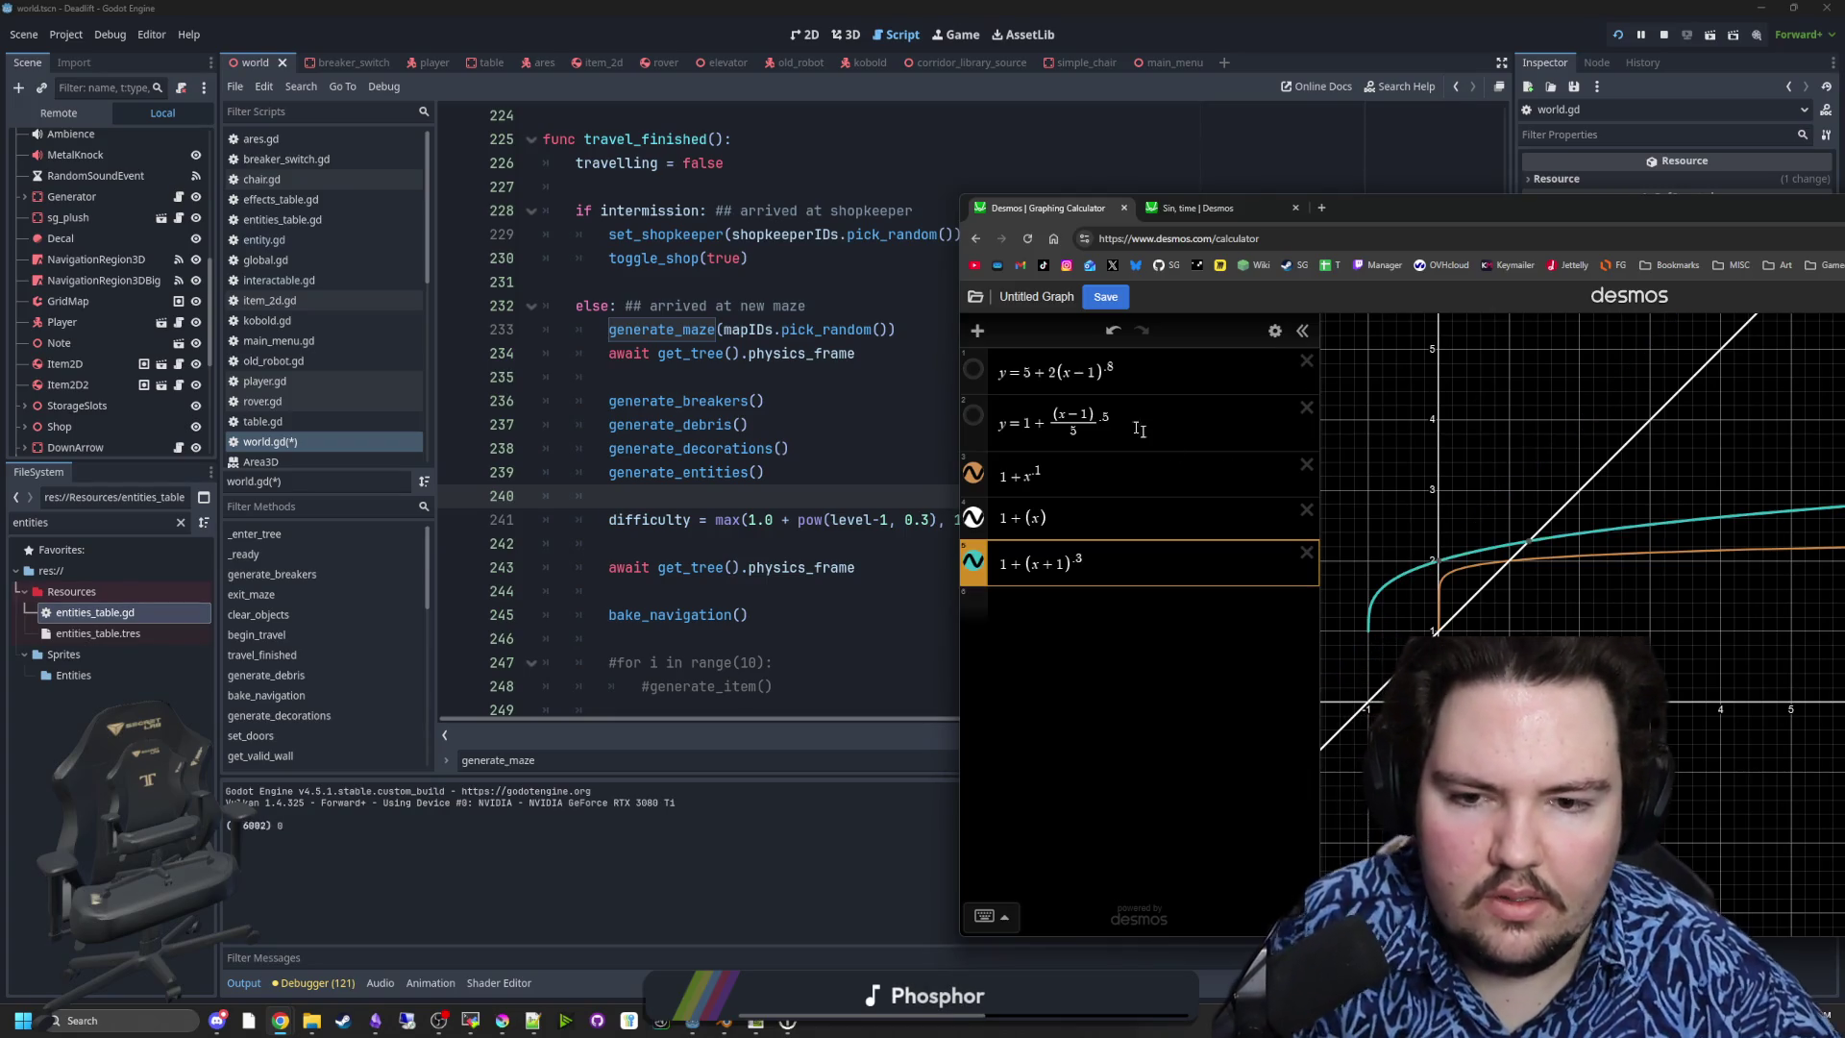
left_click(1306, 510)
left_click(1306, 465)
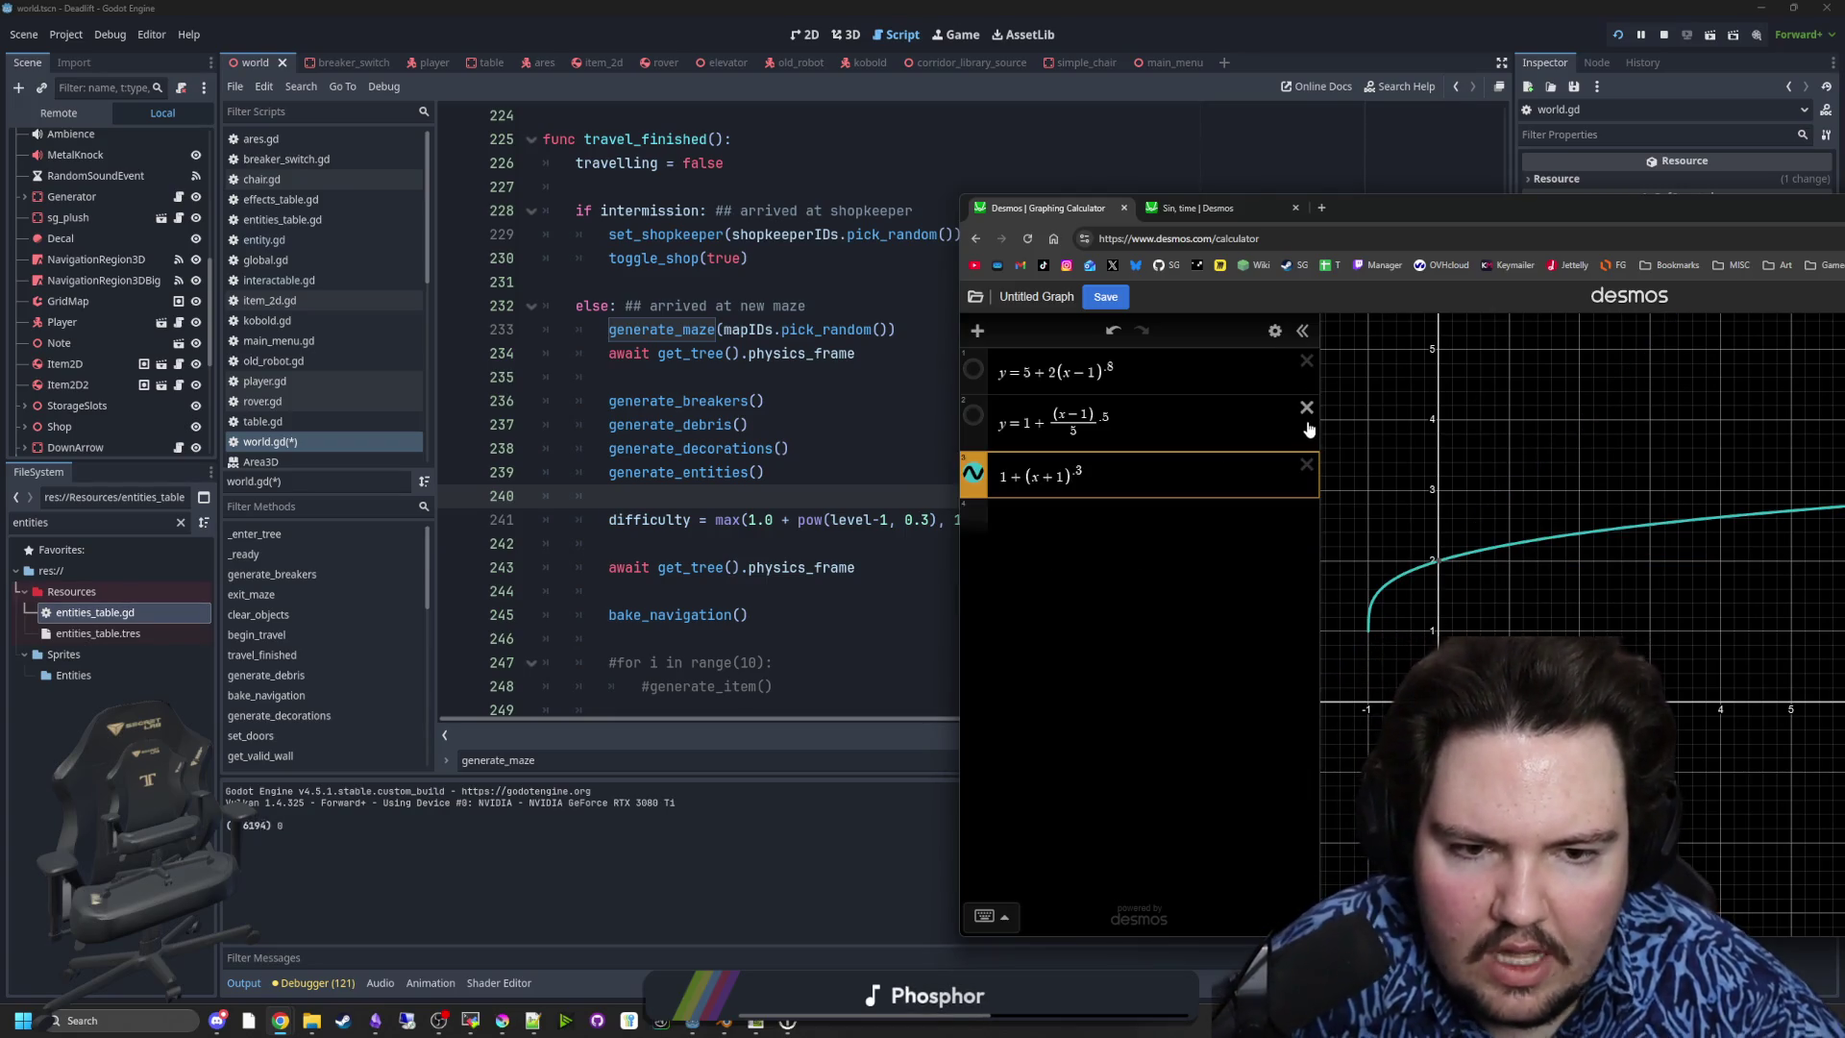
left_click(1306, 408)
left_click(1307, 362)
mouse_move(1509, 192)
left_mouse_down()
mouse_move(1196, 222)
mouse_move(1557, 174)
mouse_move(1385, 186)
left_mouse_up()
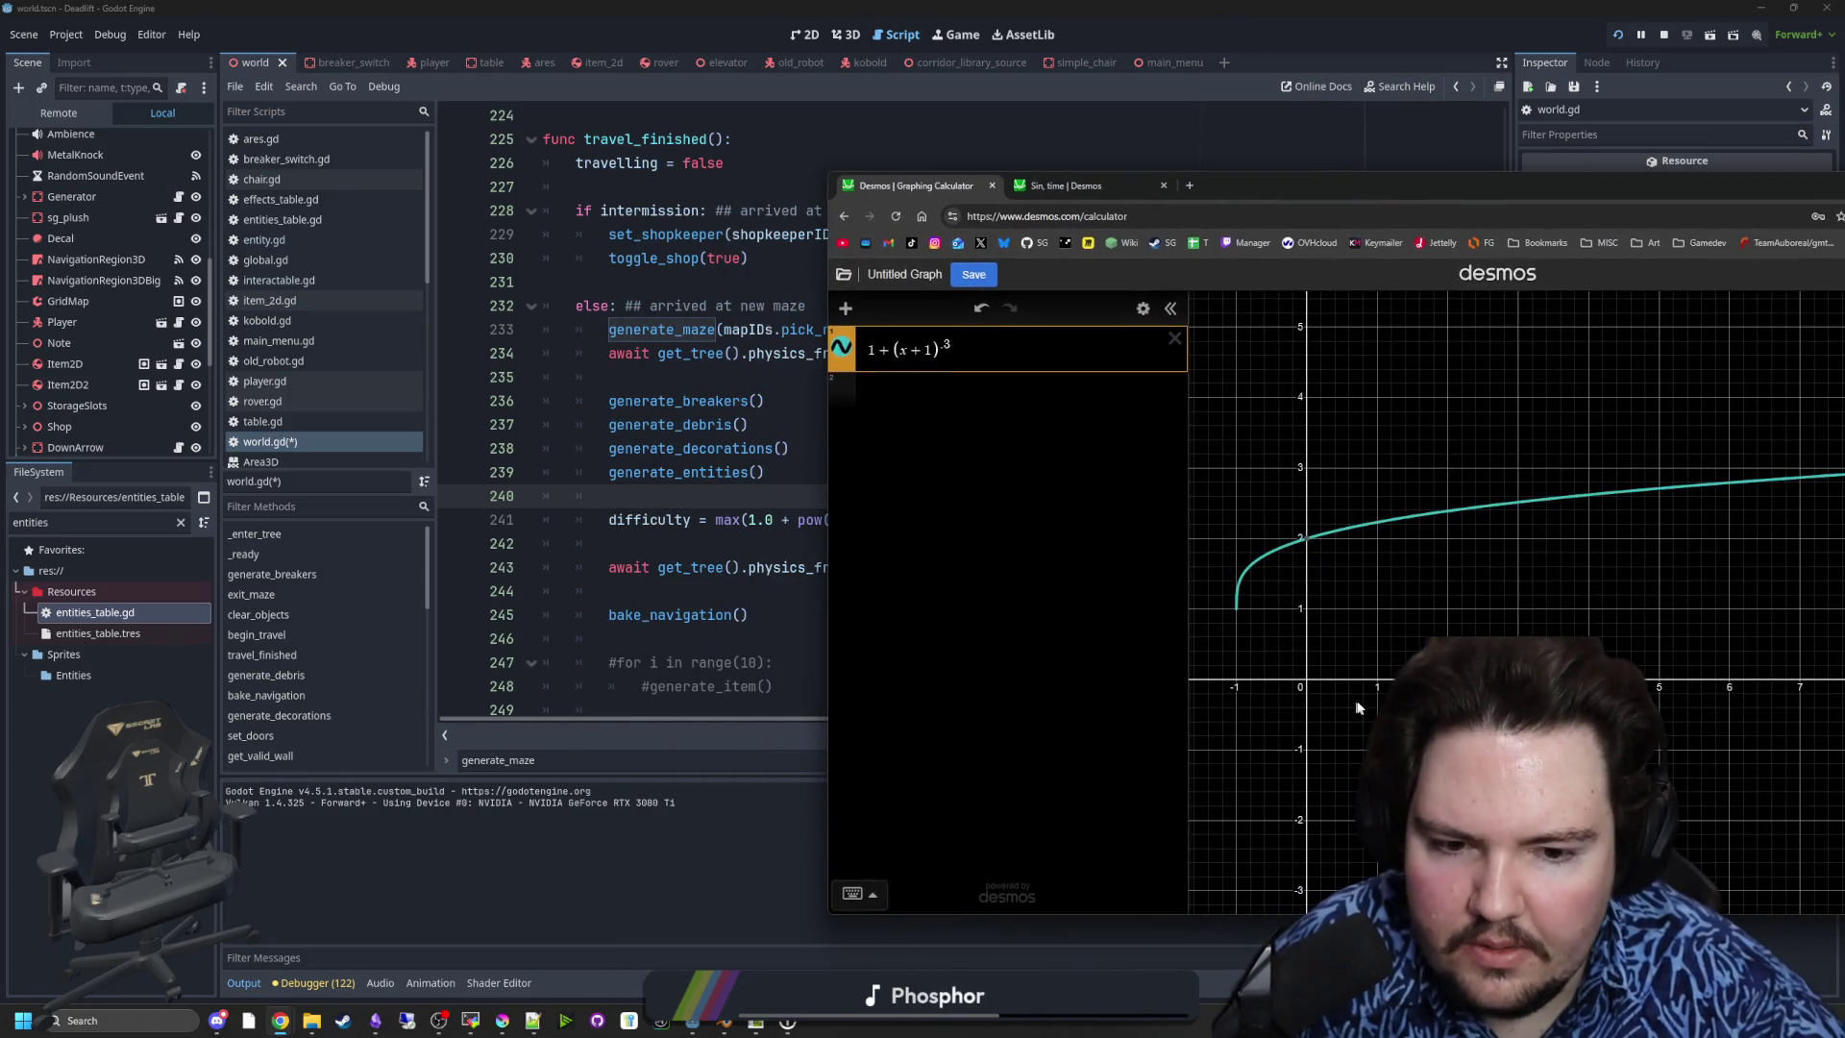
- Remove the leading 1+ so the curve reads (x+1)^.3, and inspect its values
left_click(1309, 543)
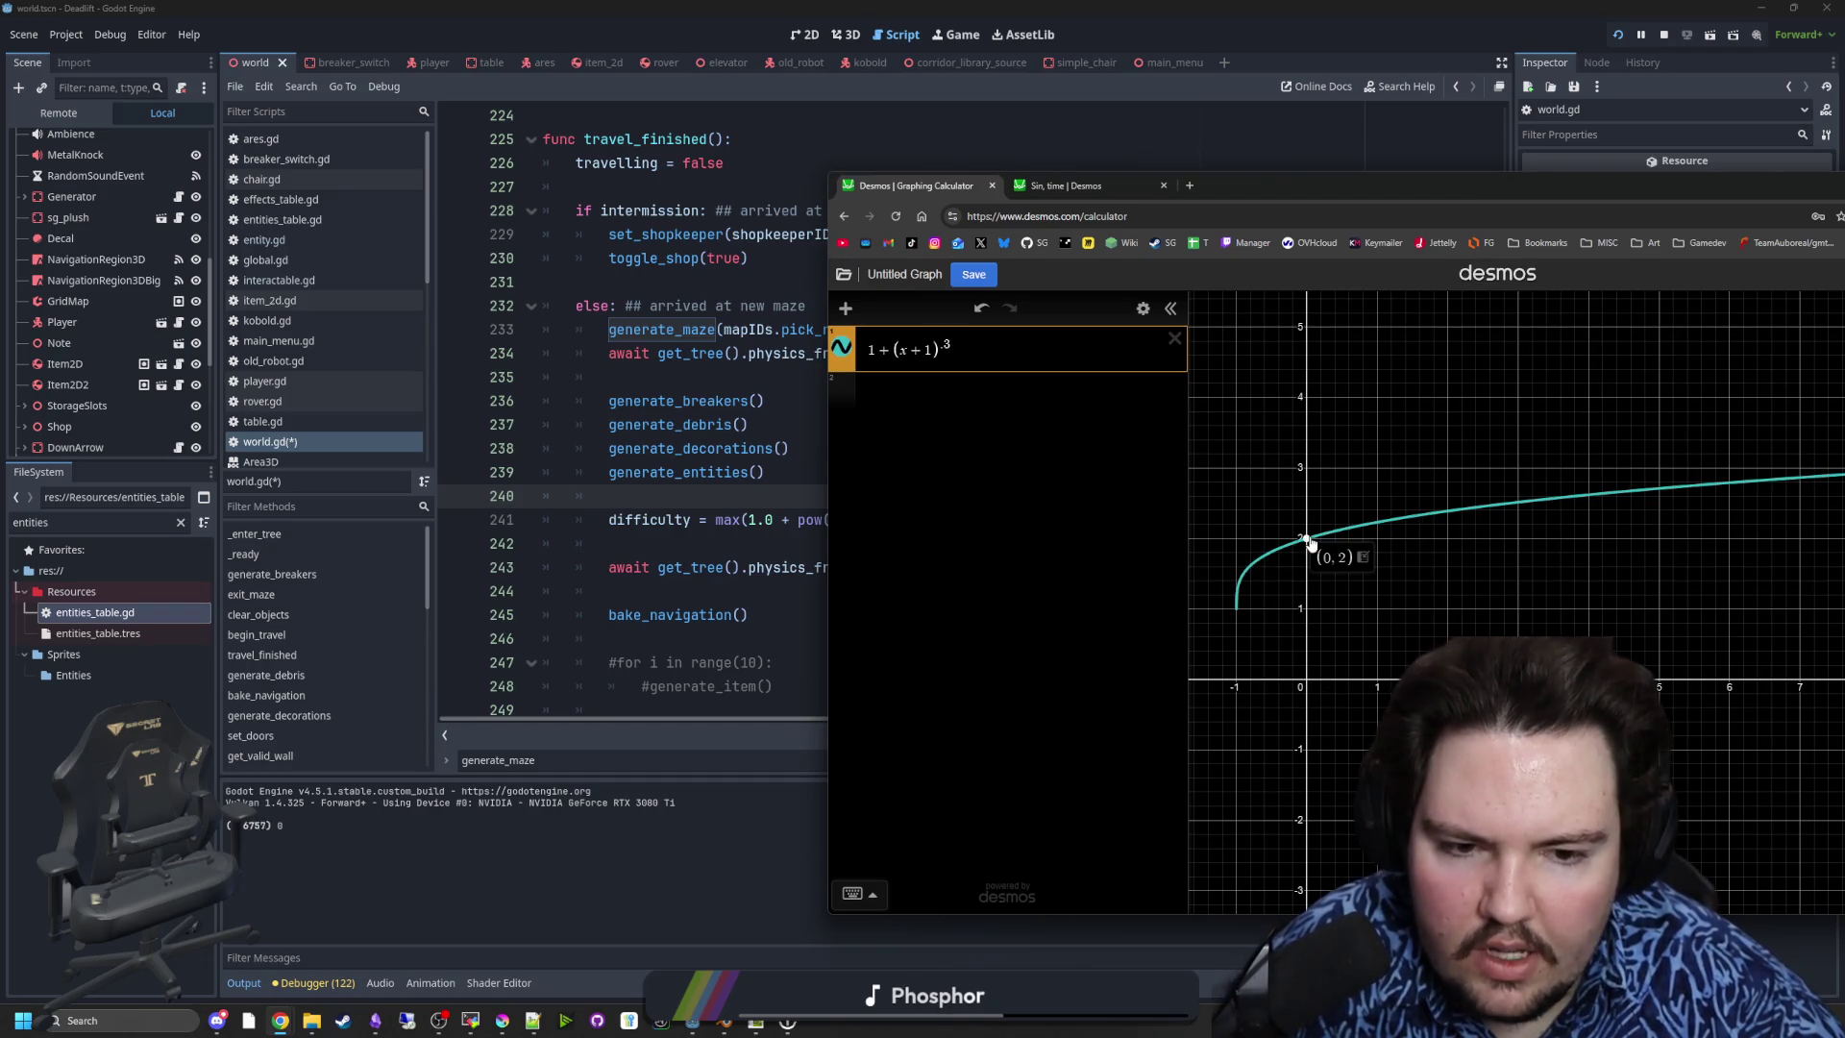
left_click(892, 350)
key("BackSpace")
key("BackSpace")
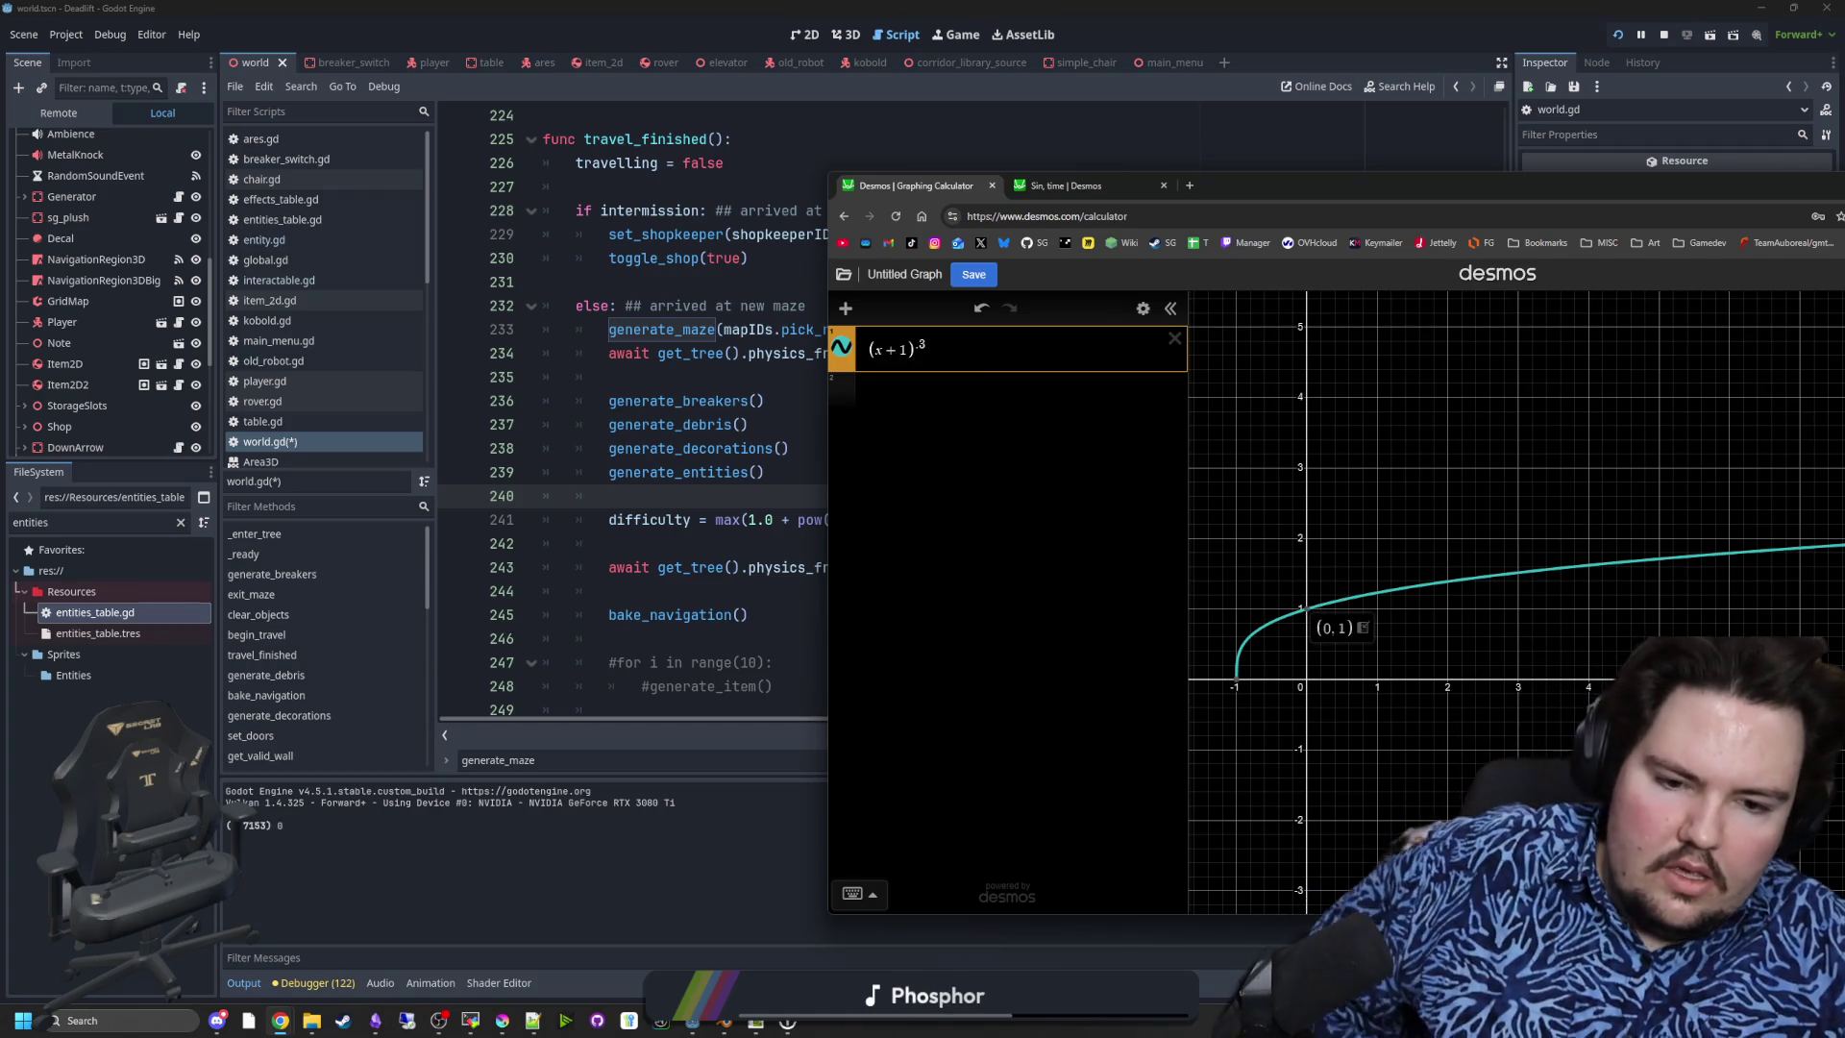
left_click(1385, 599)
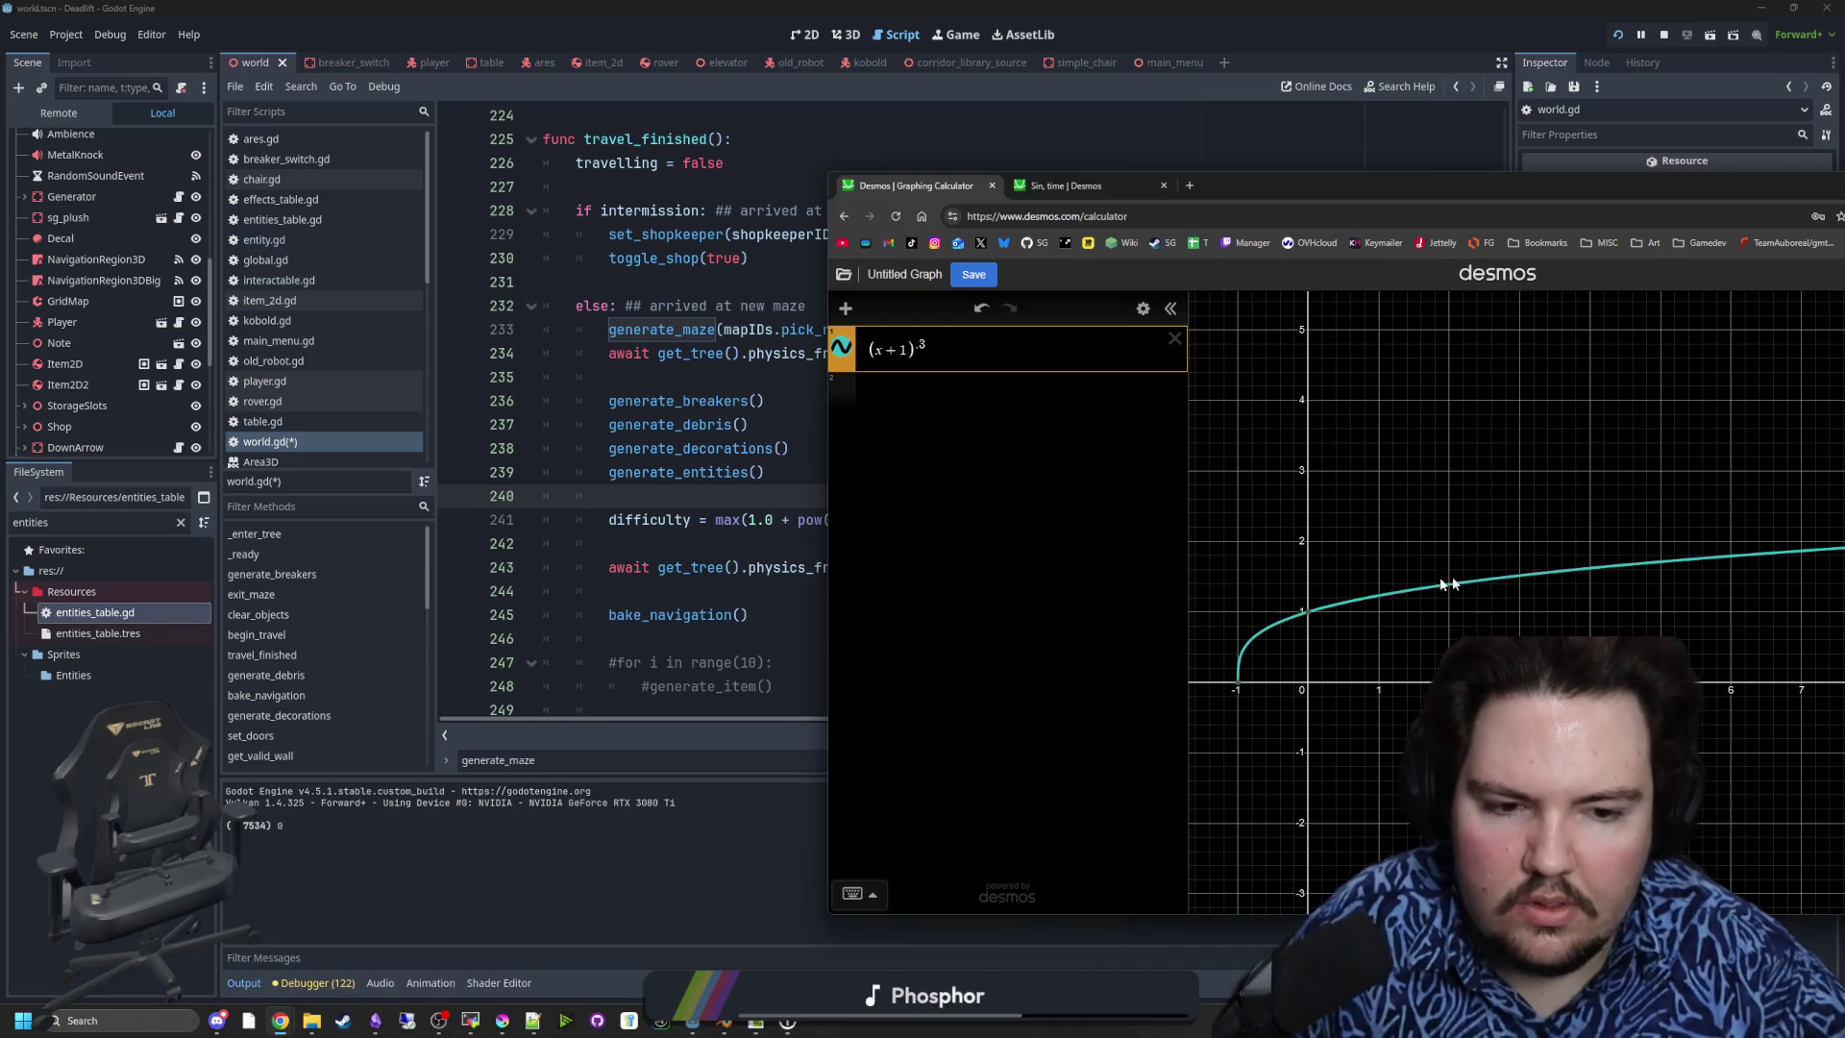
scroll(1272, 609, "down", 1)
scroll(1273, 603, "up", 2)
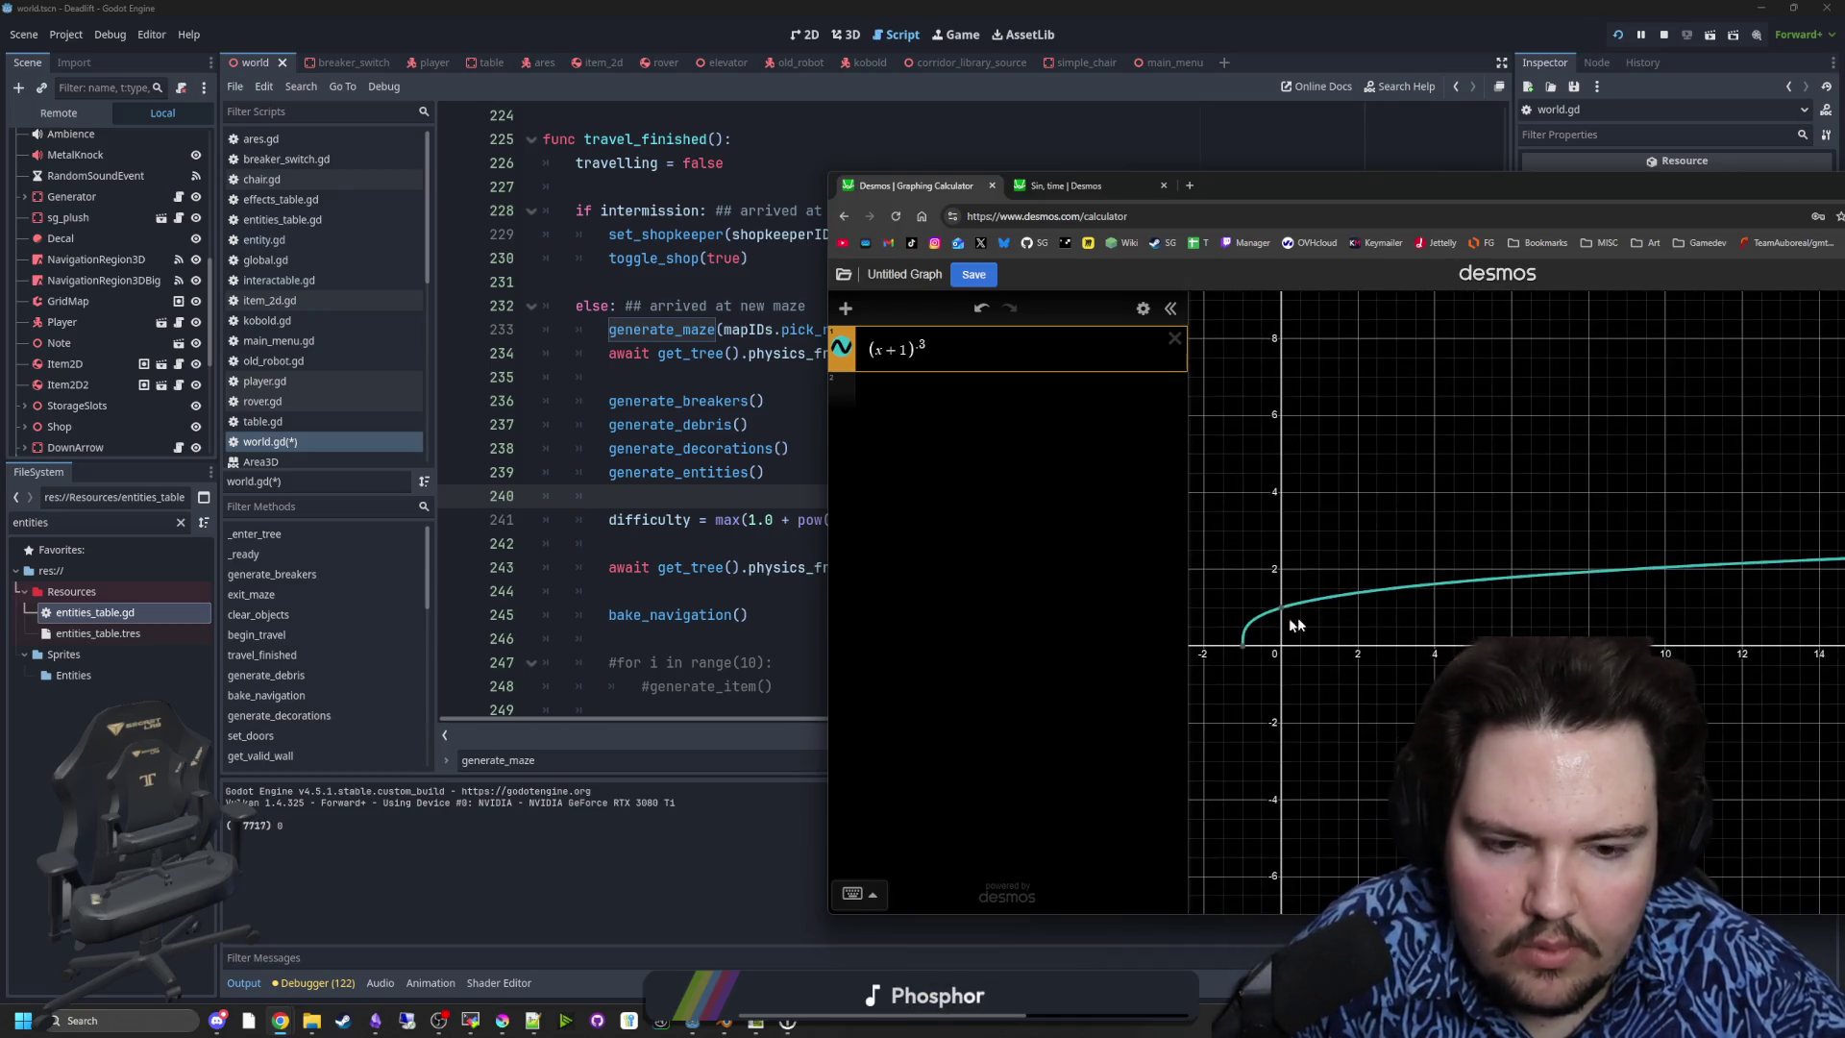
scroll(1278, 593, "up", 2)
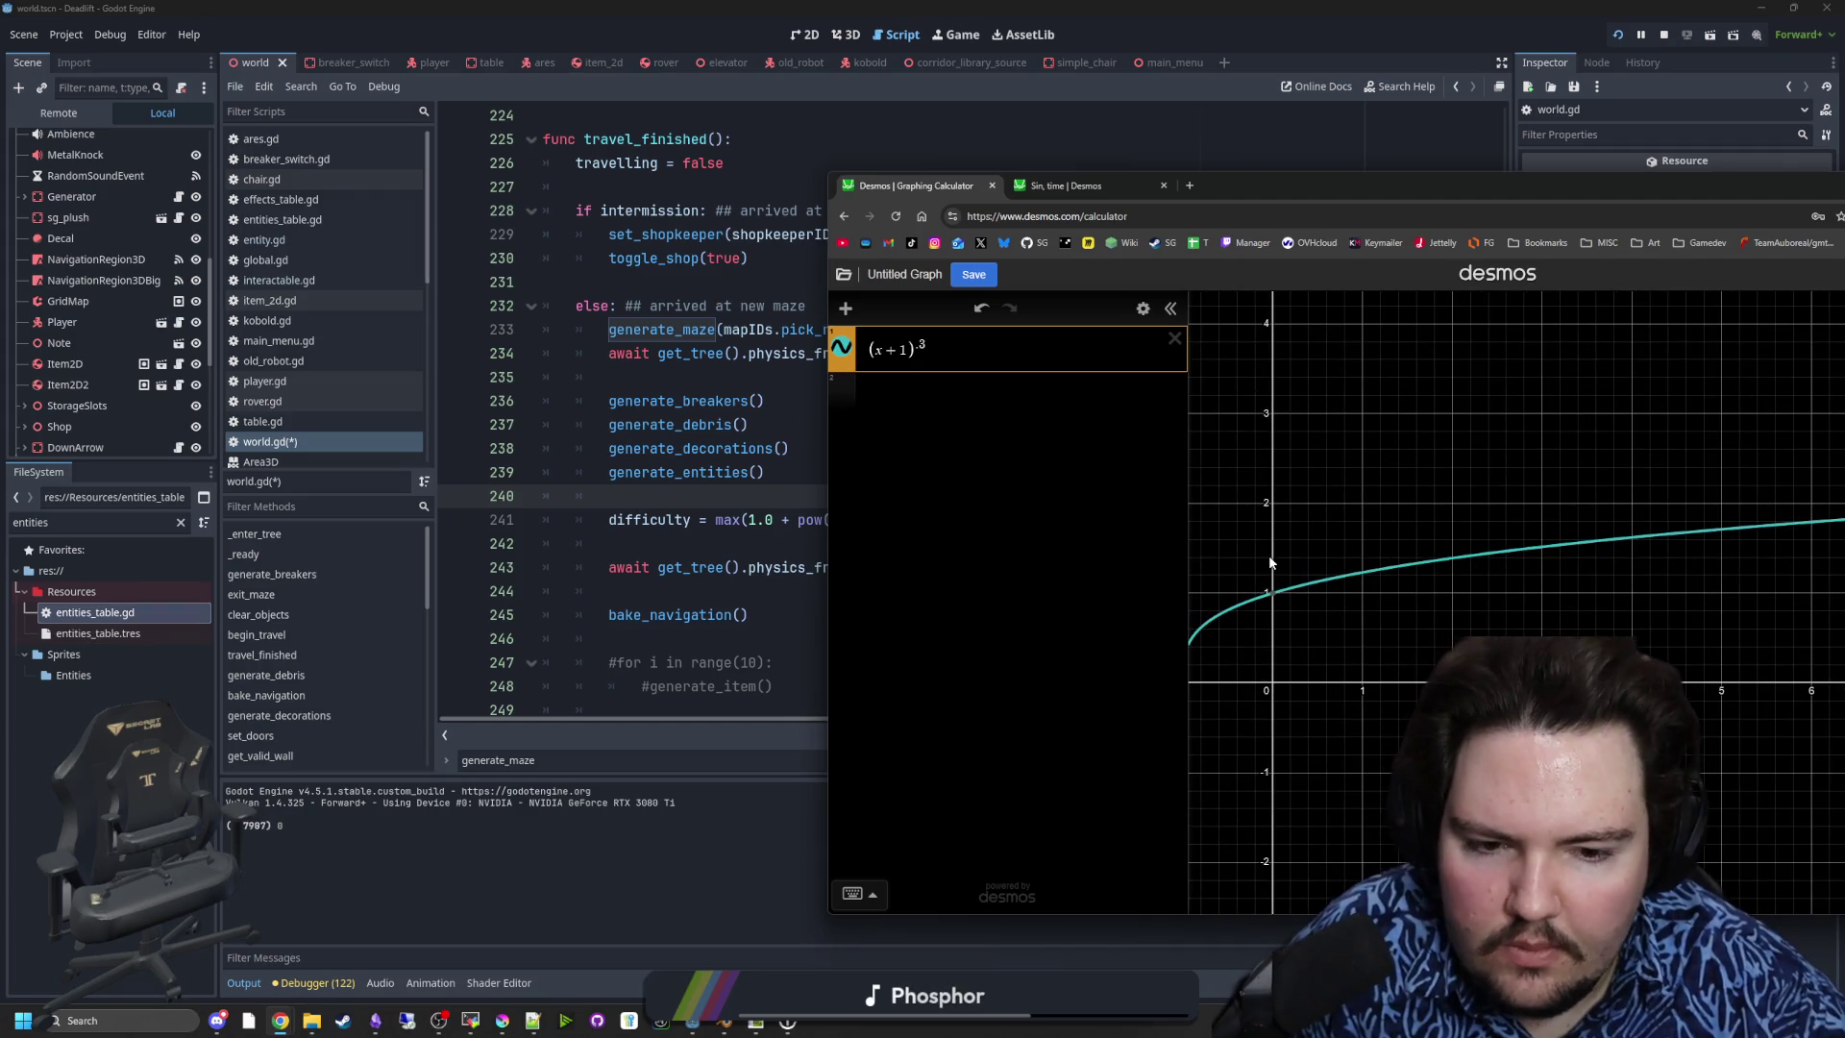
scroll(1268, 562, "down", 1)
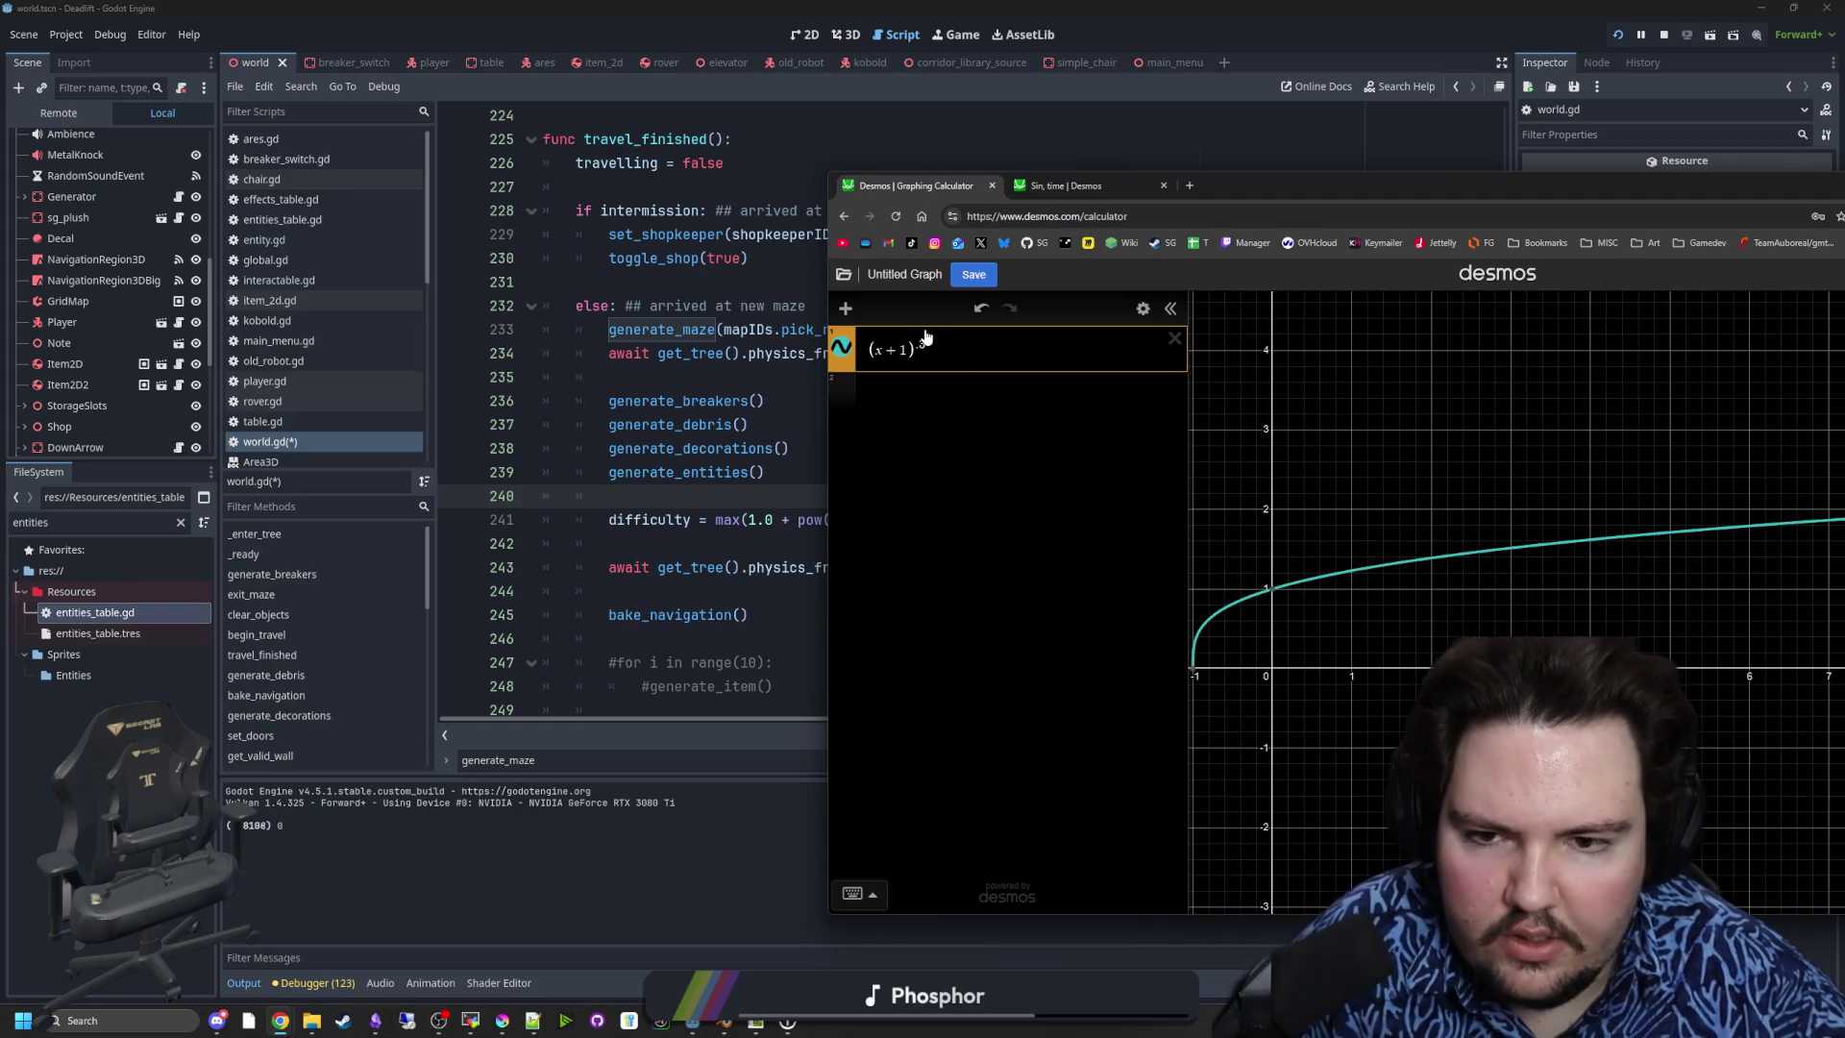
- Try exponents .2 and .1 on (x+1), panning the graph to compare
key("BackSpace")
type("2")
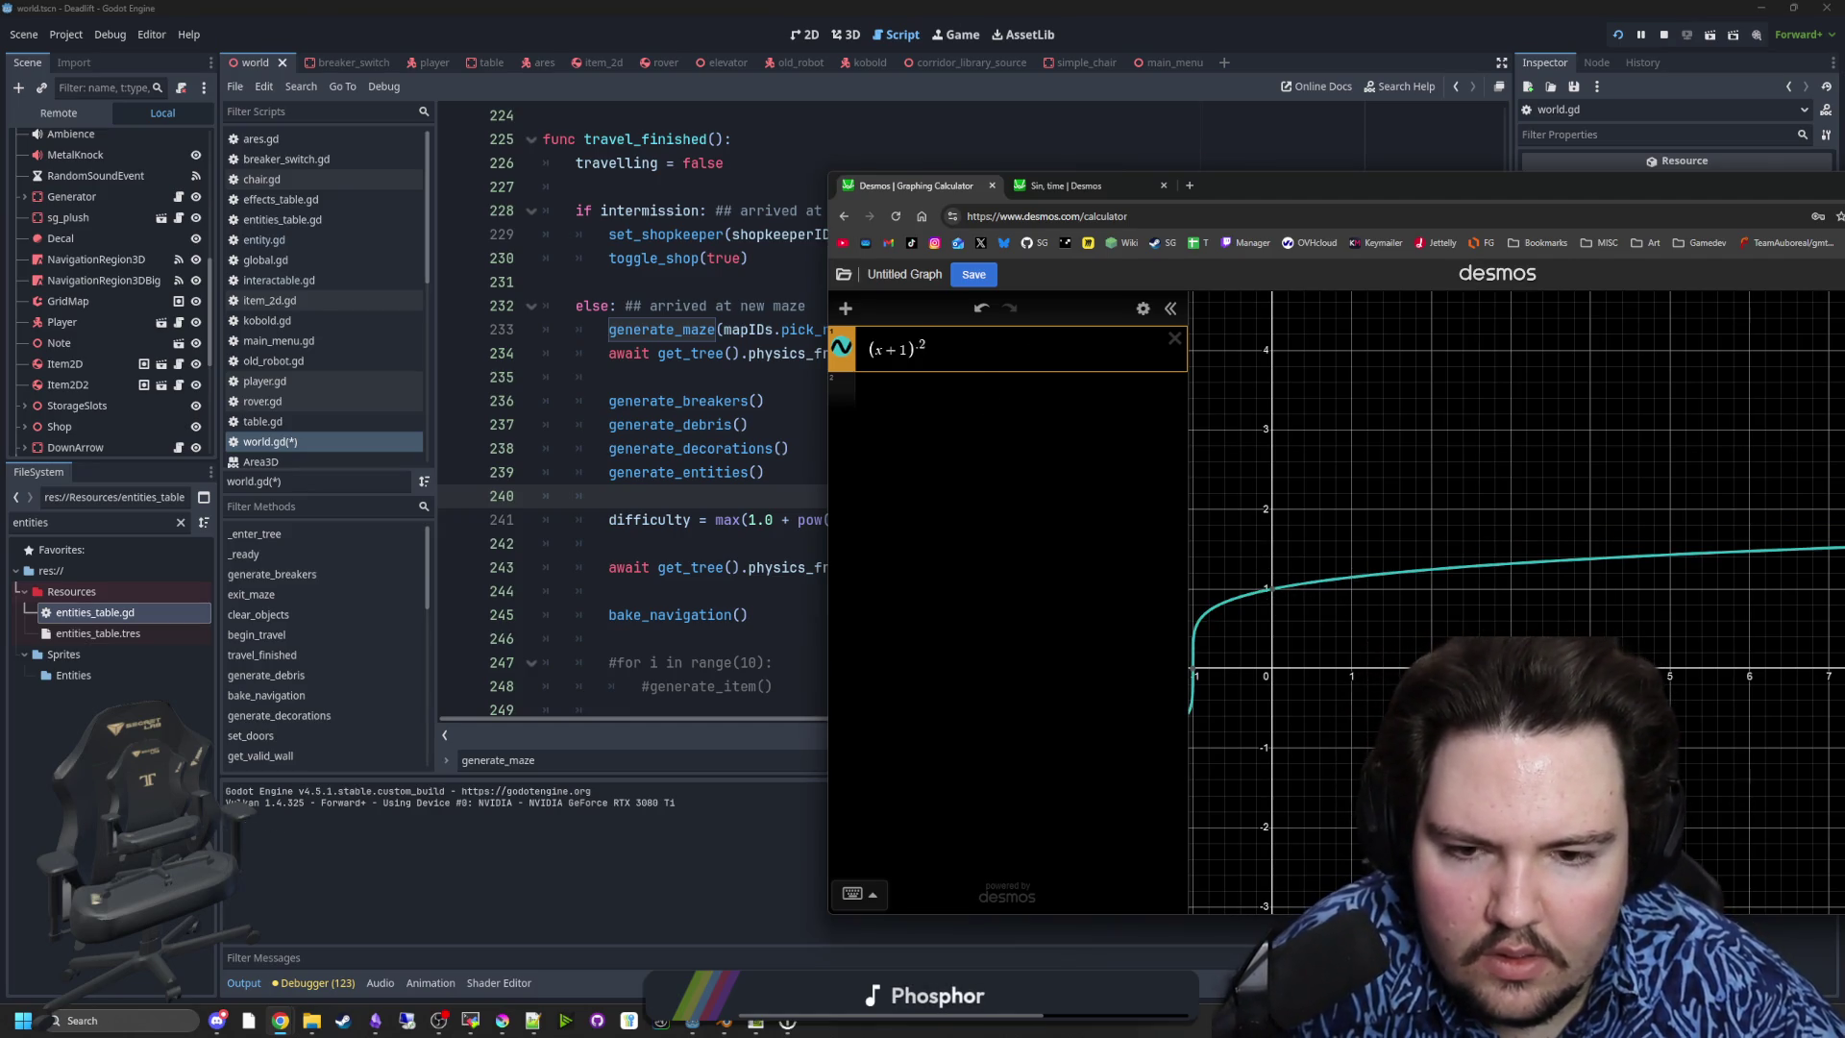
key("BackSpace")
type("1")
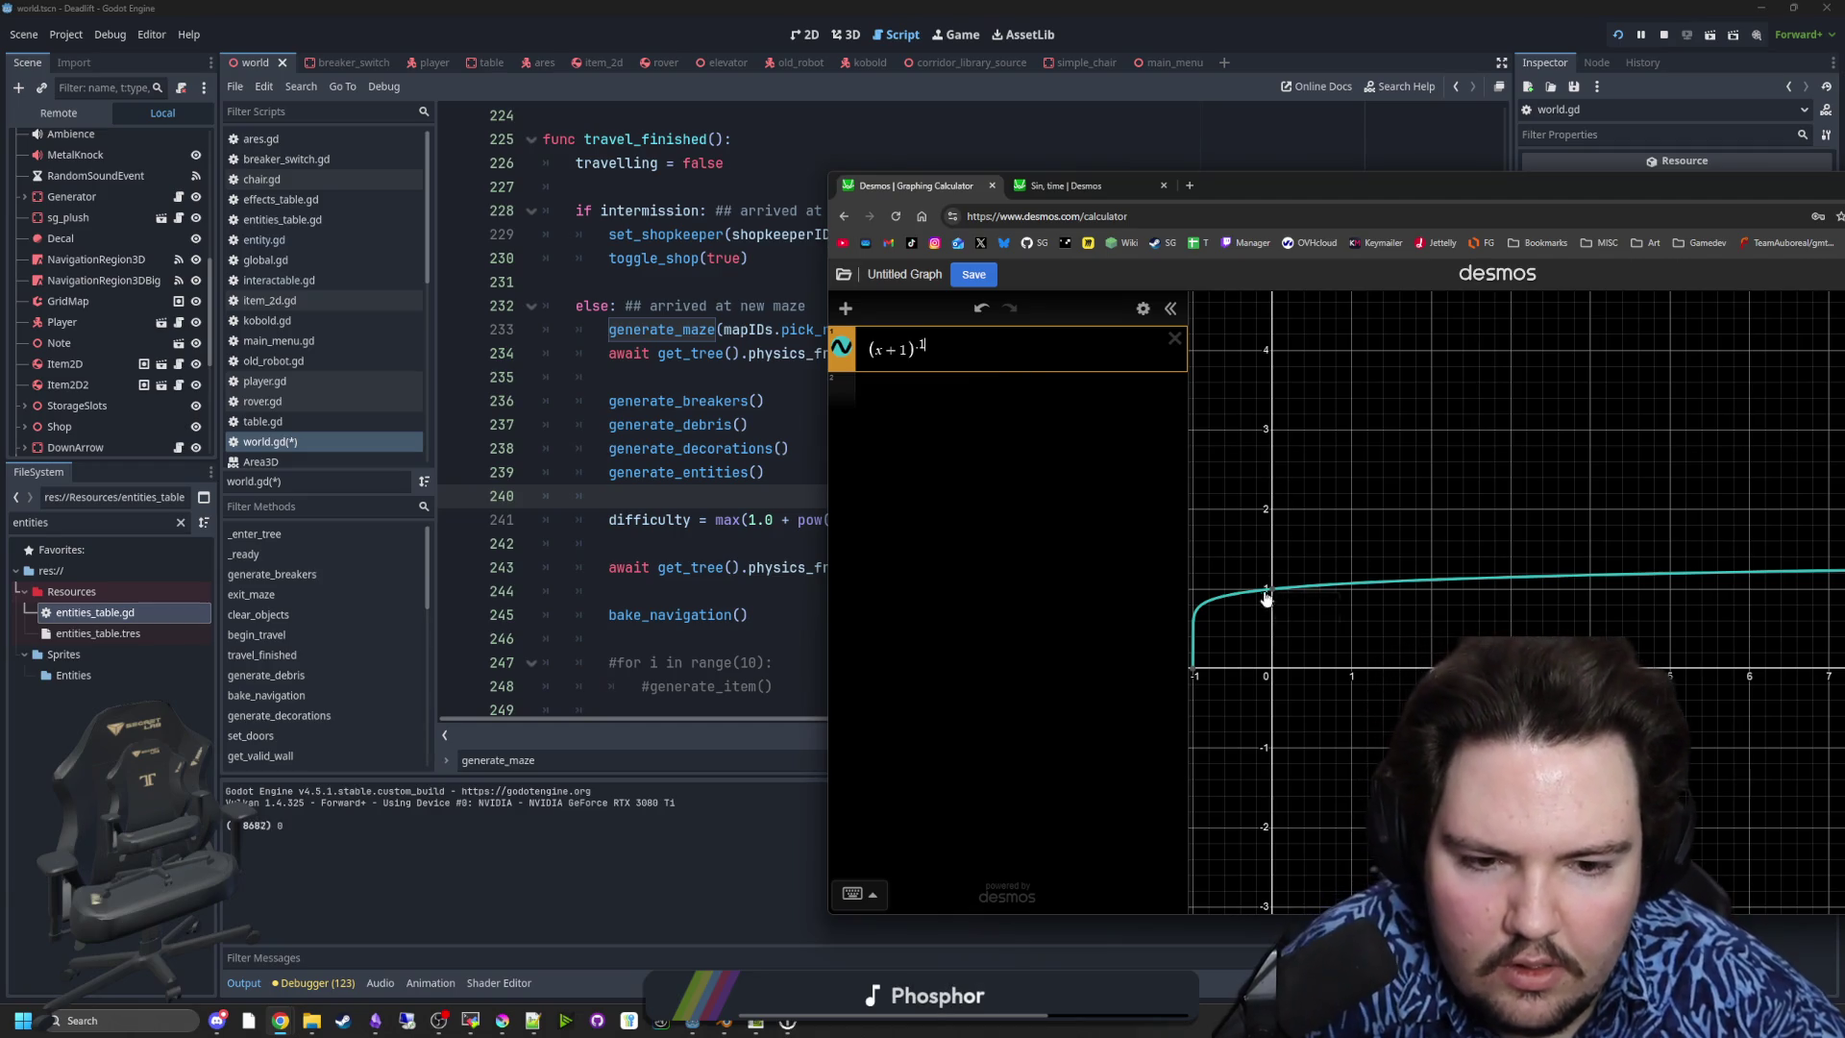
mouse_move(1285, 594)
scroll(1215, 609, "down", 2)
left_click_drag(1775, 618, 1663, 615)
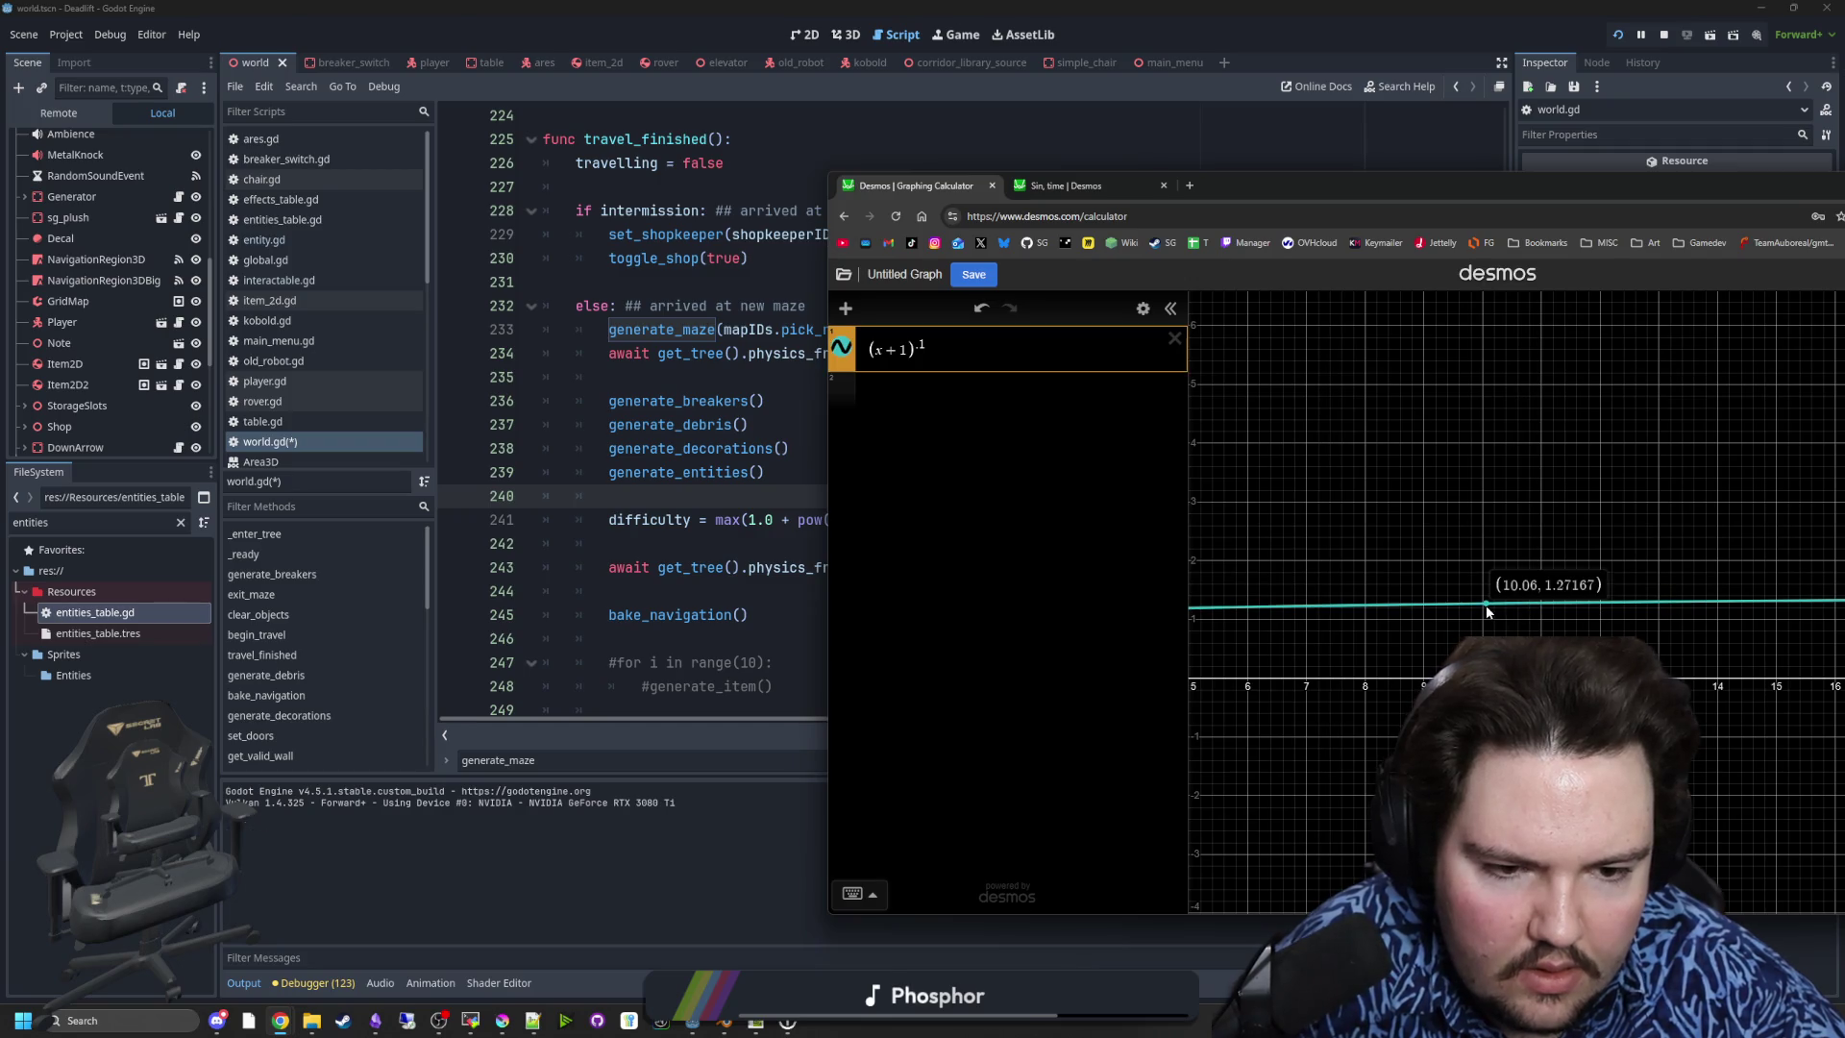
left_click_drag(1449, 610, 1759, 591)
- Test exponents .3, .4 and .5, settling on (x+1)^.4
left_click(924, 344)
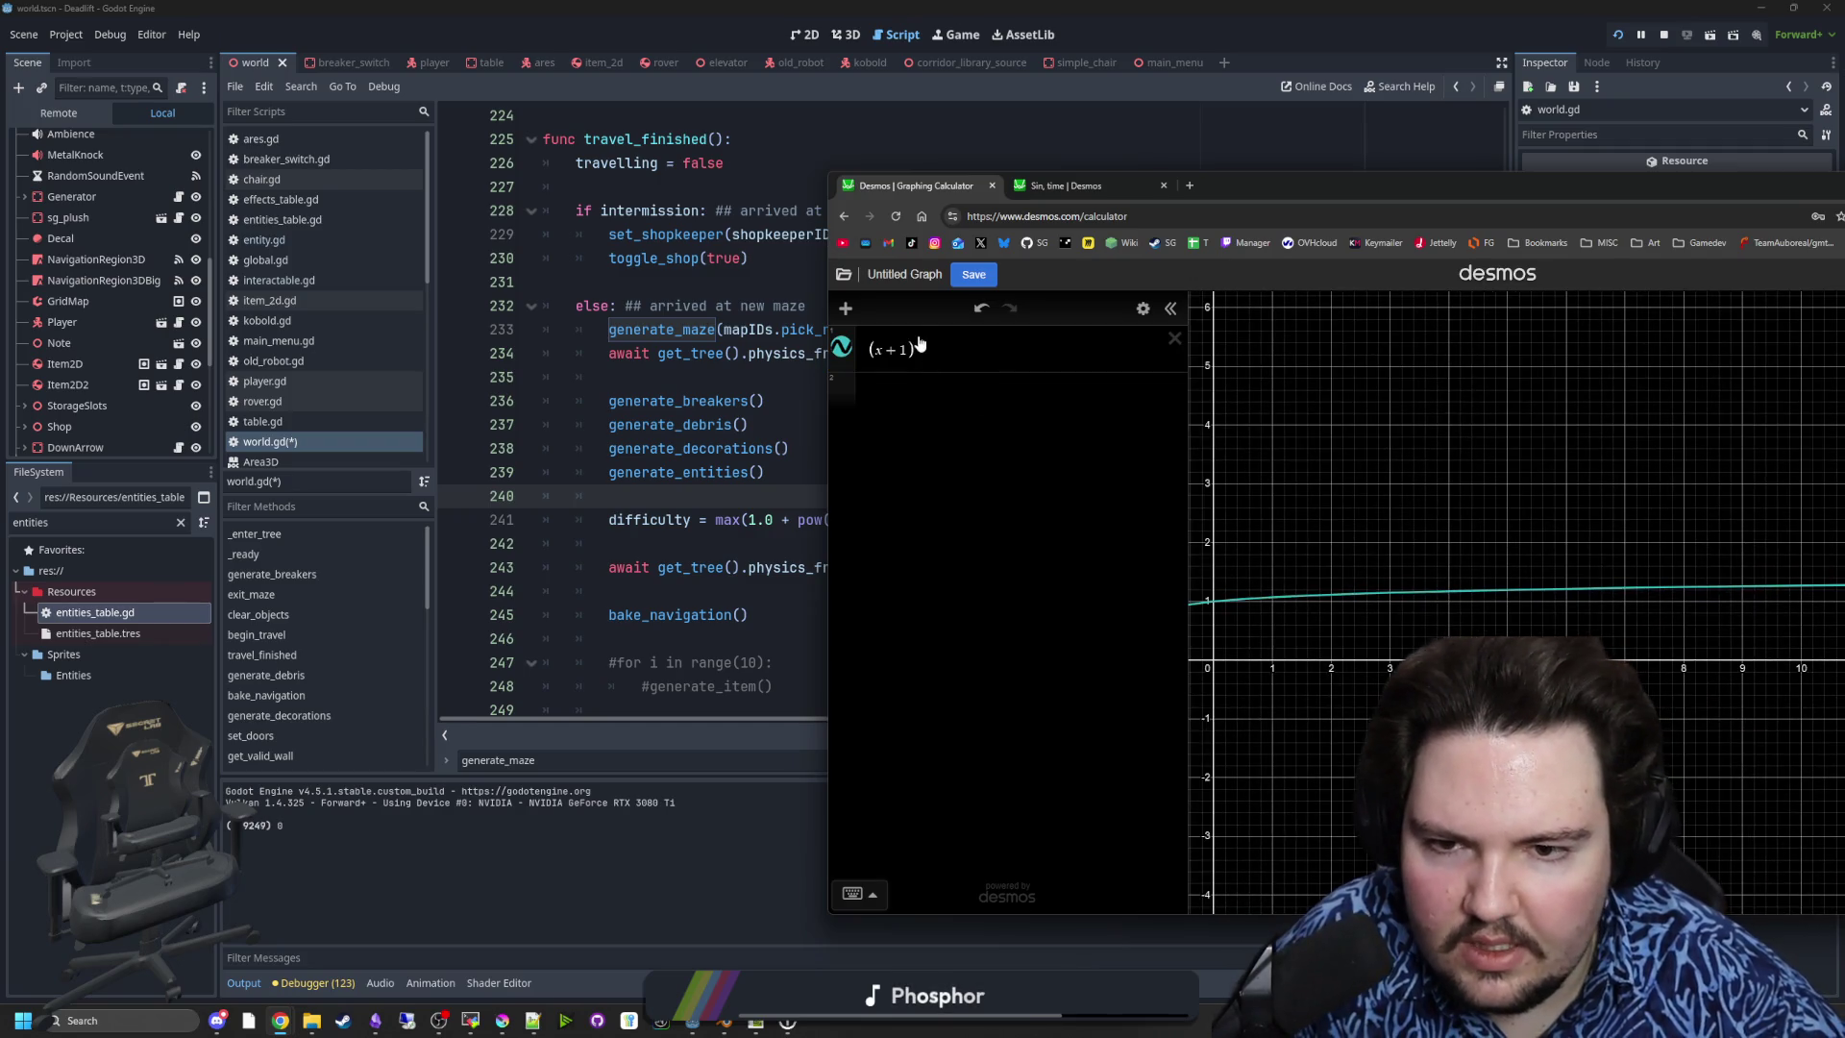
key("BackSpace")
type("3")
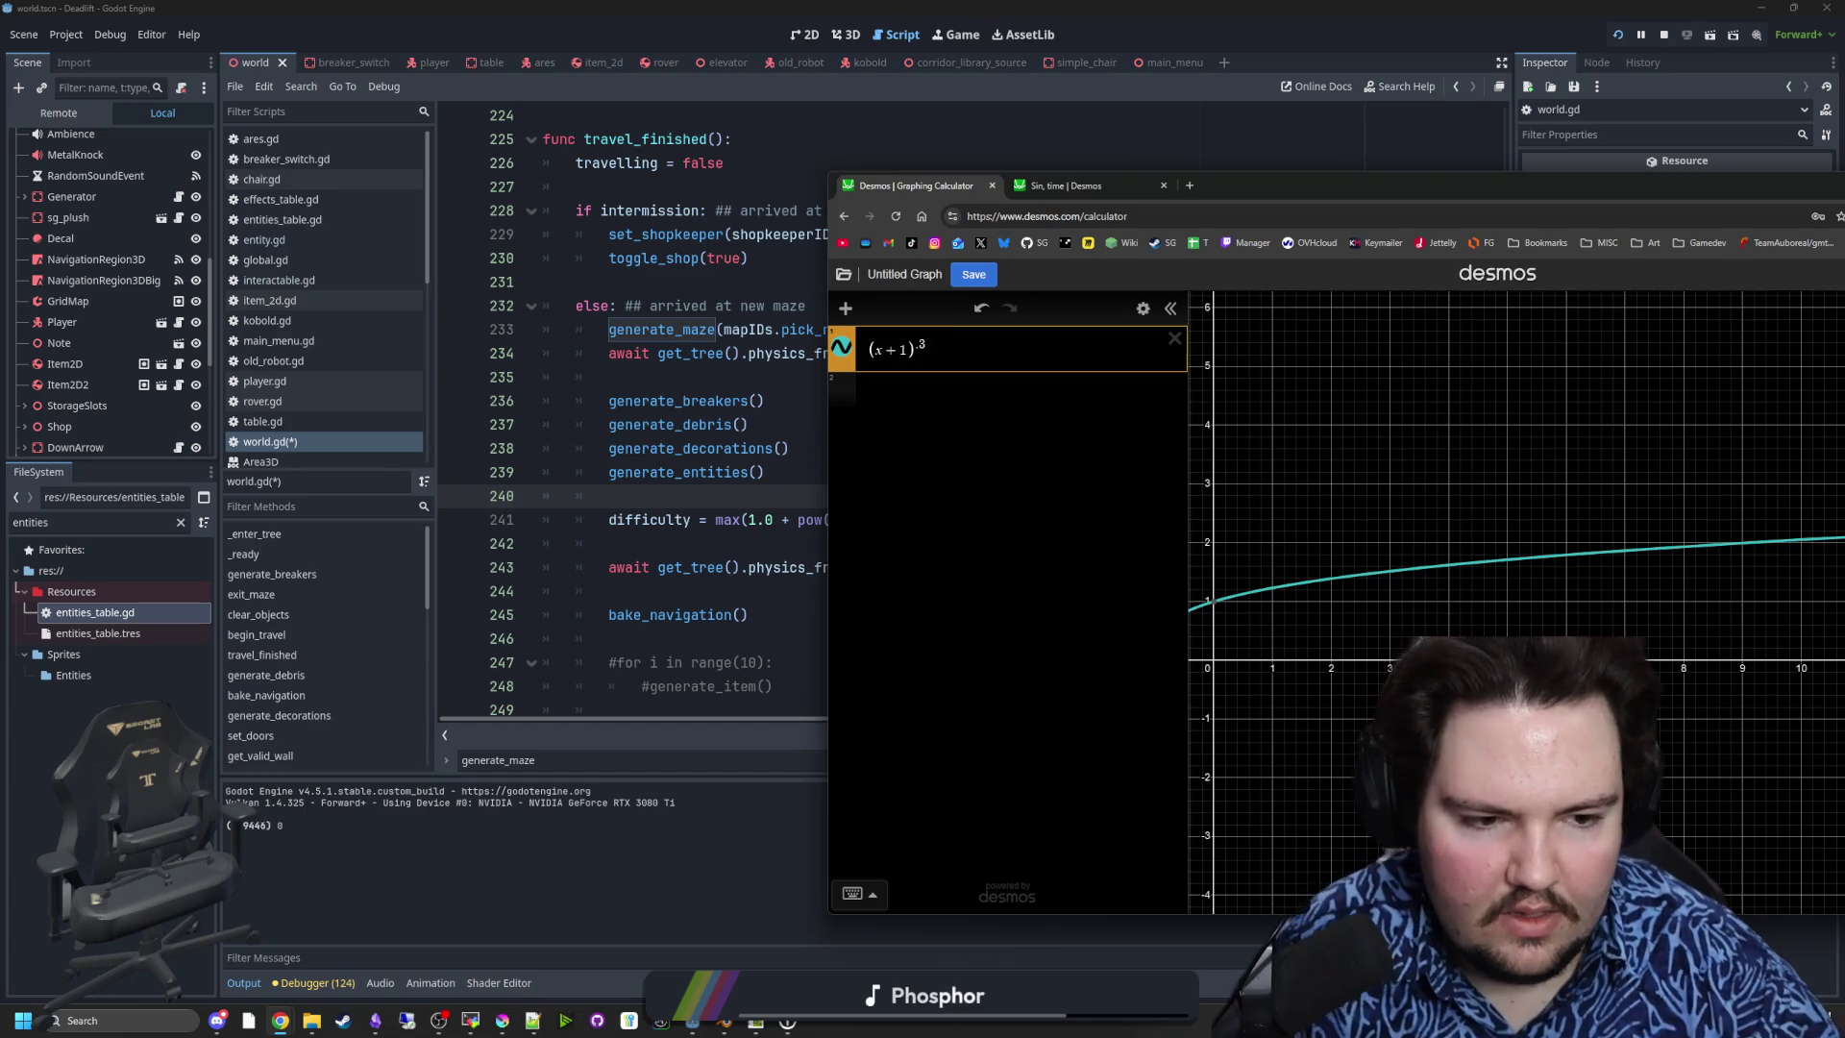
mouse_move(1803, 543)
left_click_drag(1803, 543, 1456, 541)
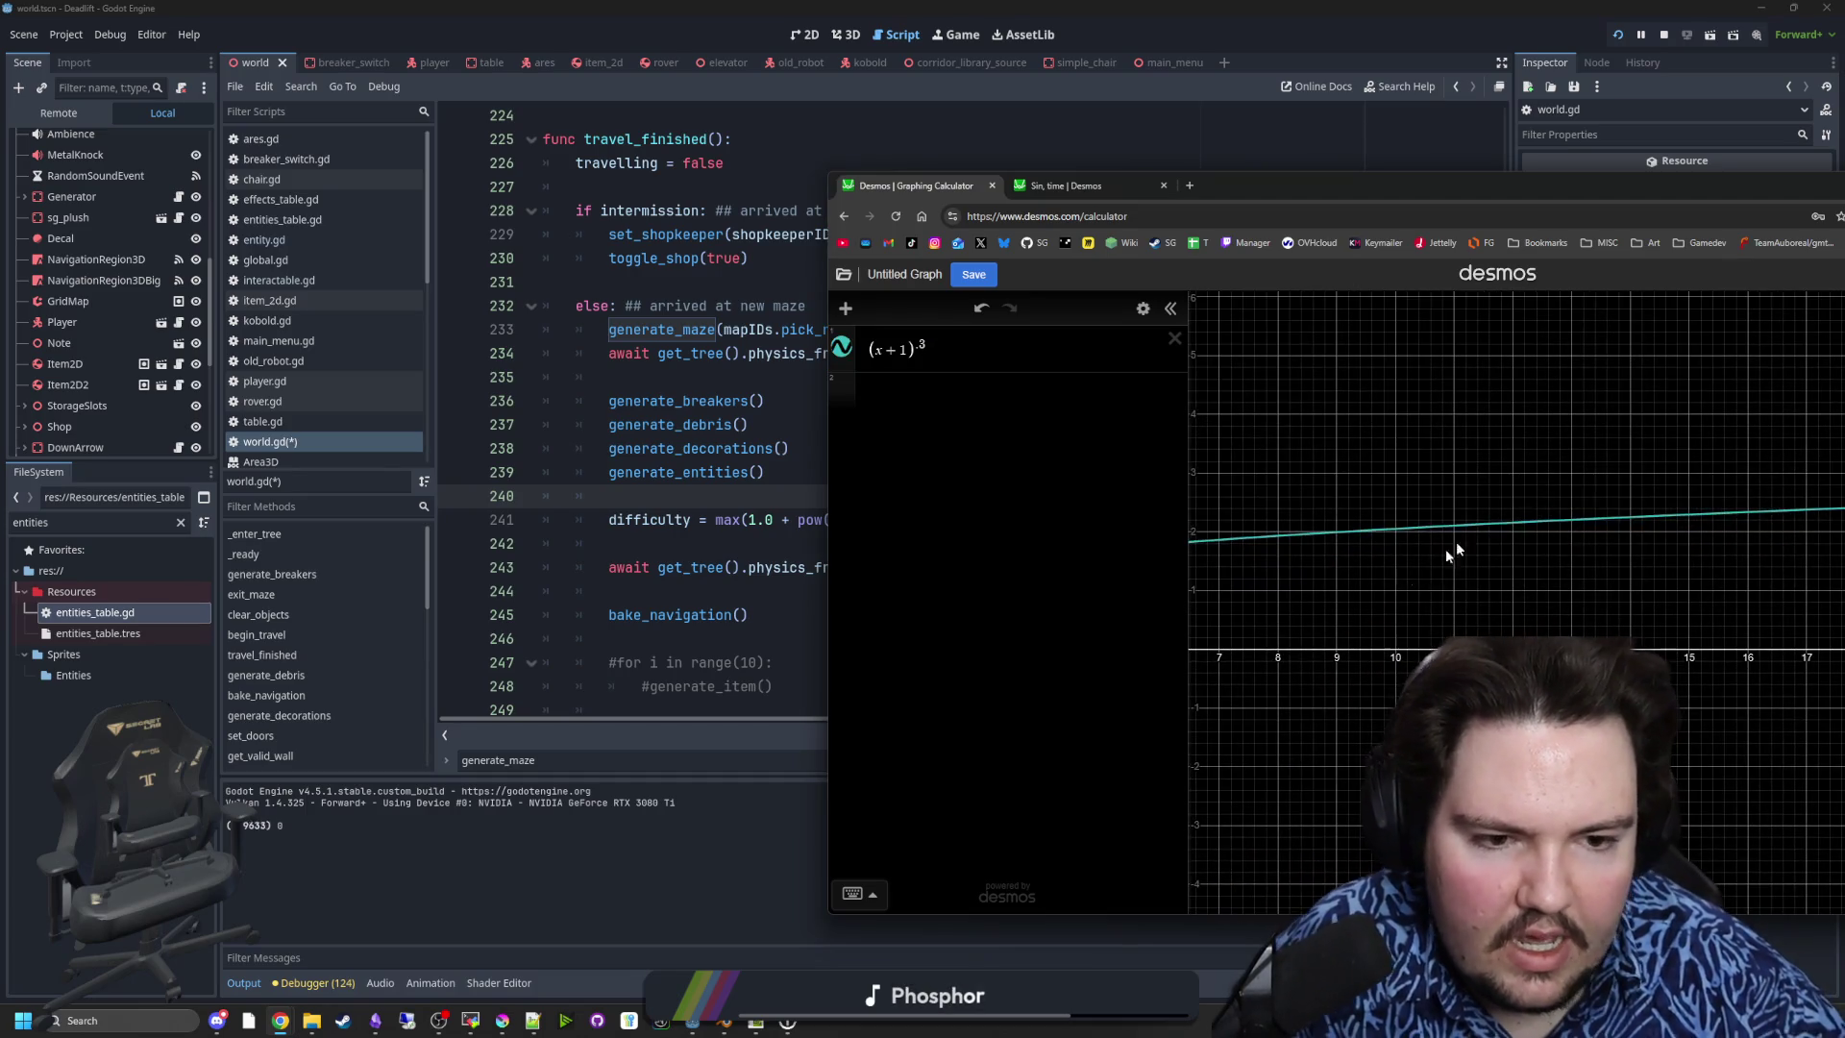
mouse_move(1393, 532)
left_click(924, 344)
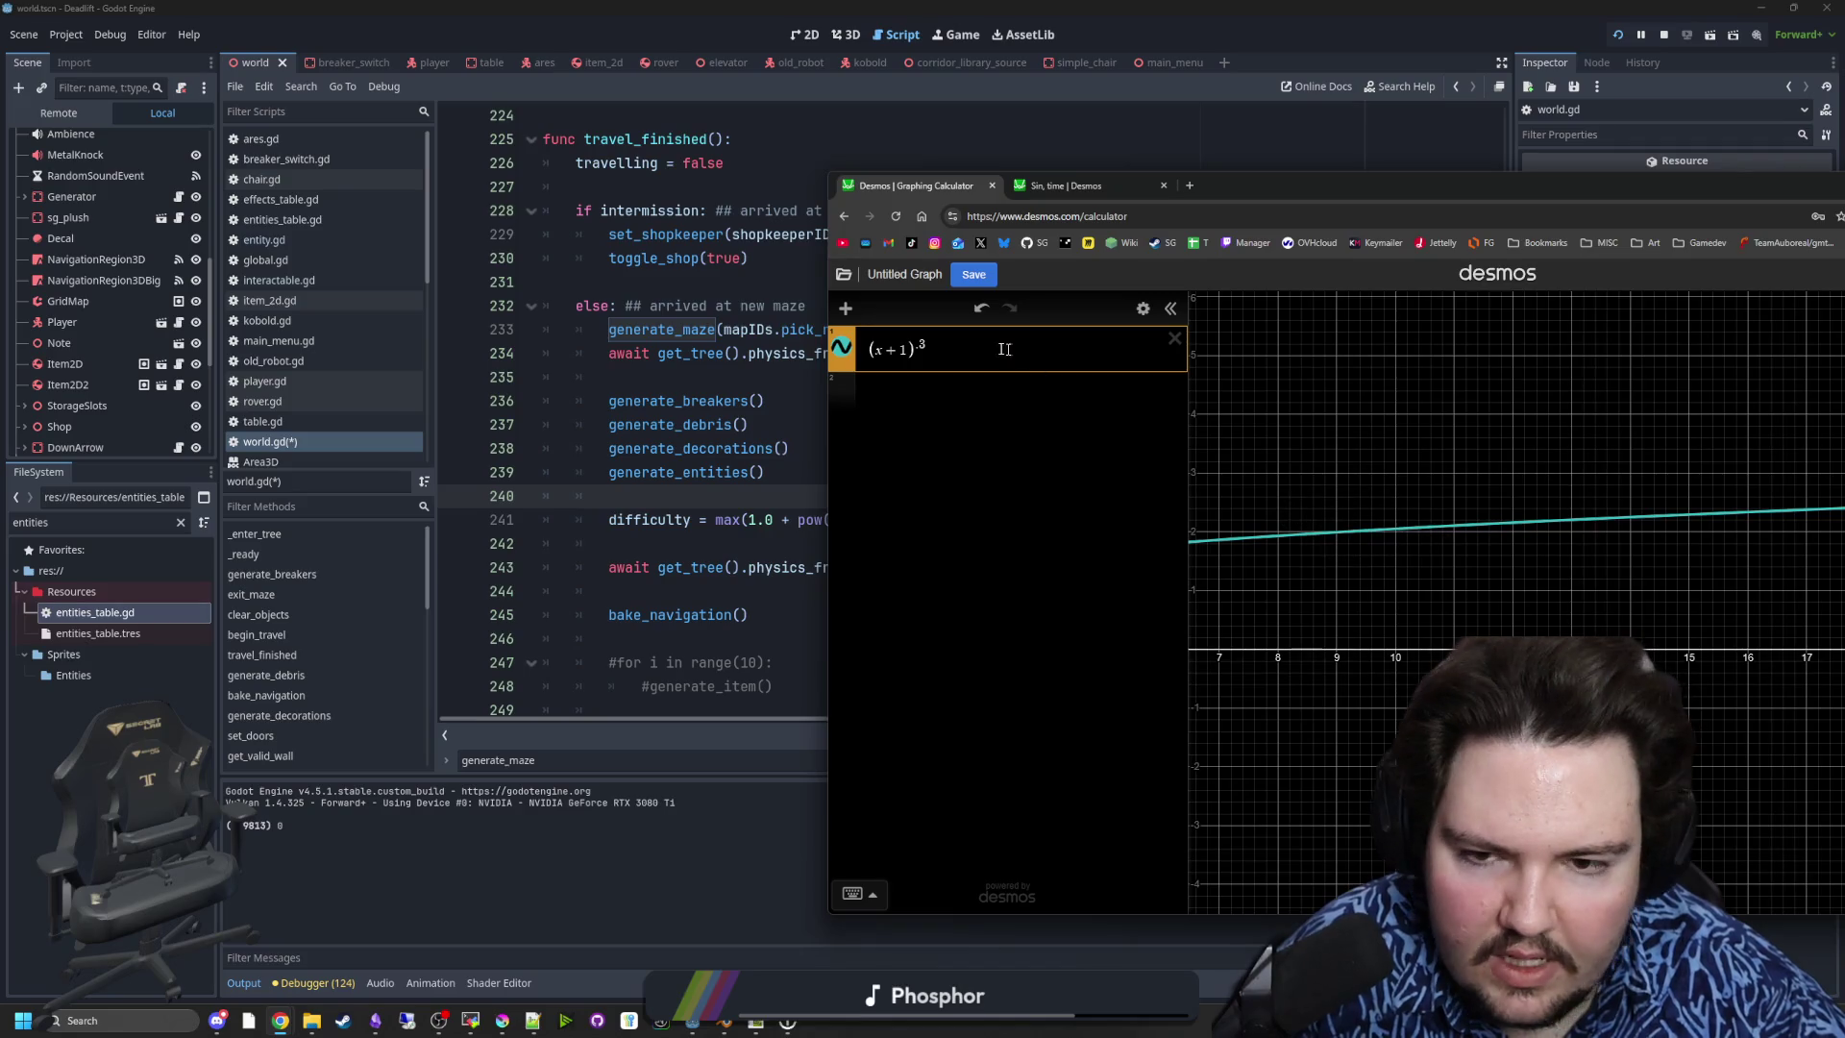
key("BackSpace")
type("4")
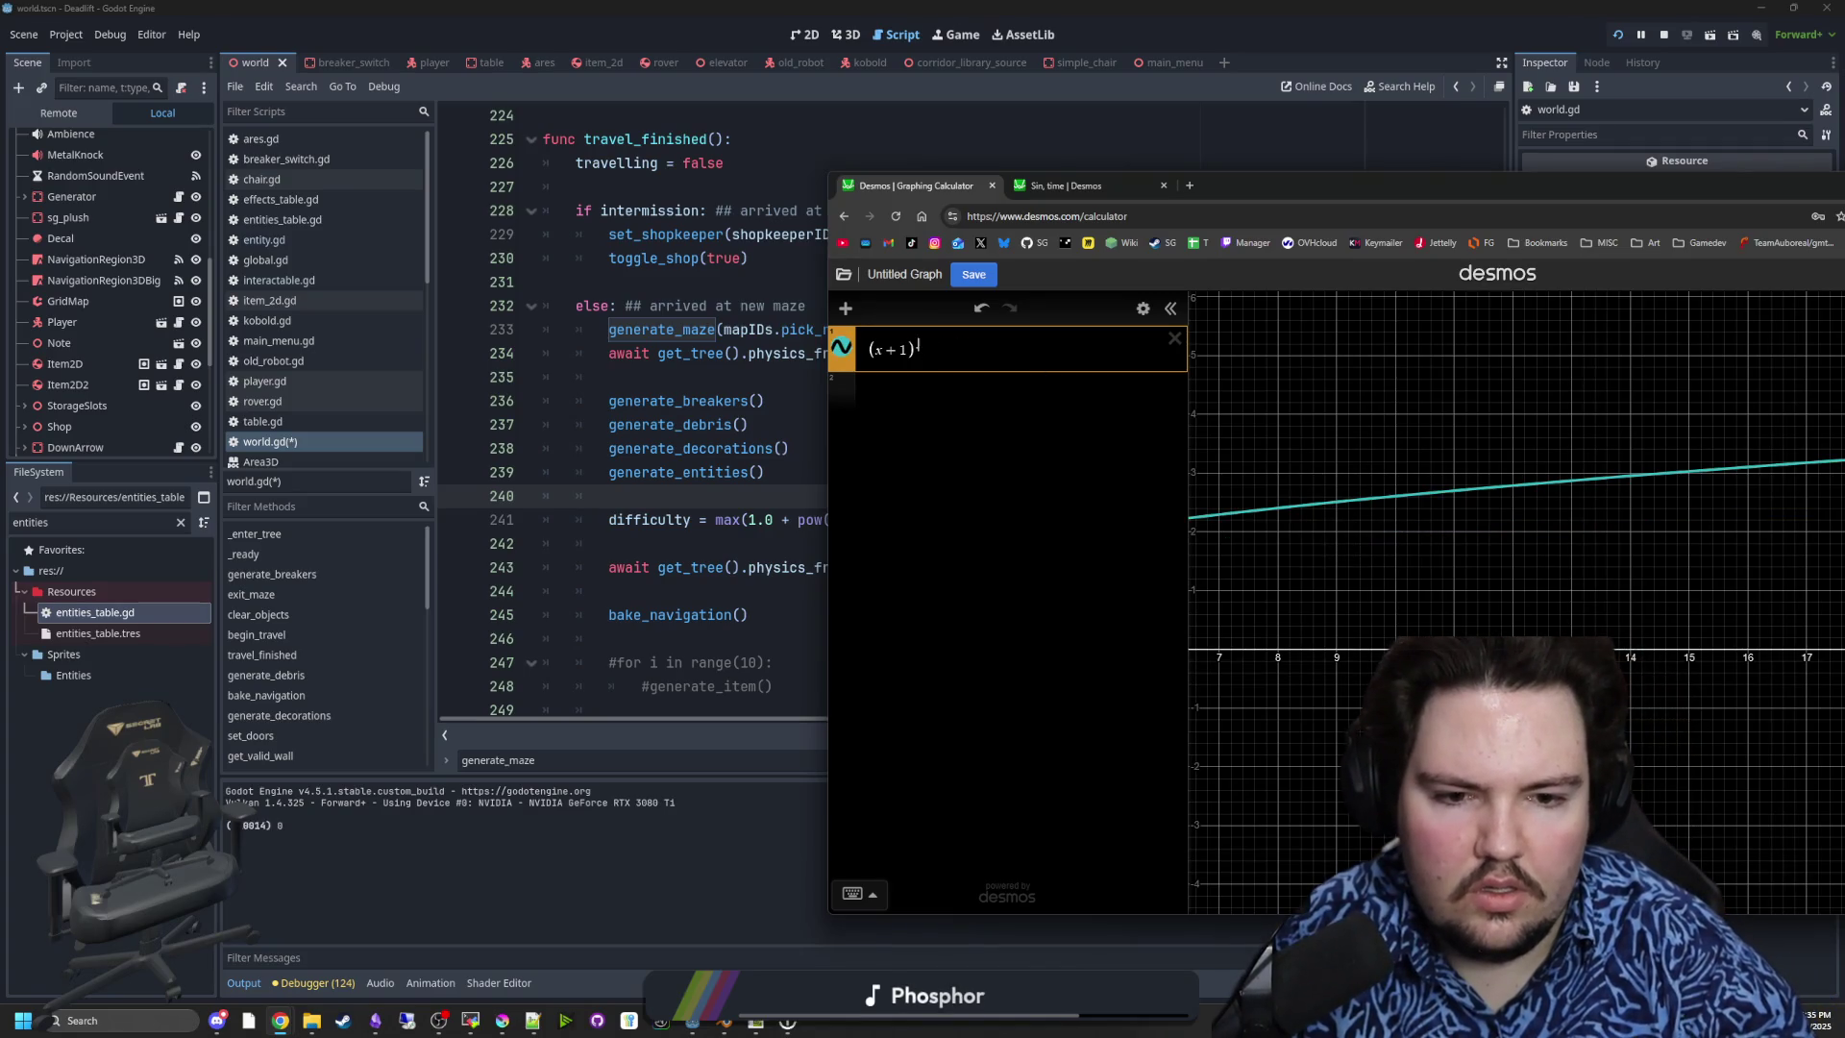
key("BackSpace")
type("5")
key("BackSpace")
type("4")
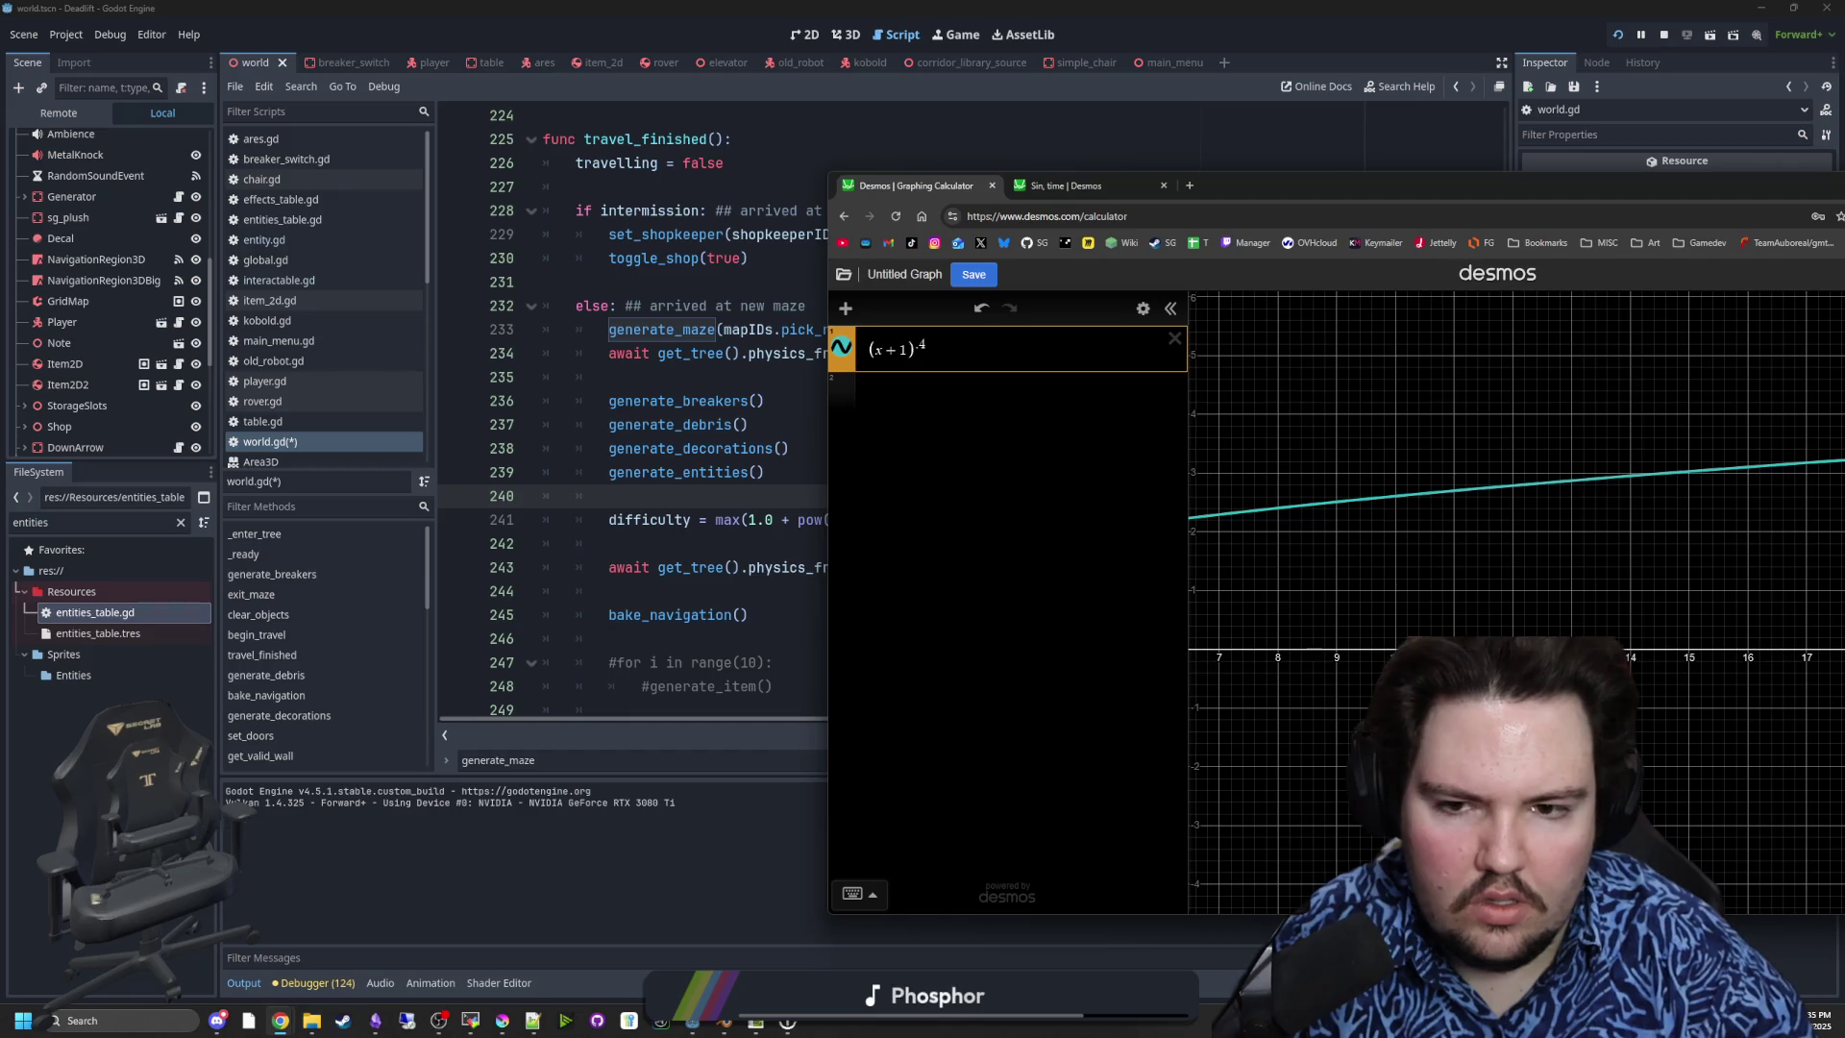
- Trace (x+1)^.4 from (0, 1) upward, then return to the Godot script editor
left_click(1458, 492)
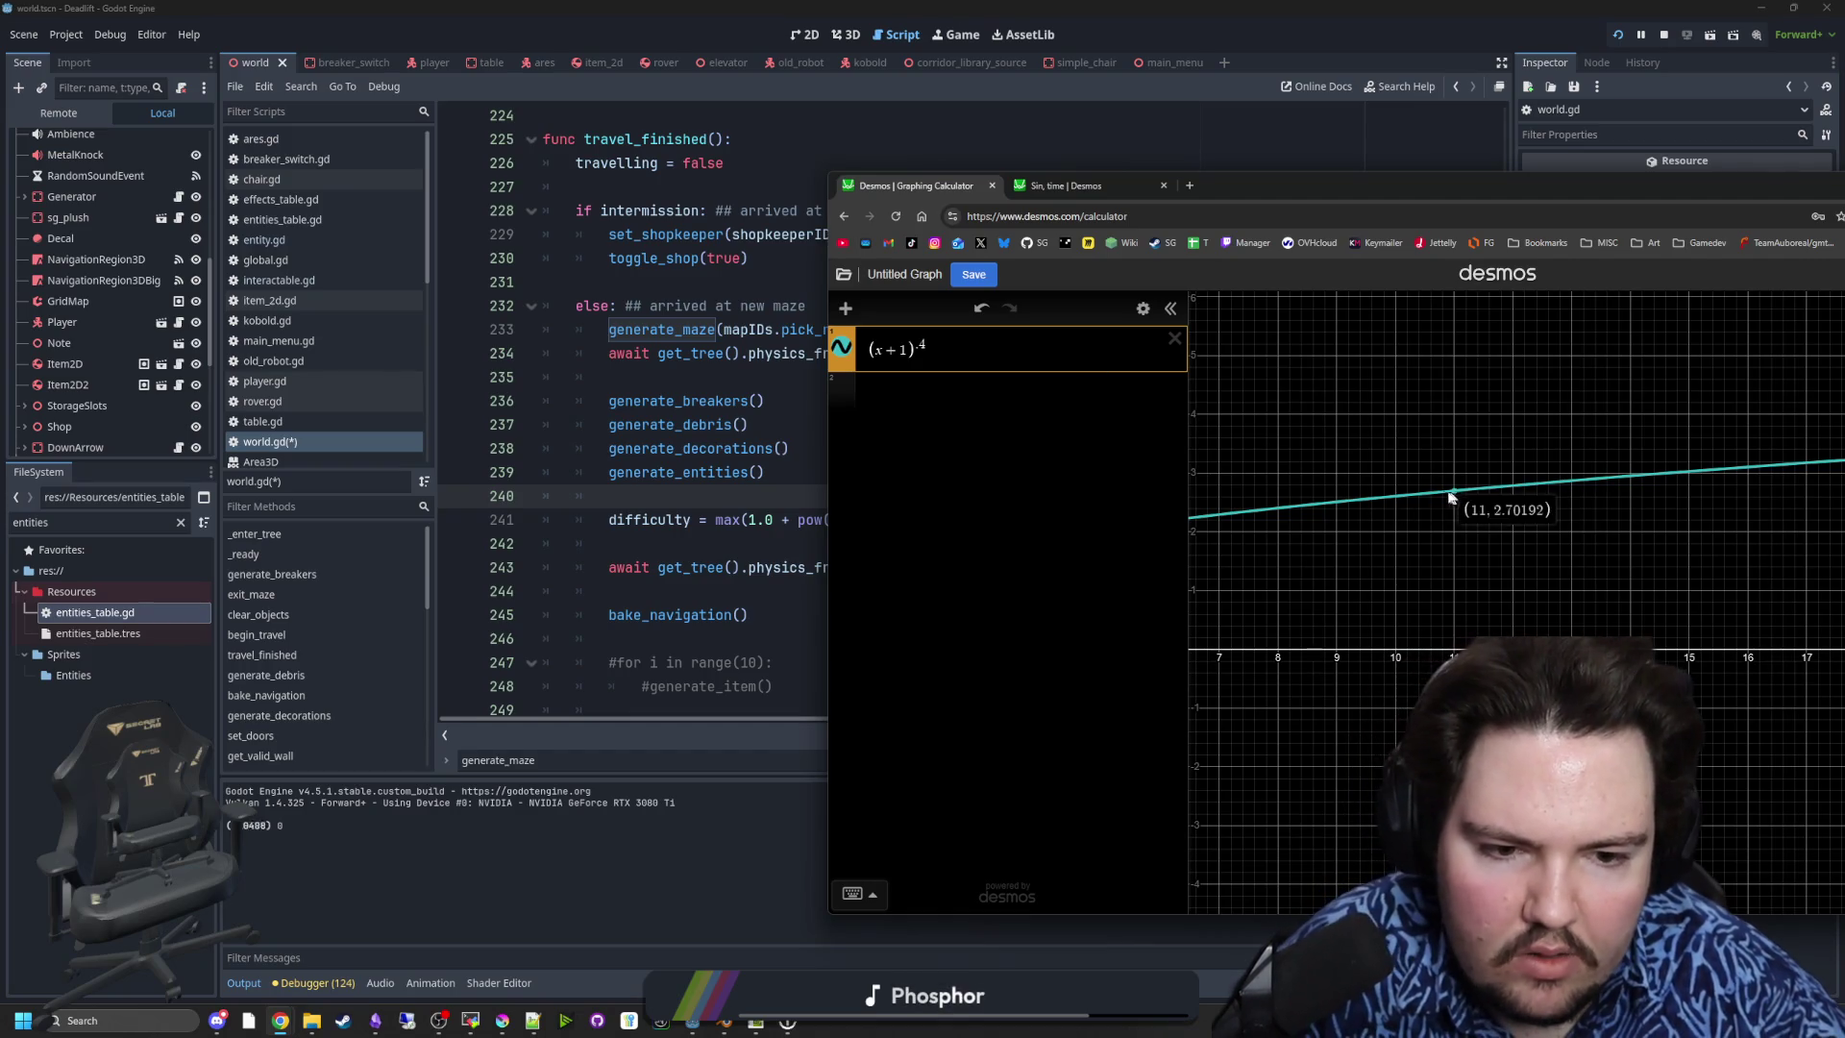
left_click_drag(1278, 587, 1679, 596)
left_click_drag(1206, 606, 1321, 606)
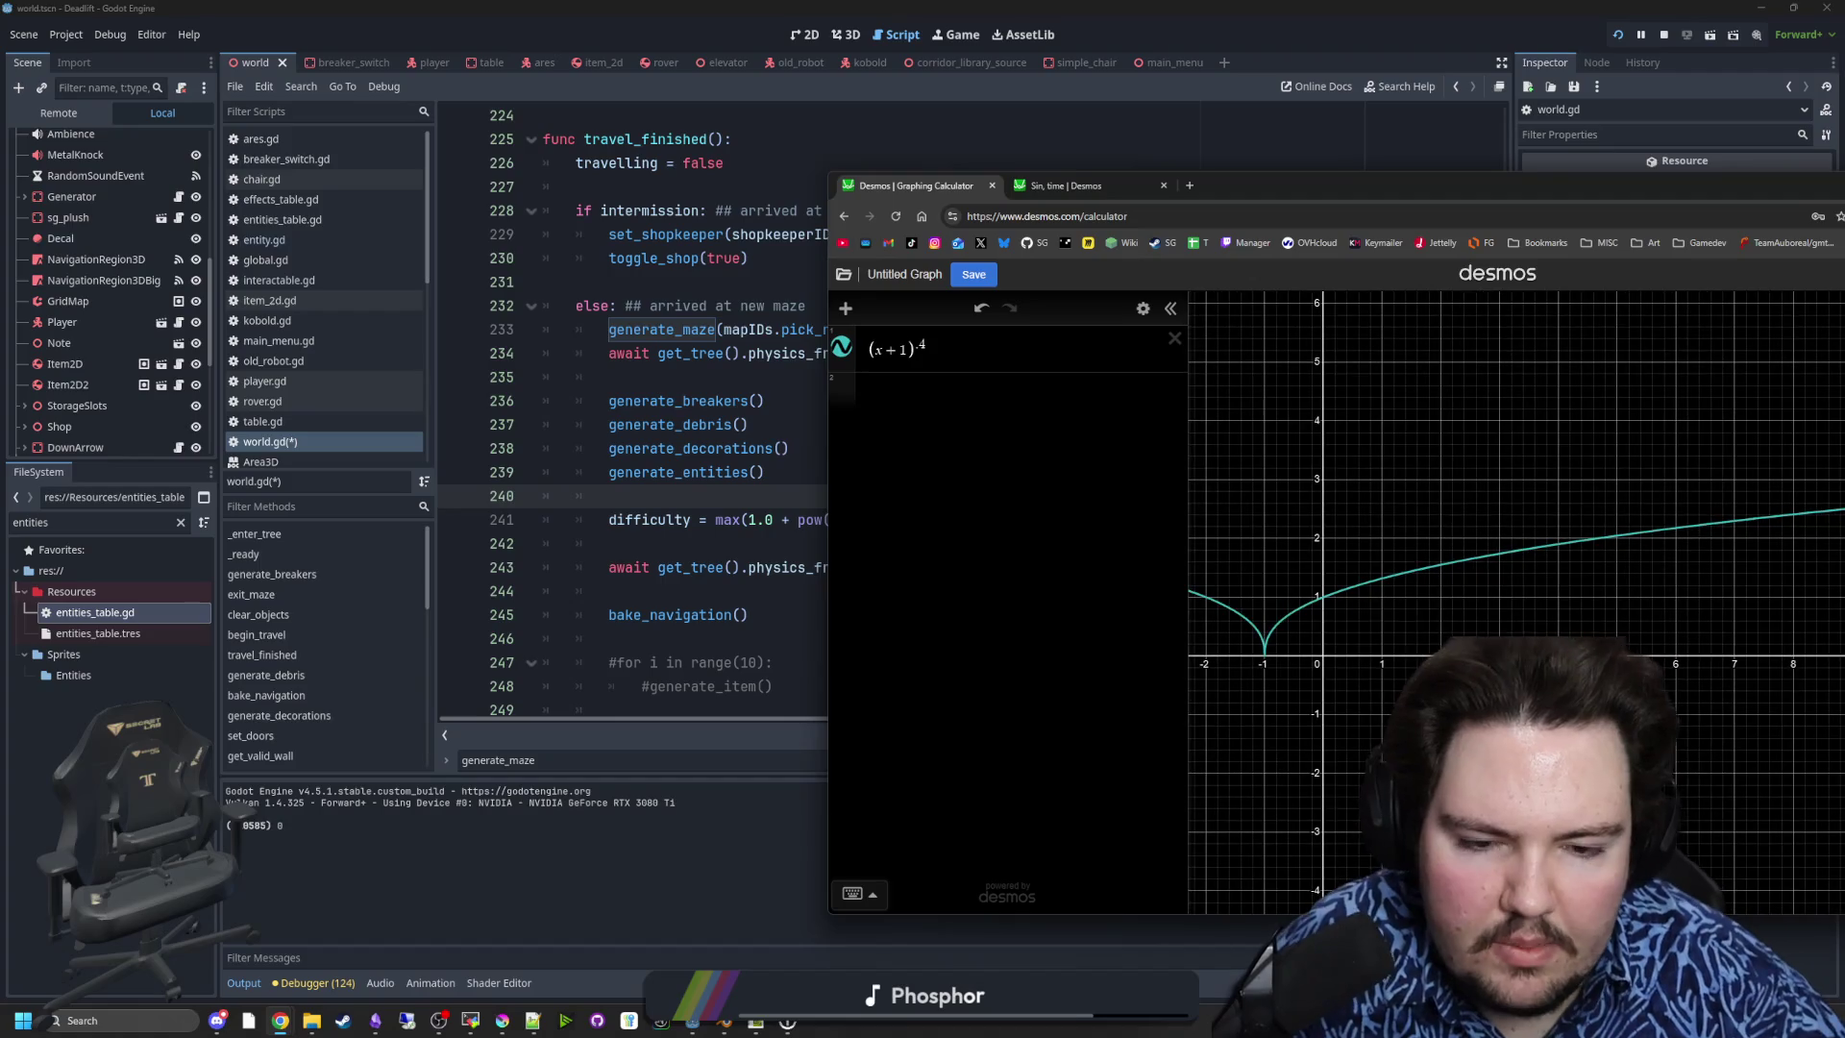
left_click(1321, 606)
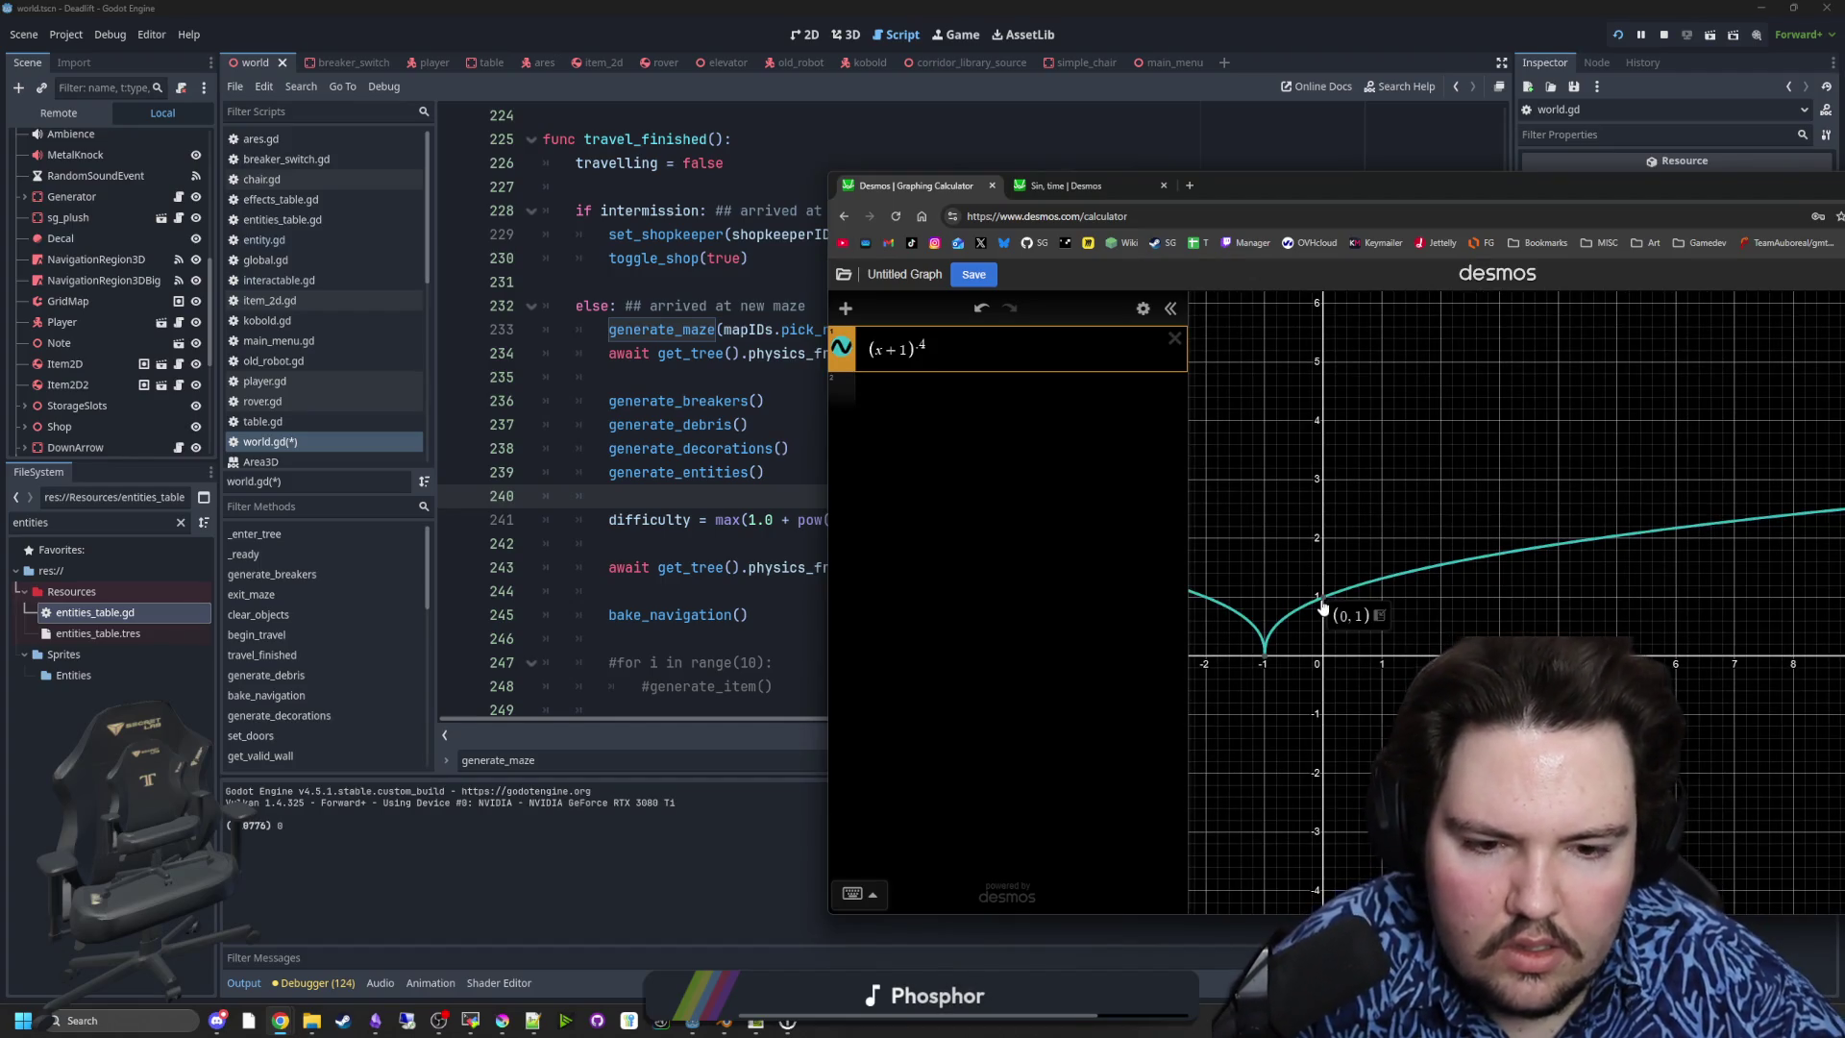
mouse_move(1345, 587)
left_mouse_down()
mouse_move(1617, 536)
mouse_move(1592, 526)
left_mouse_up()
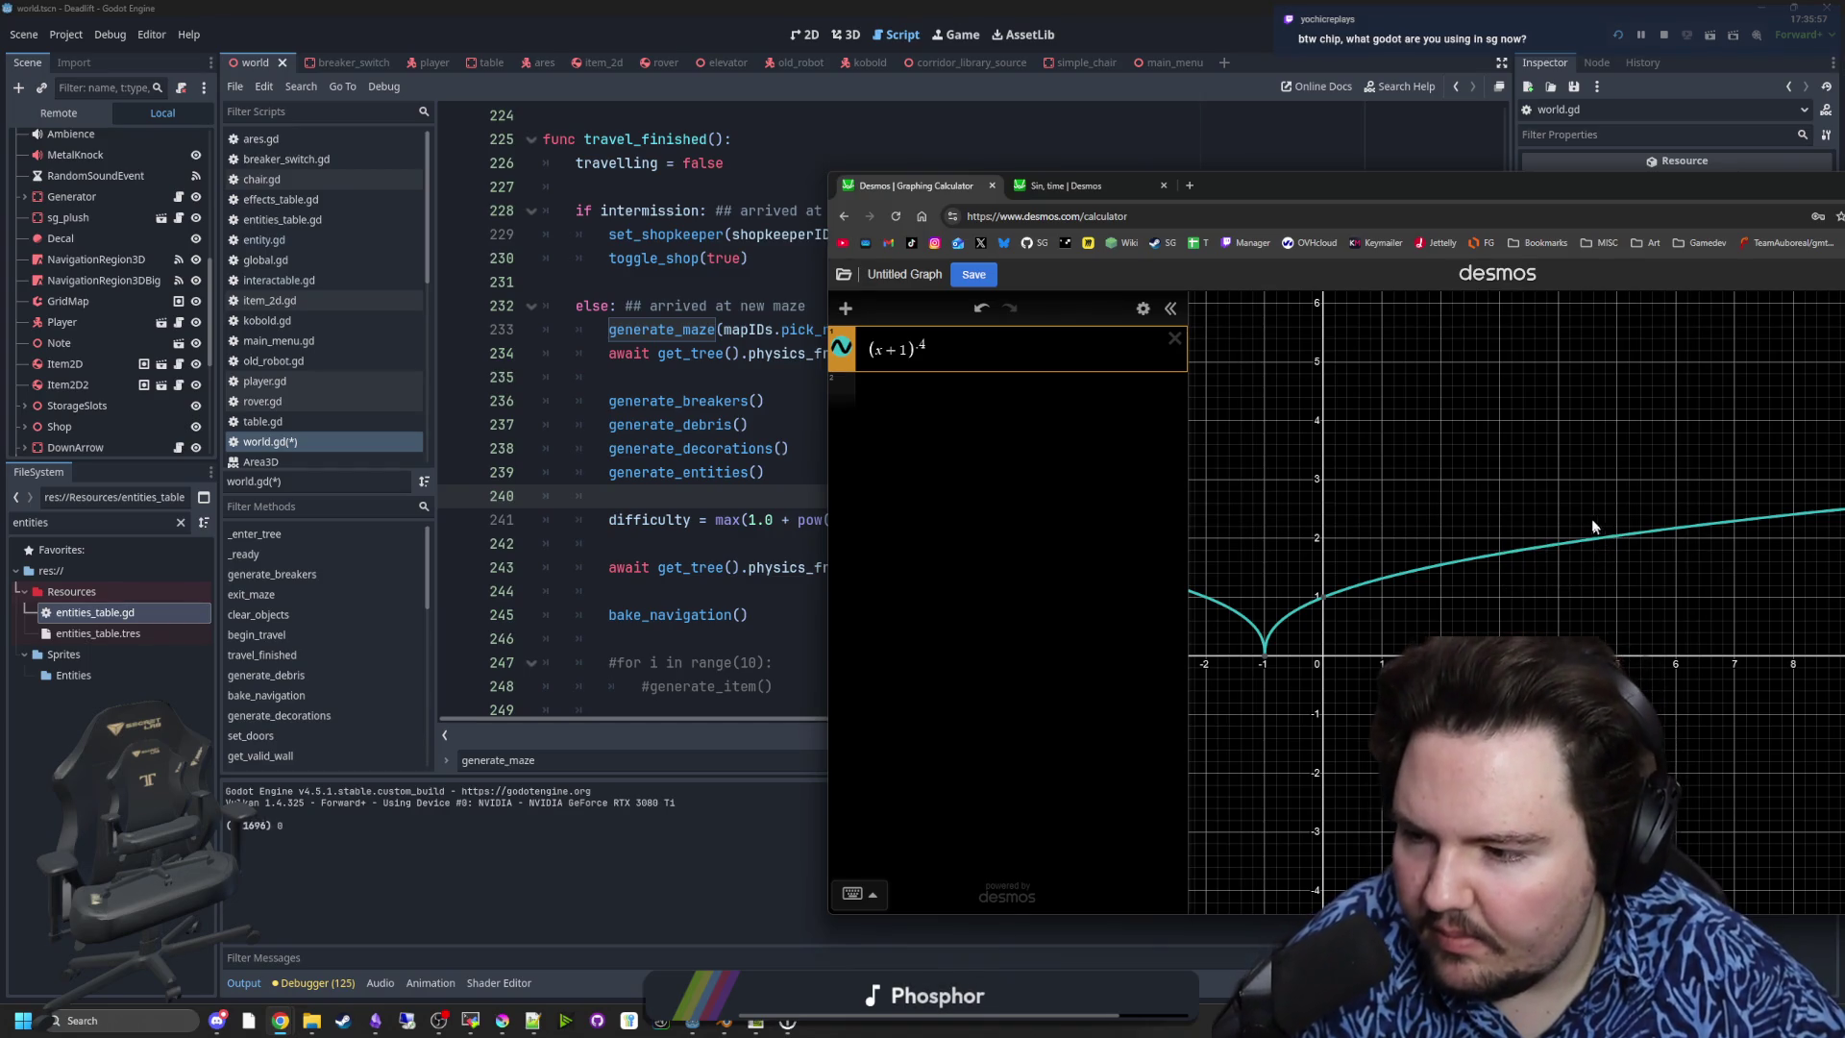
key("alt+Tab")
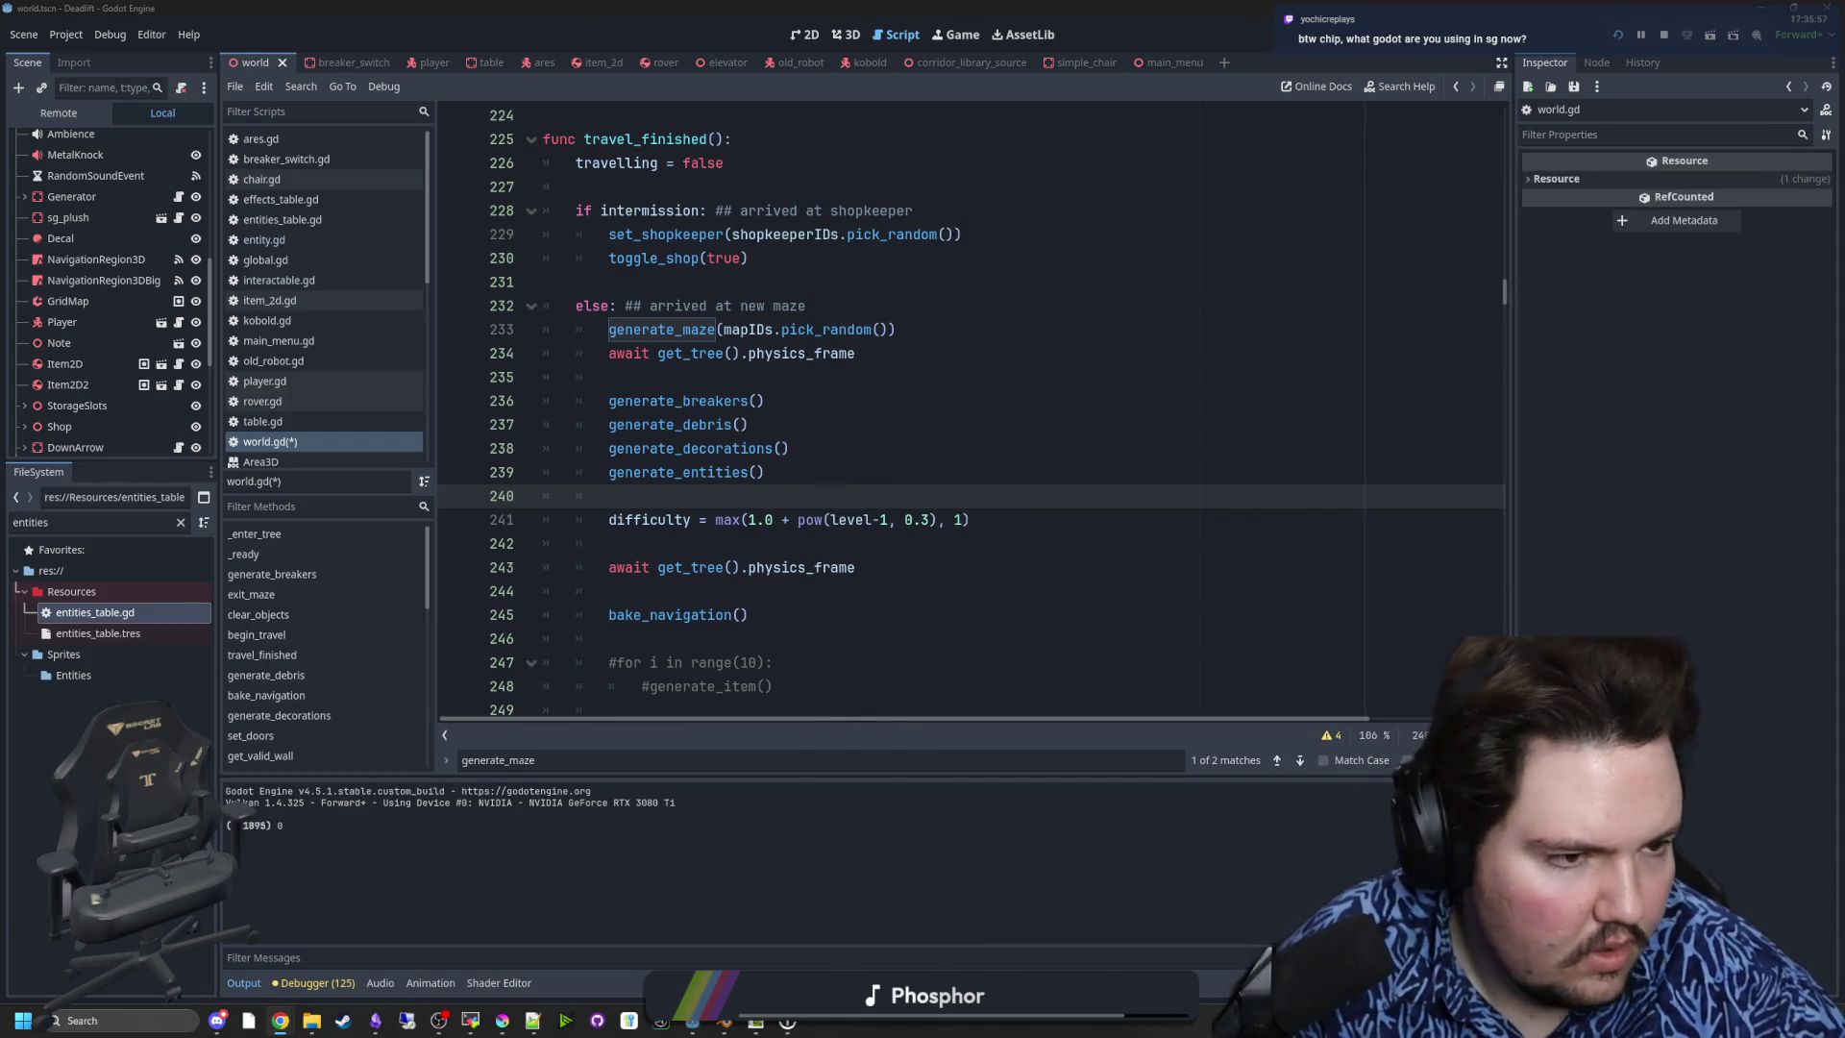
- Remove the -1 after level in line 241's pow call
left_click(759, 543)
left_click(884, 504)
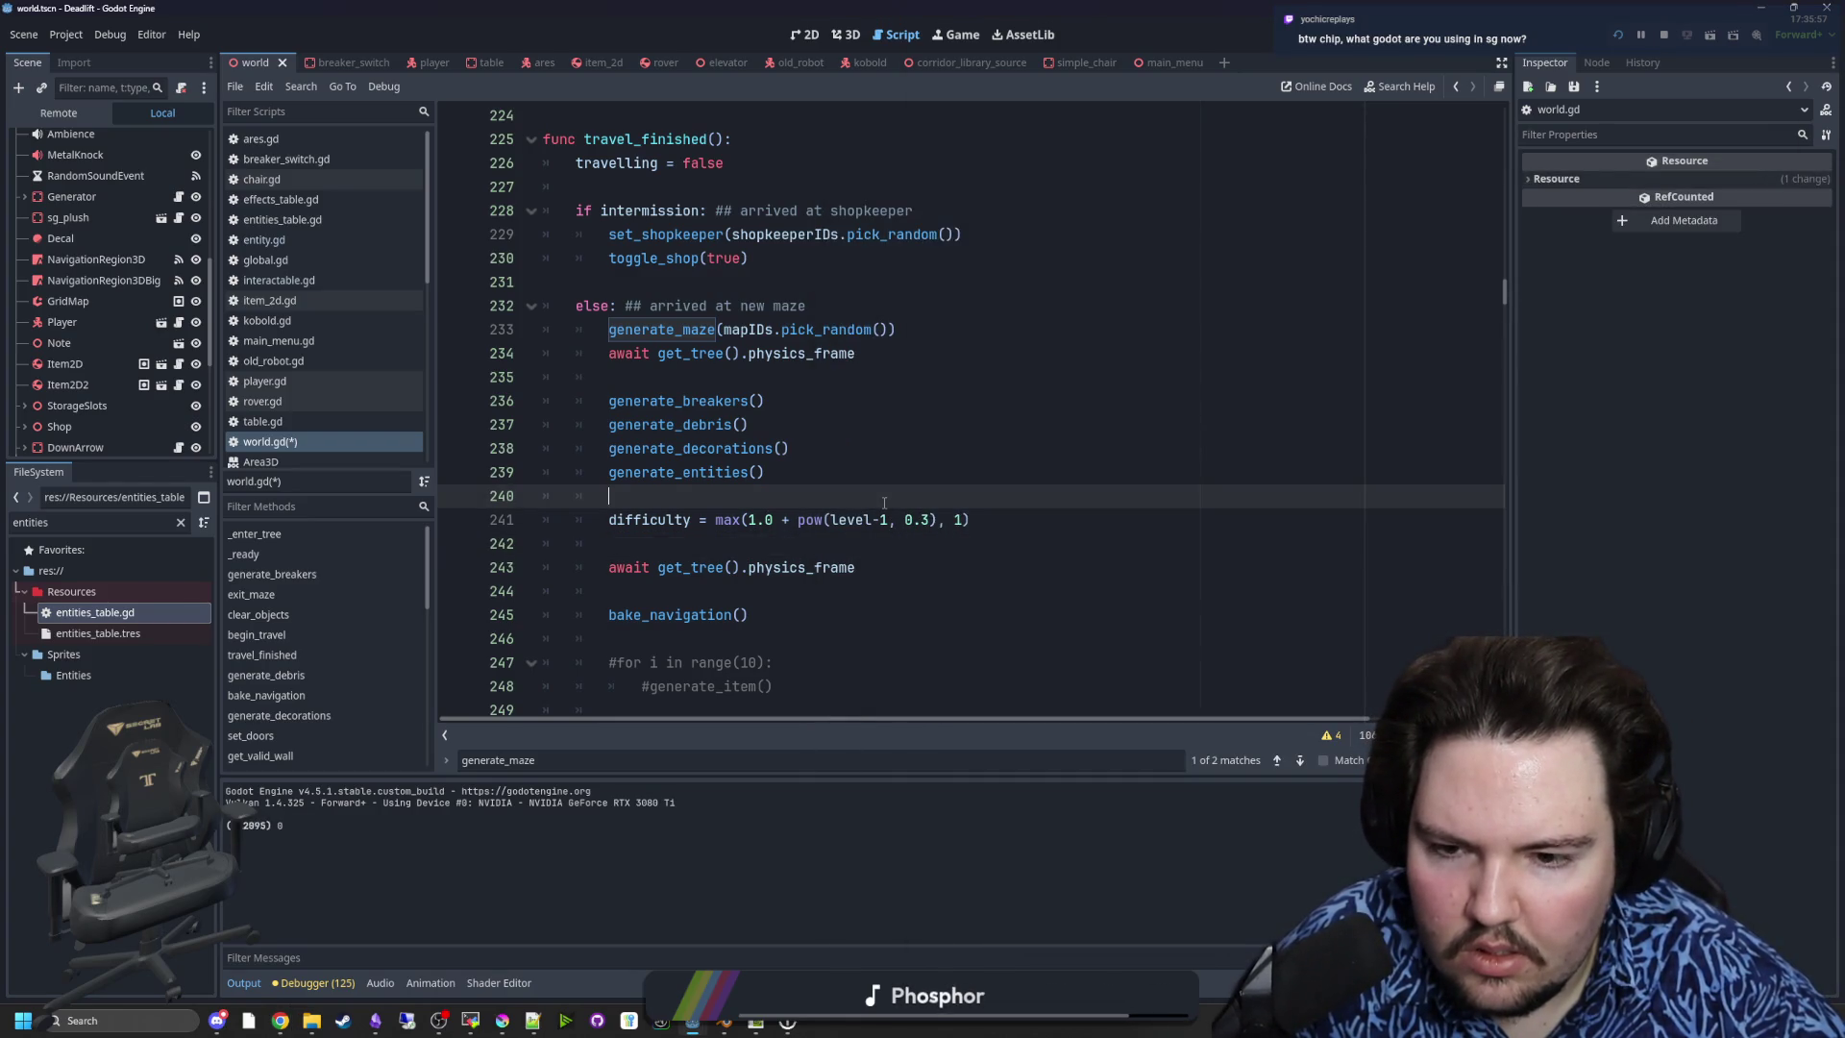
left_click(848, 549)
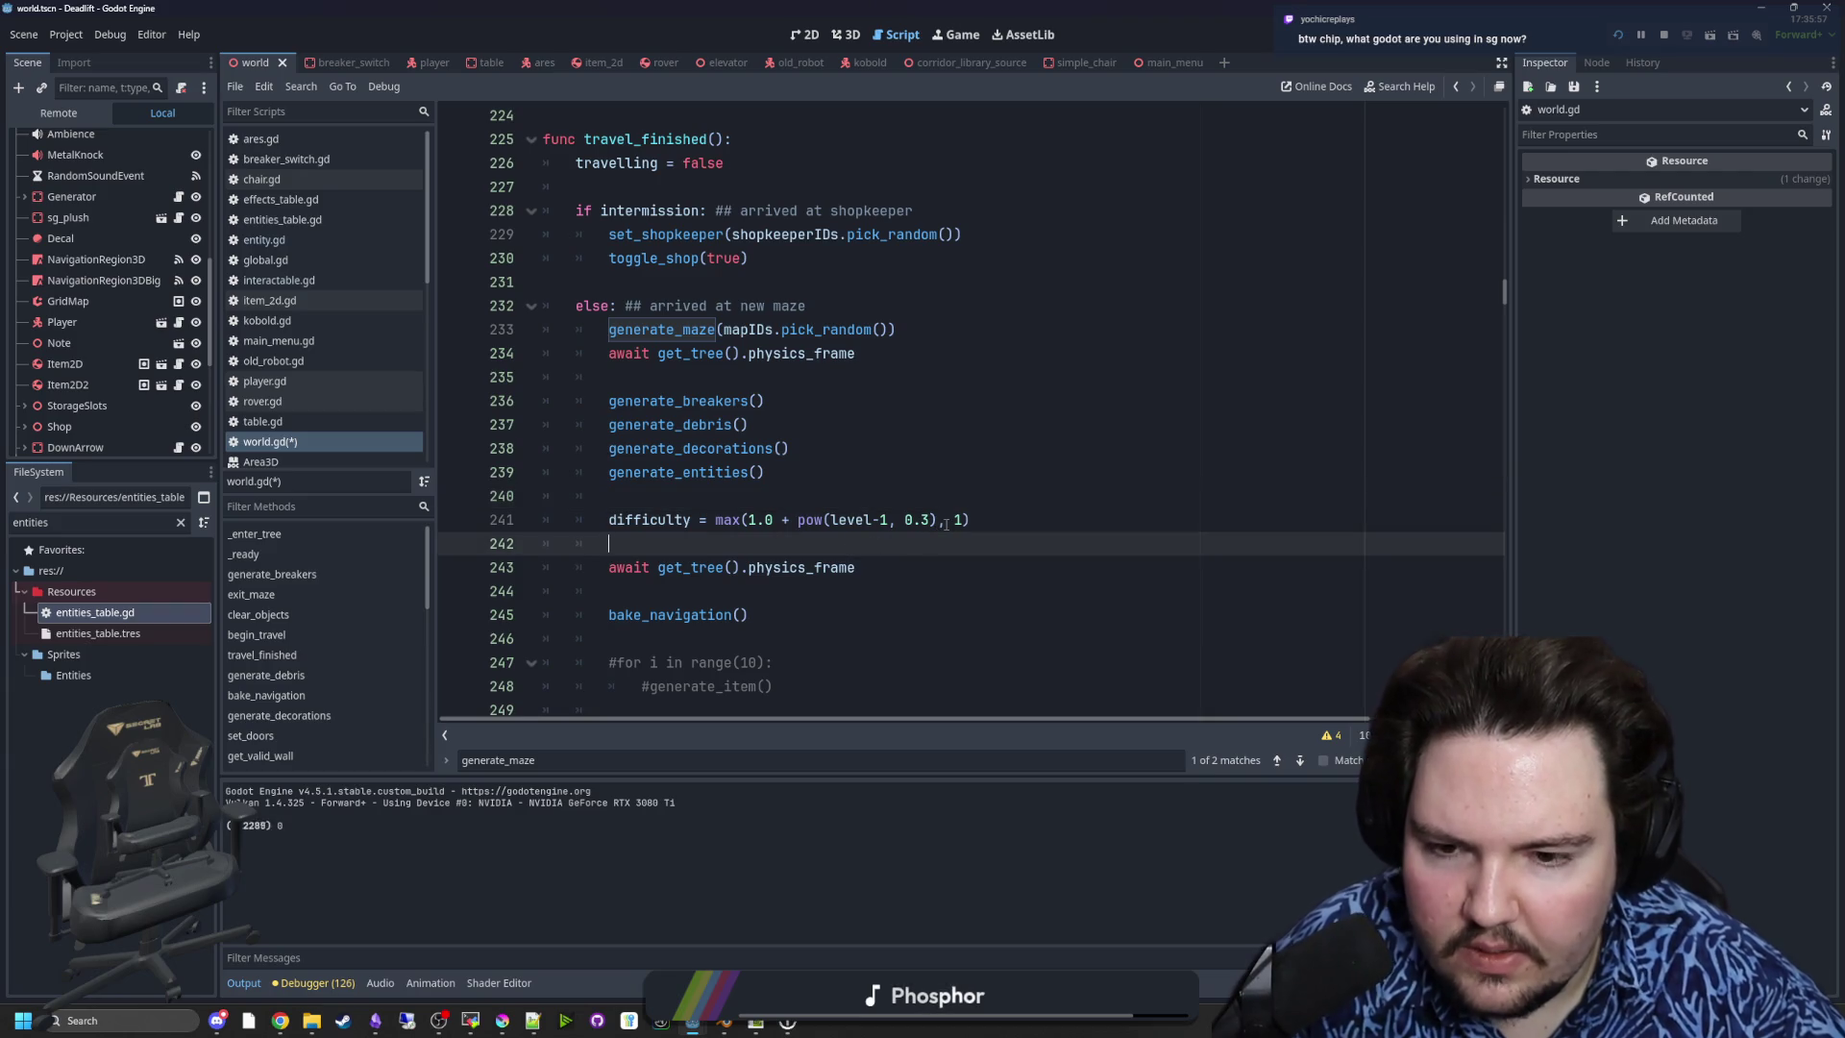
left_click(889, 520)
key("BackSpace")
key("BackSpace")
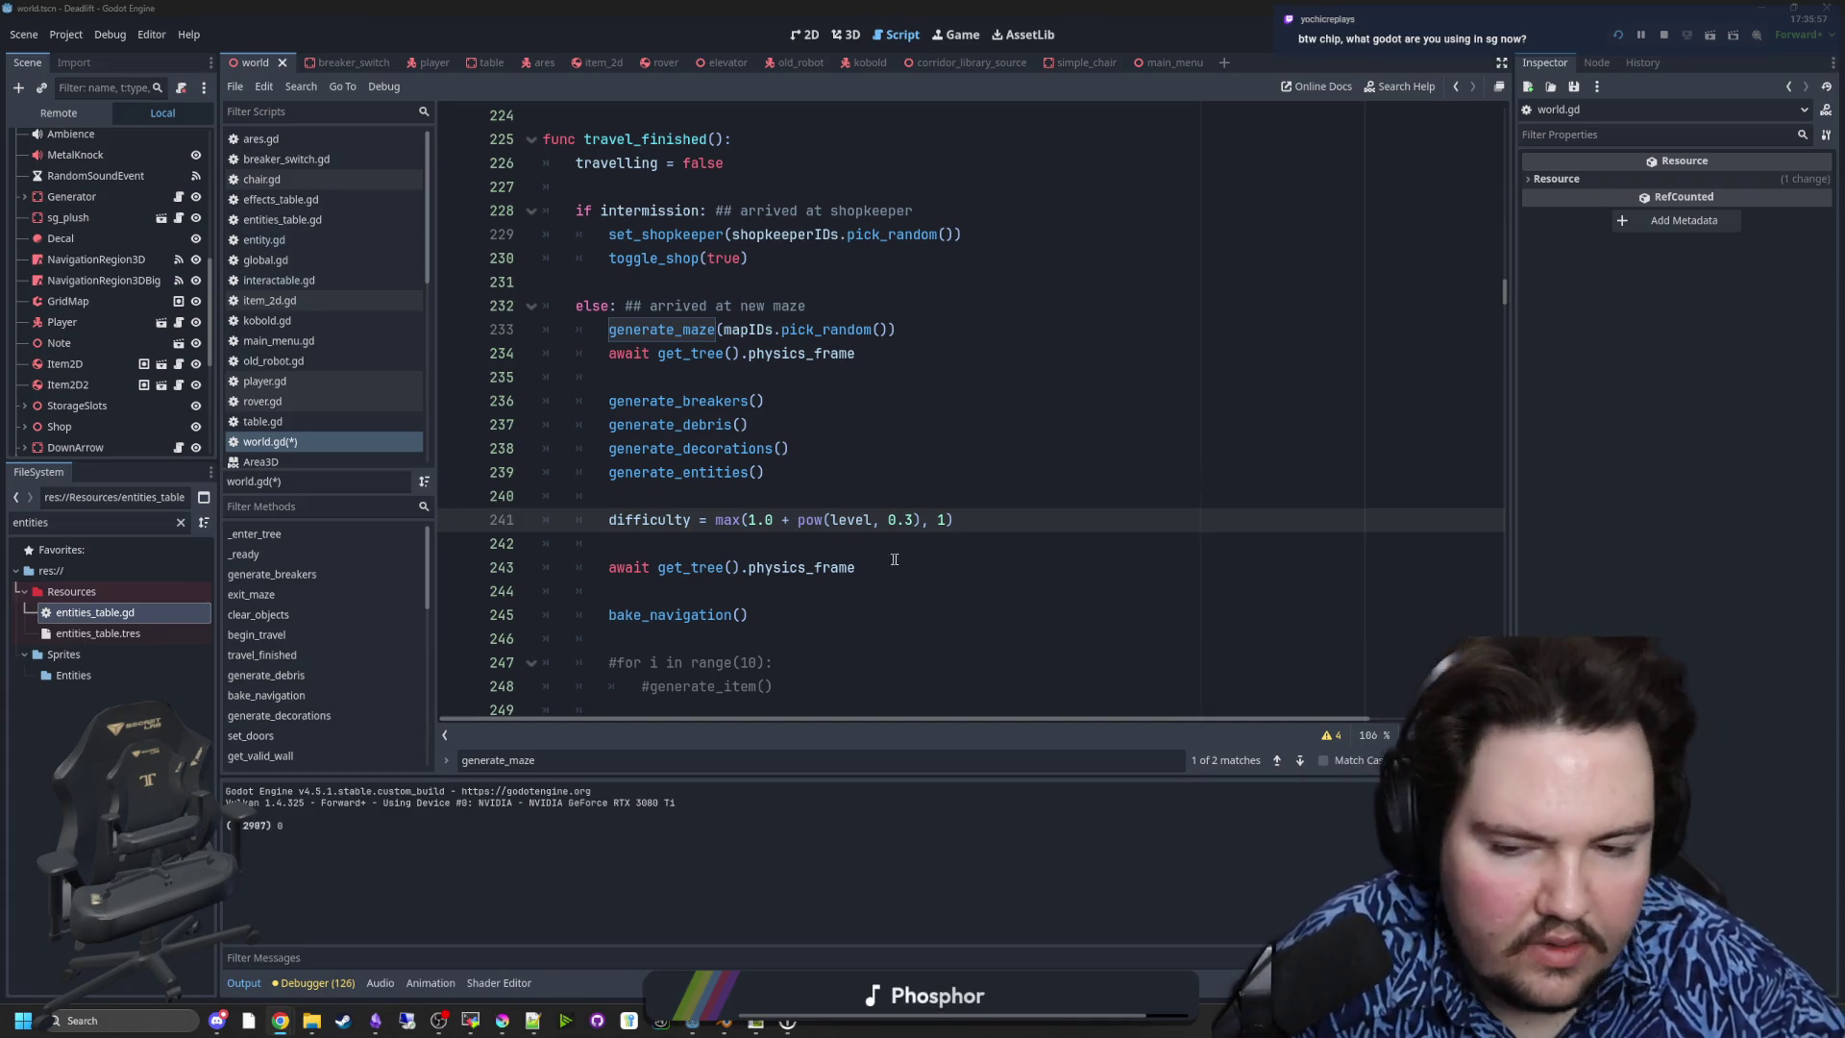
- Delete '1.0 + ' and add '+1' after level, giving max(pow(level+1, 0.4), 1)
left_click(782, 541)
left_click_drag(797, 519, 747, 519)
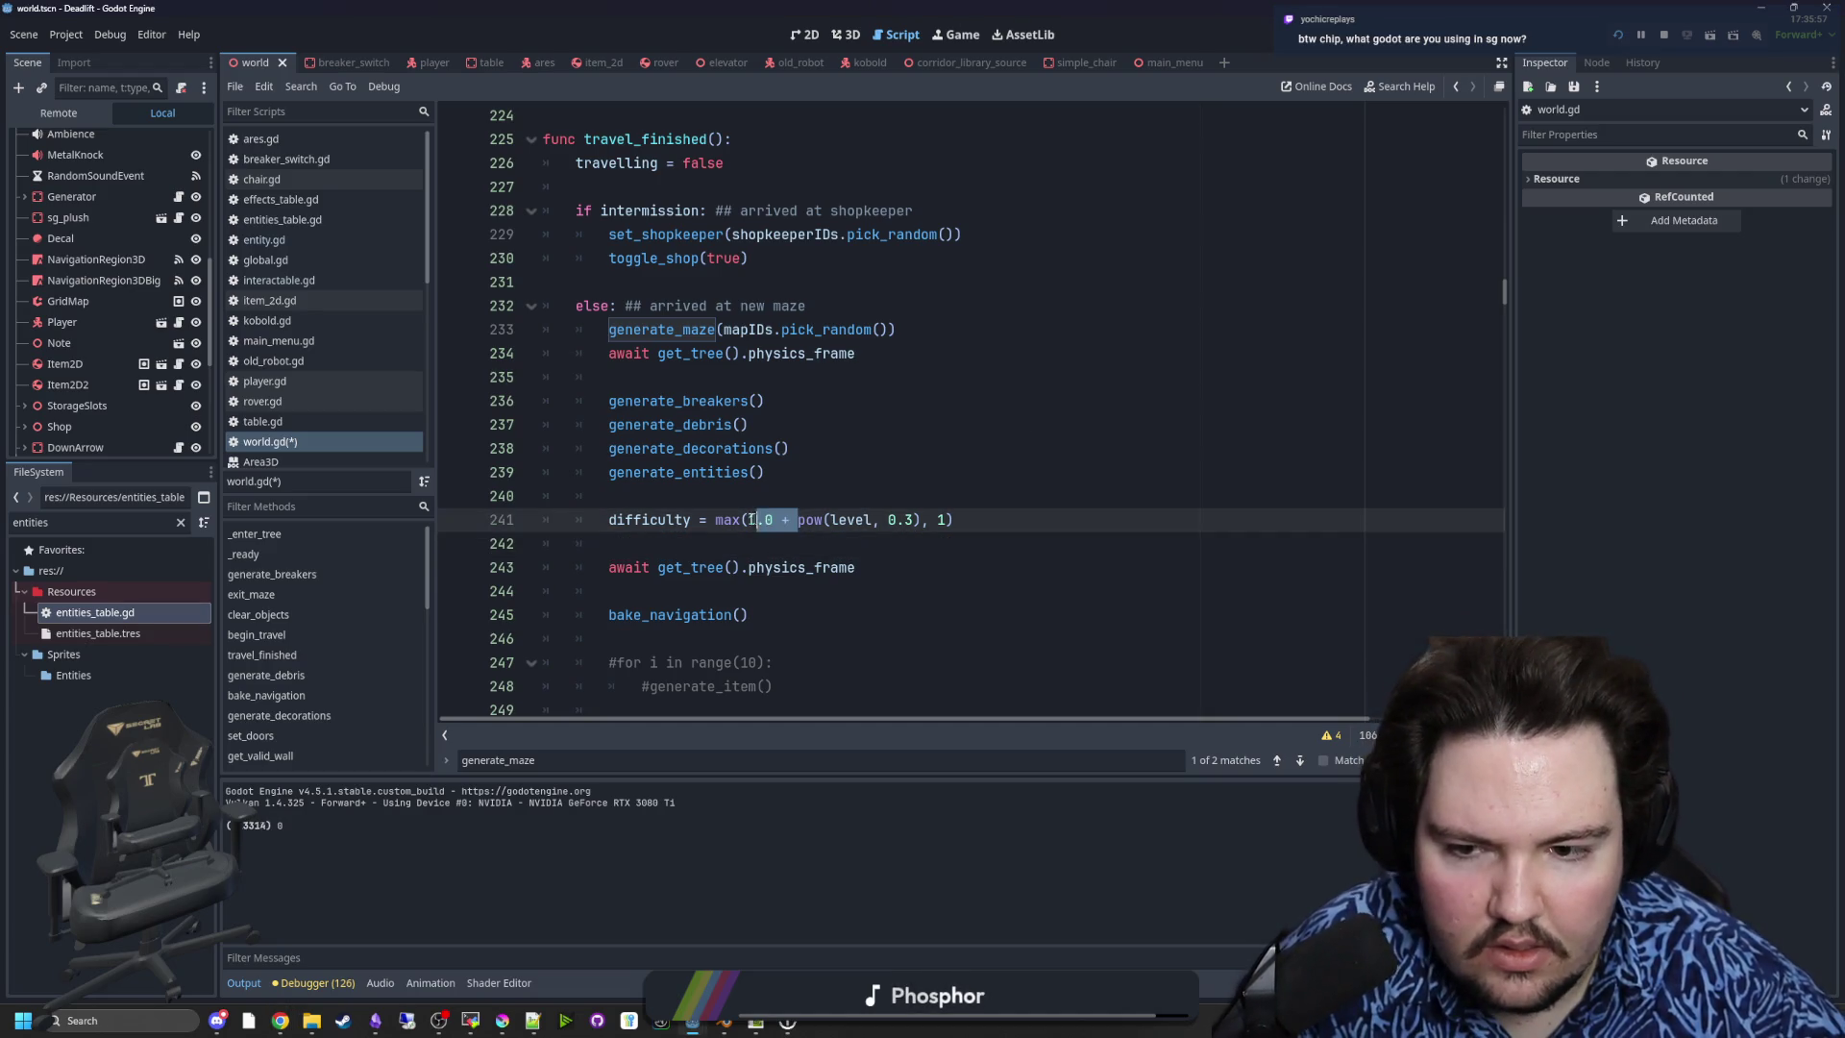
key("BackSpace")
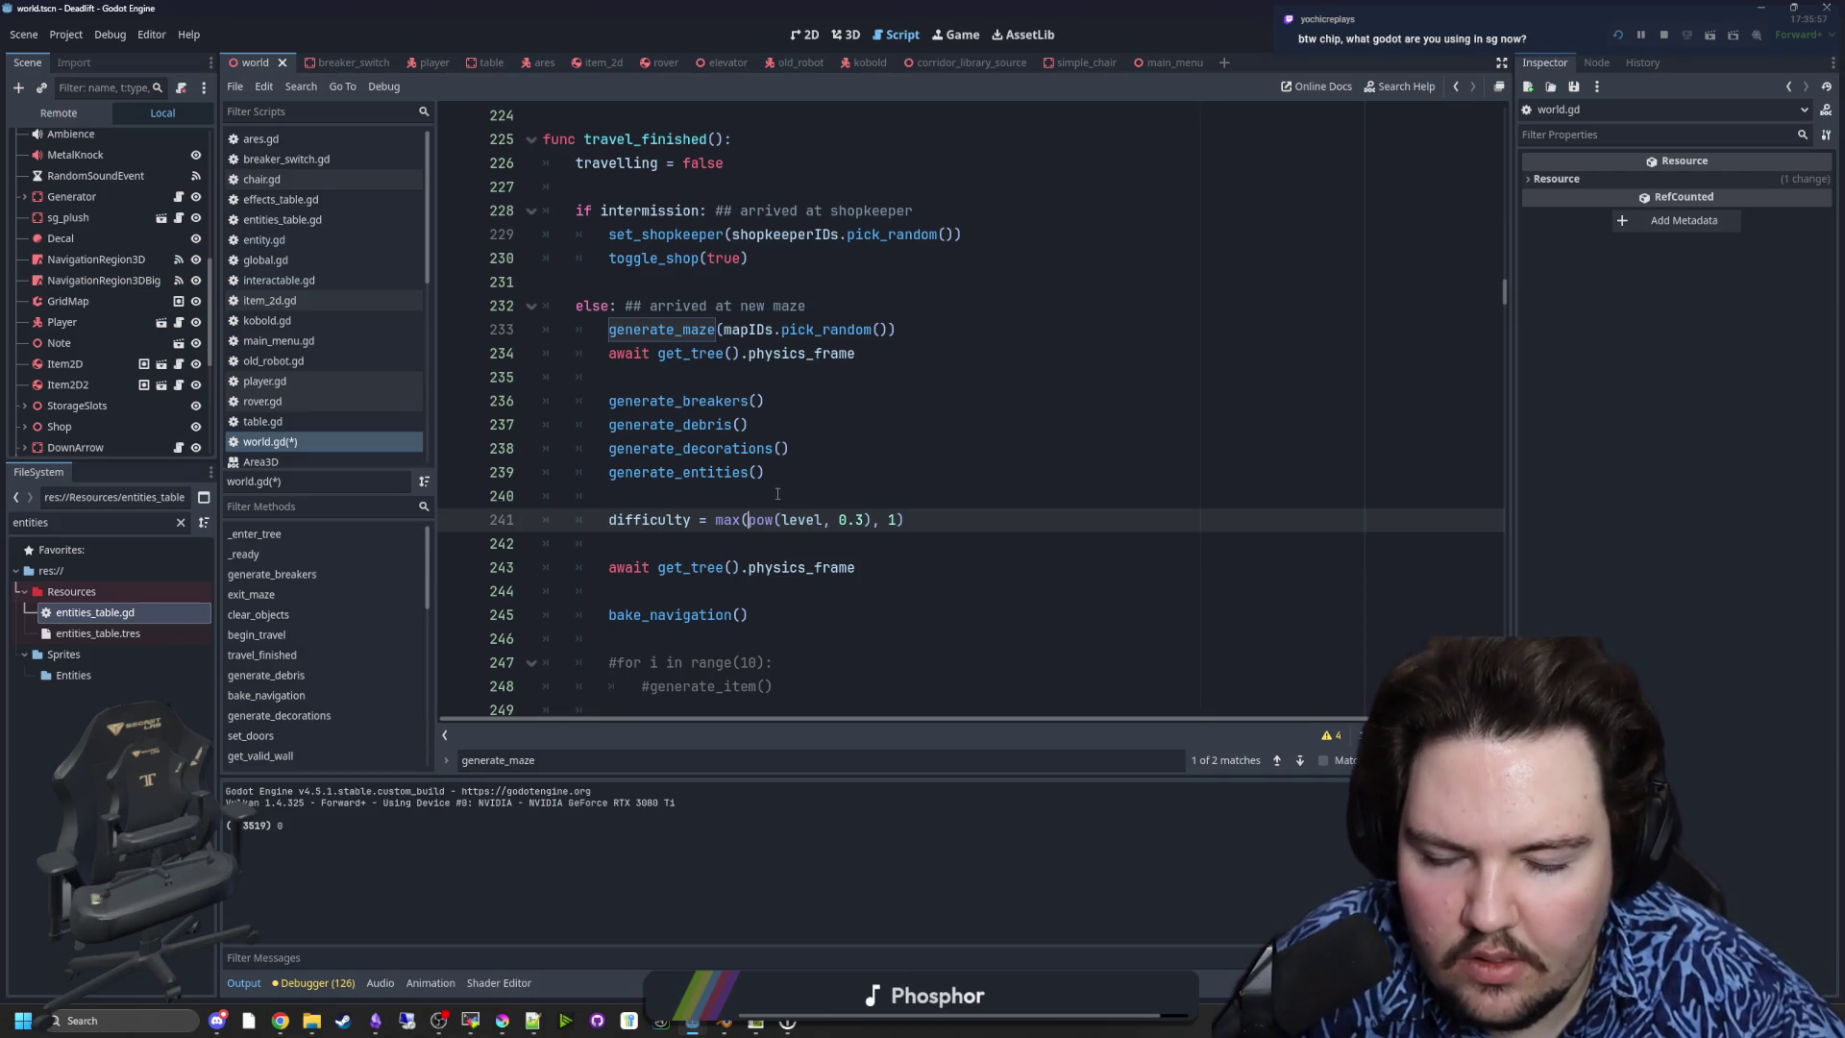
left_click(788, 500)
left_click(823, 521)
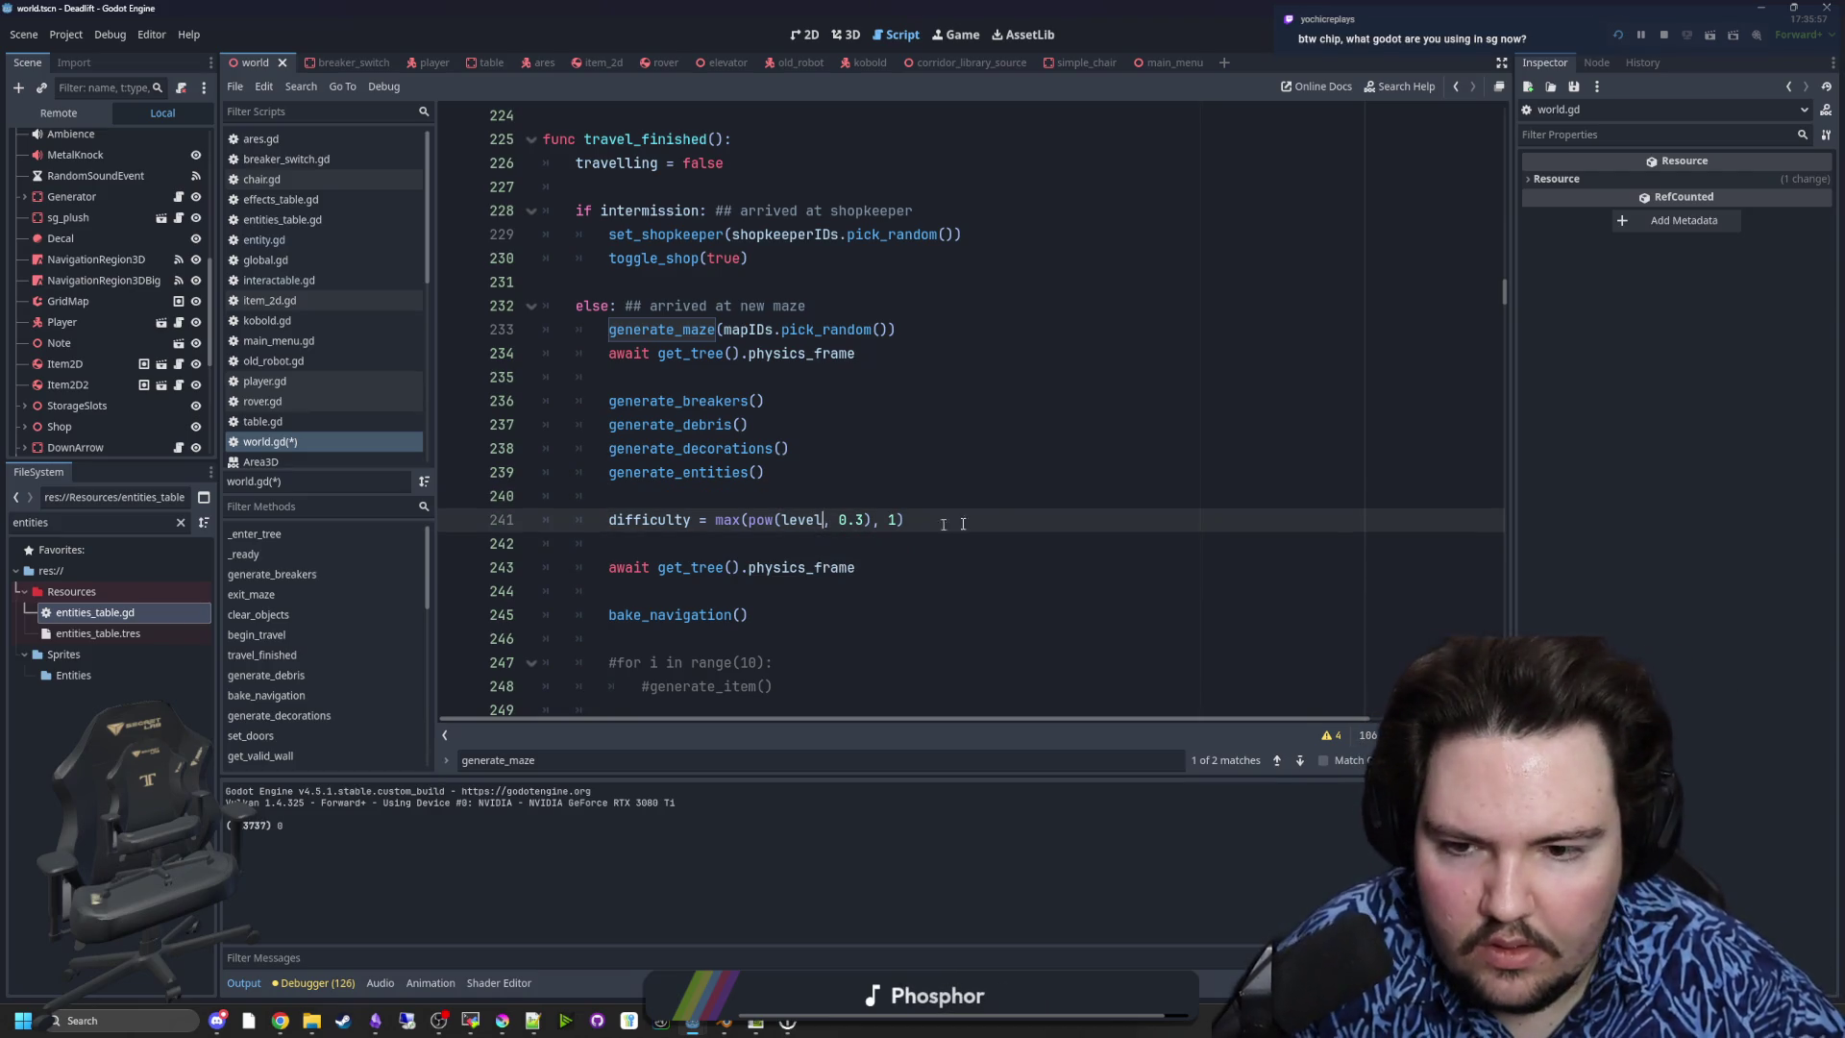
type("+1")
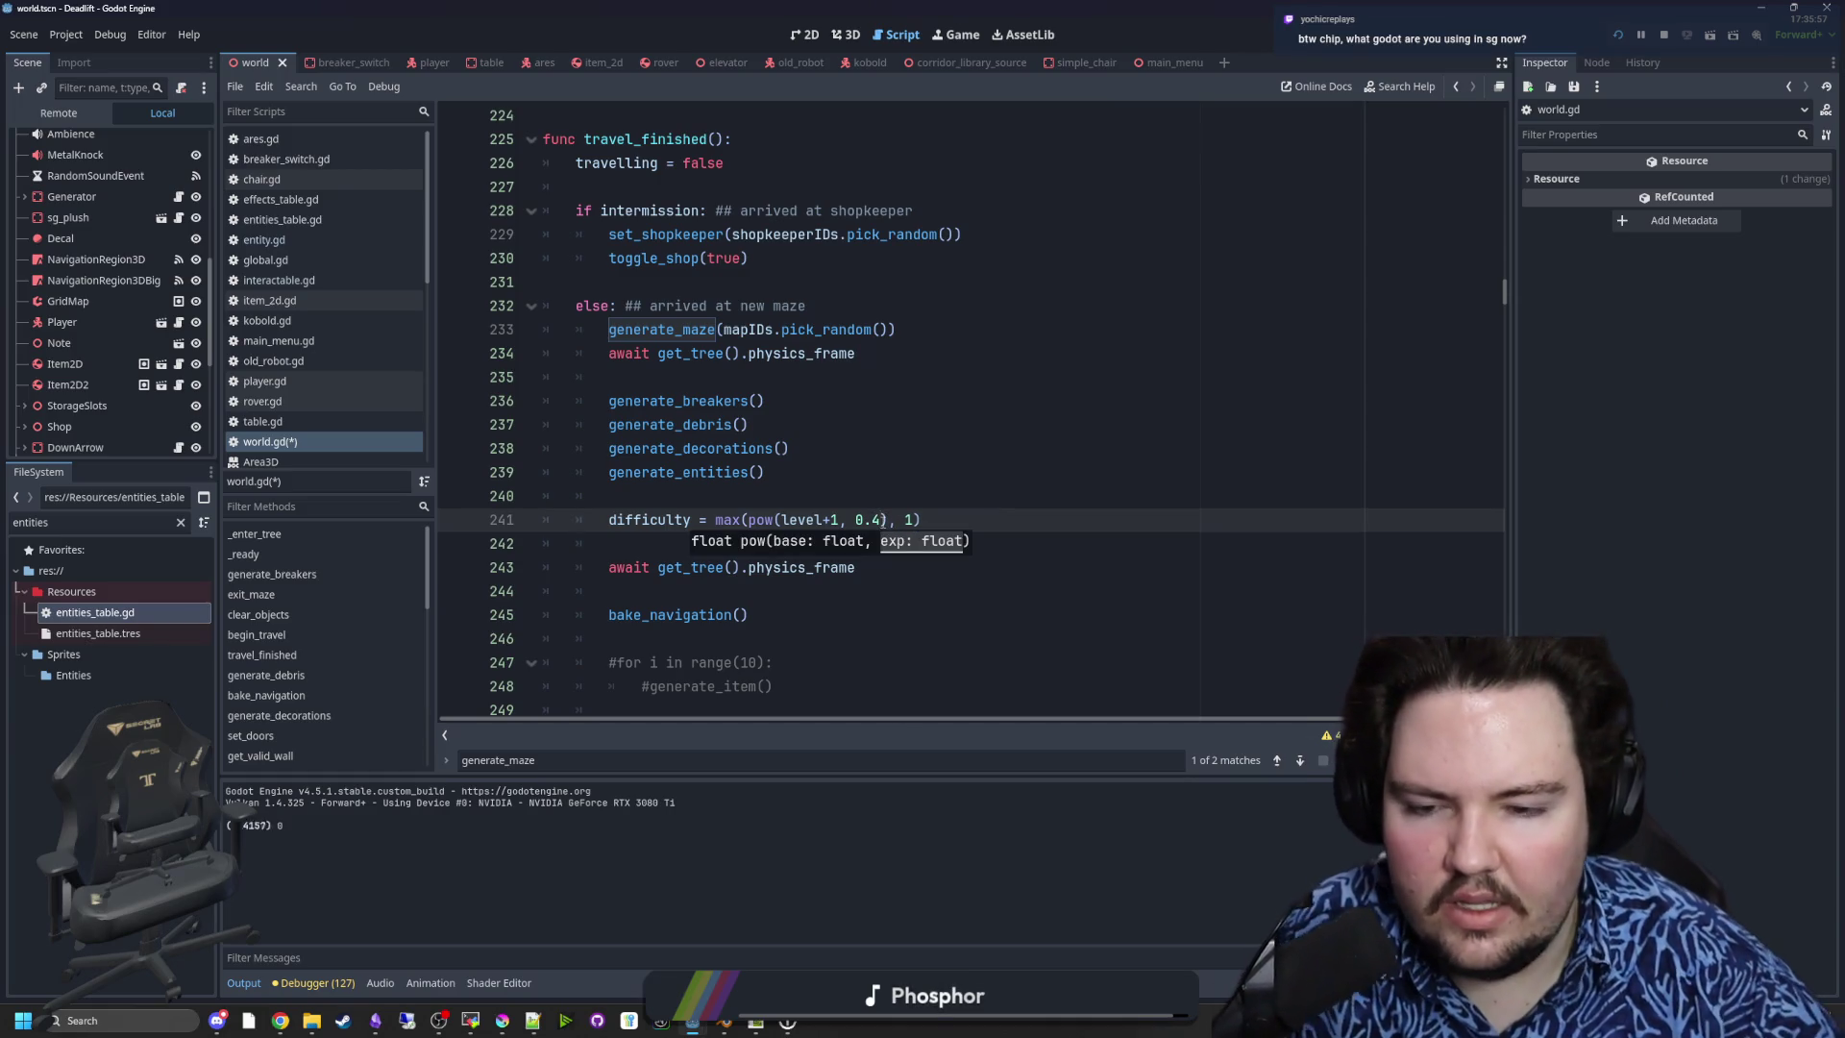
left_click(898, 500)
key("alt+Tab")
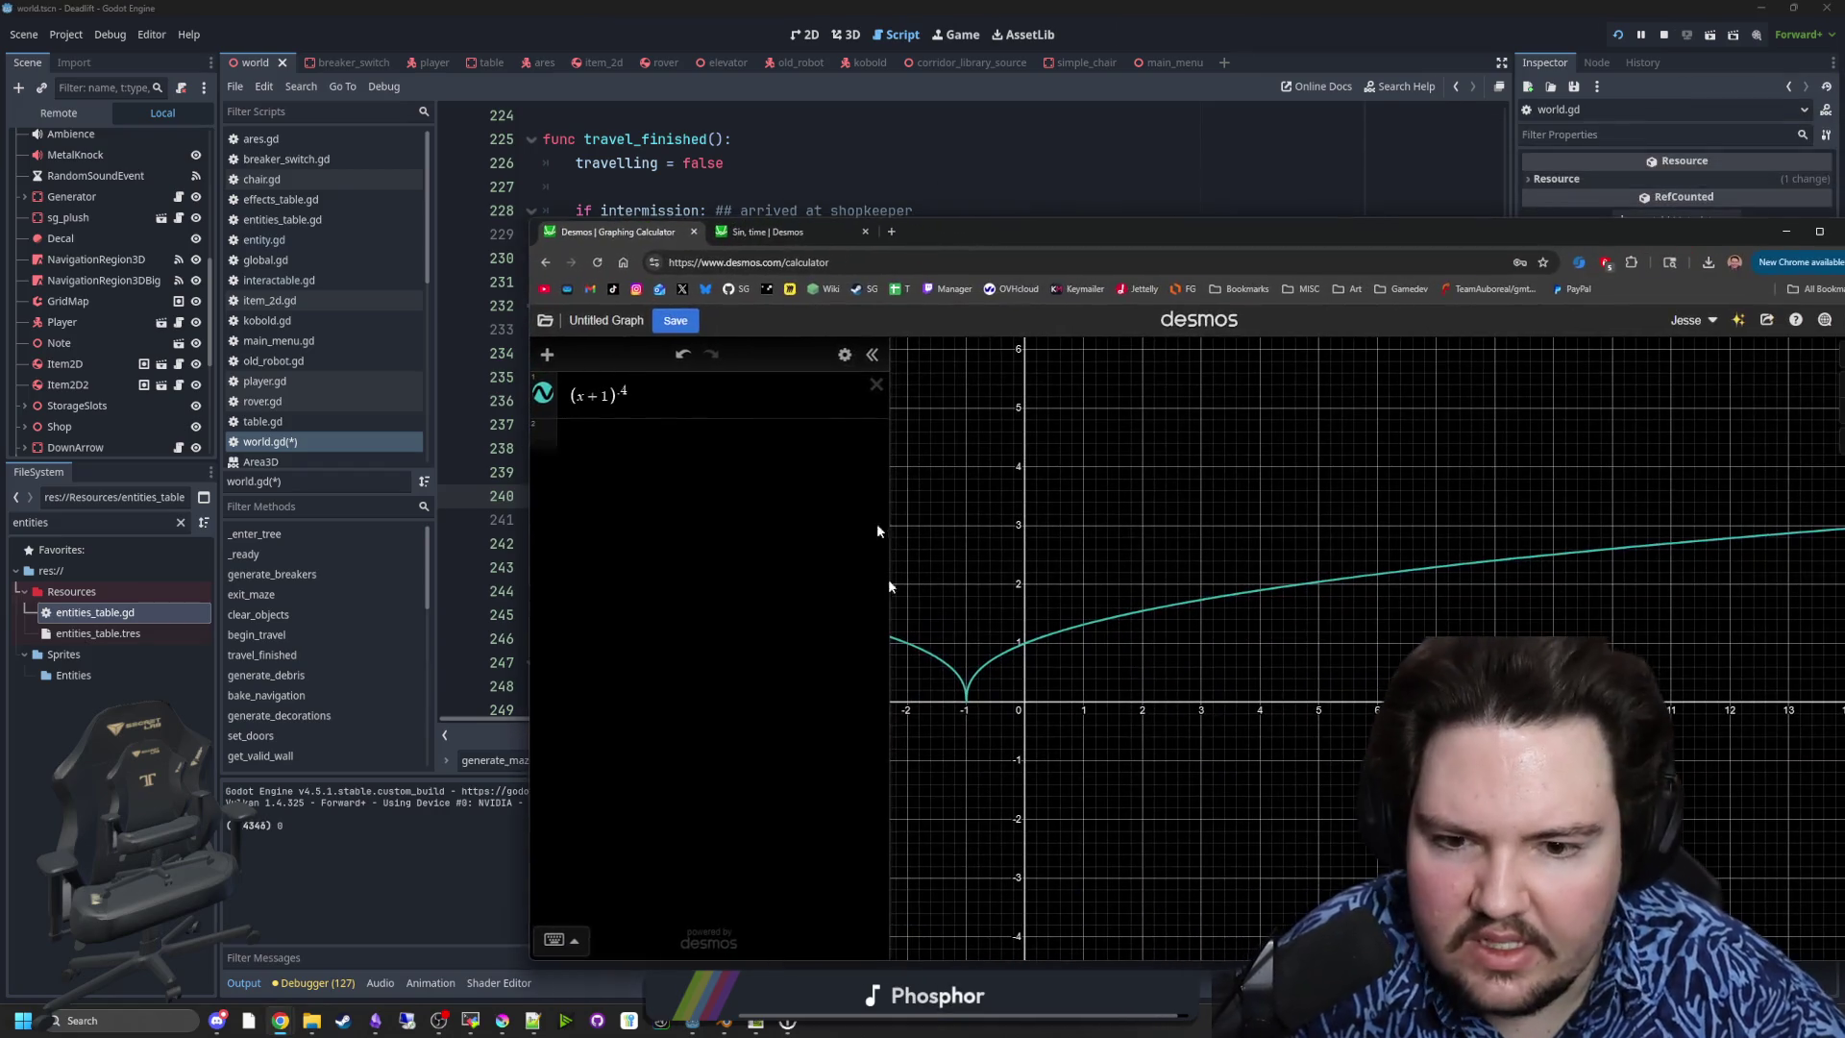
- Simplify the Desmos curve to (x)^.4, confirm (0, 0) and (1, 1), and move Desmos aside
left_click(1078, 628)
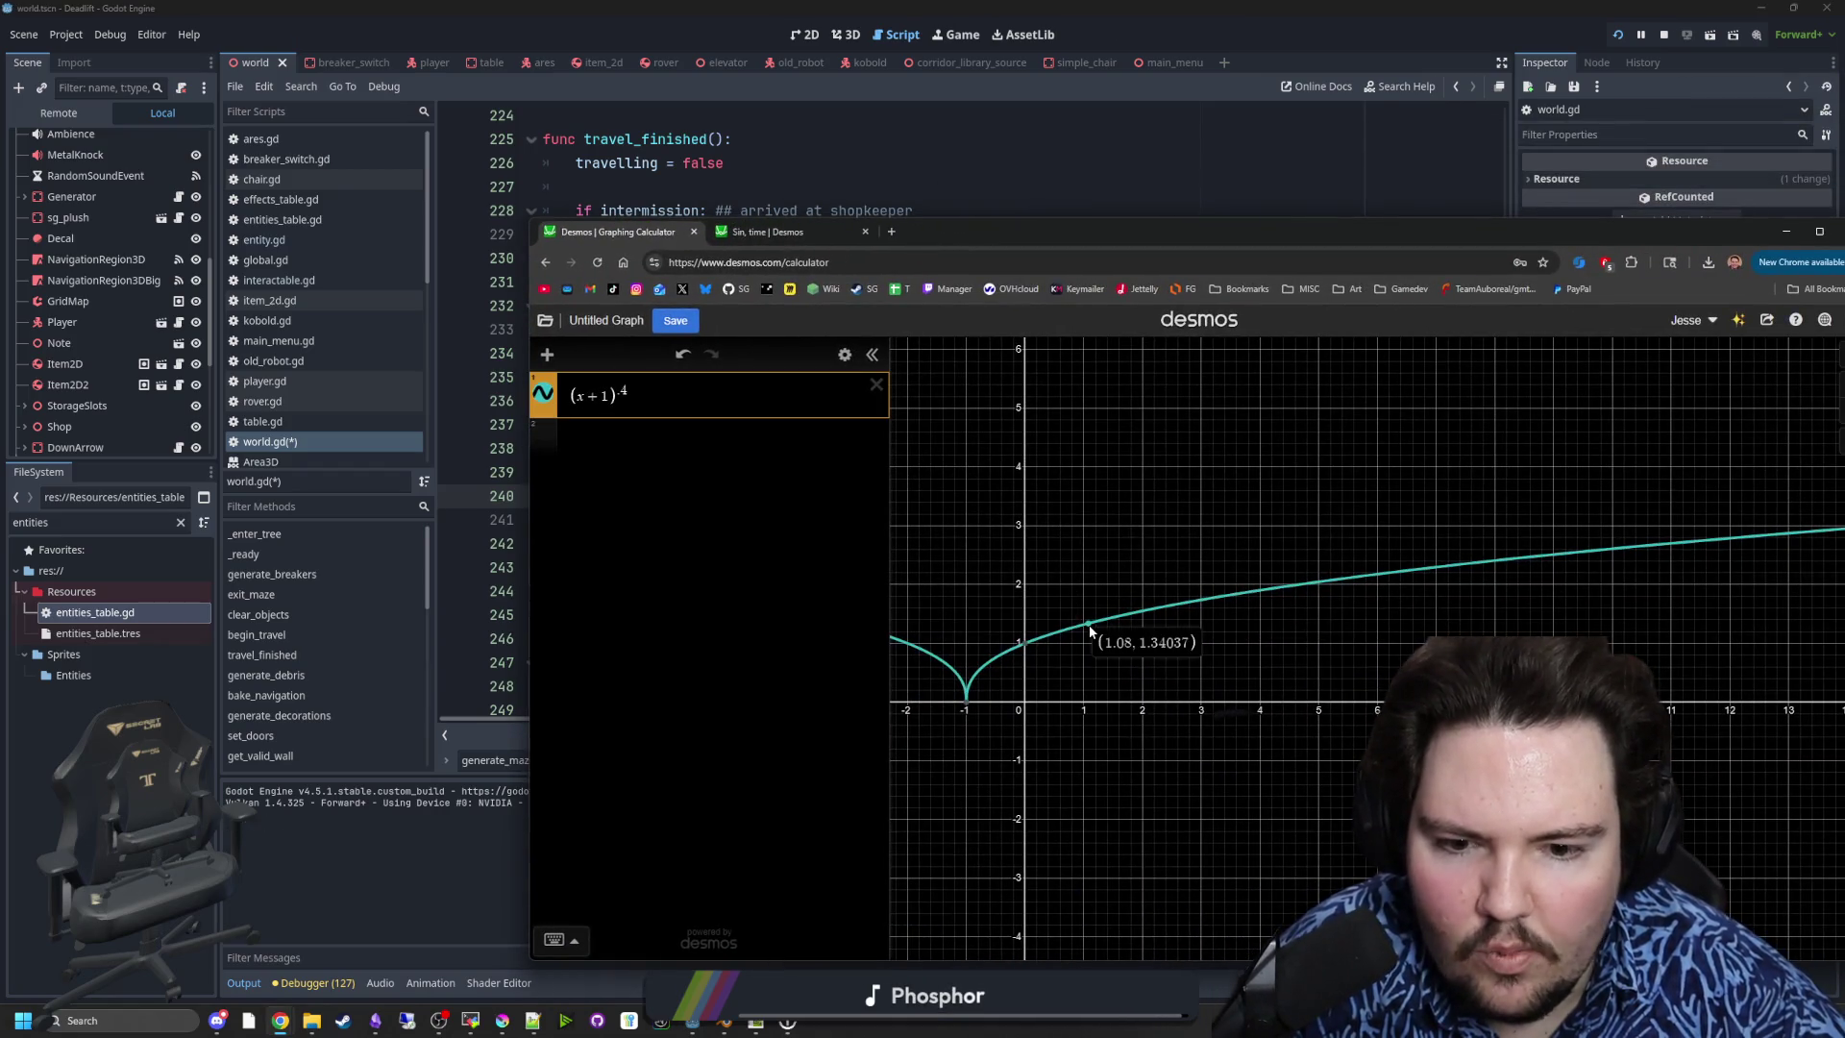
key("BackSpace")
key("BackSpace")
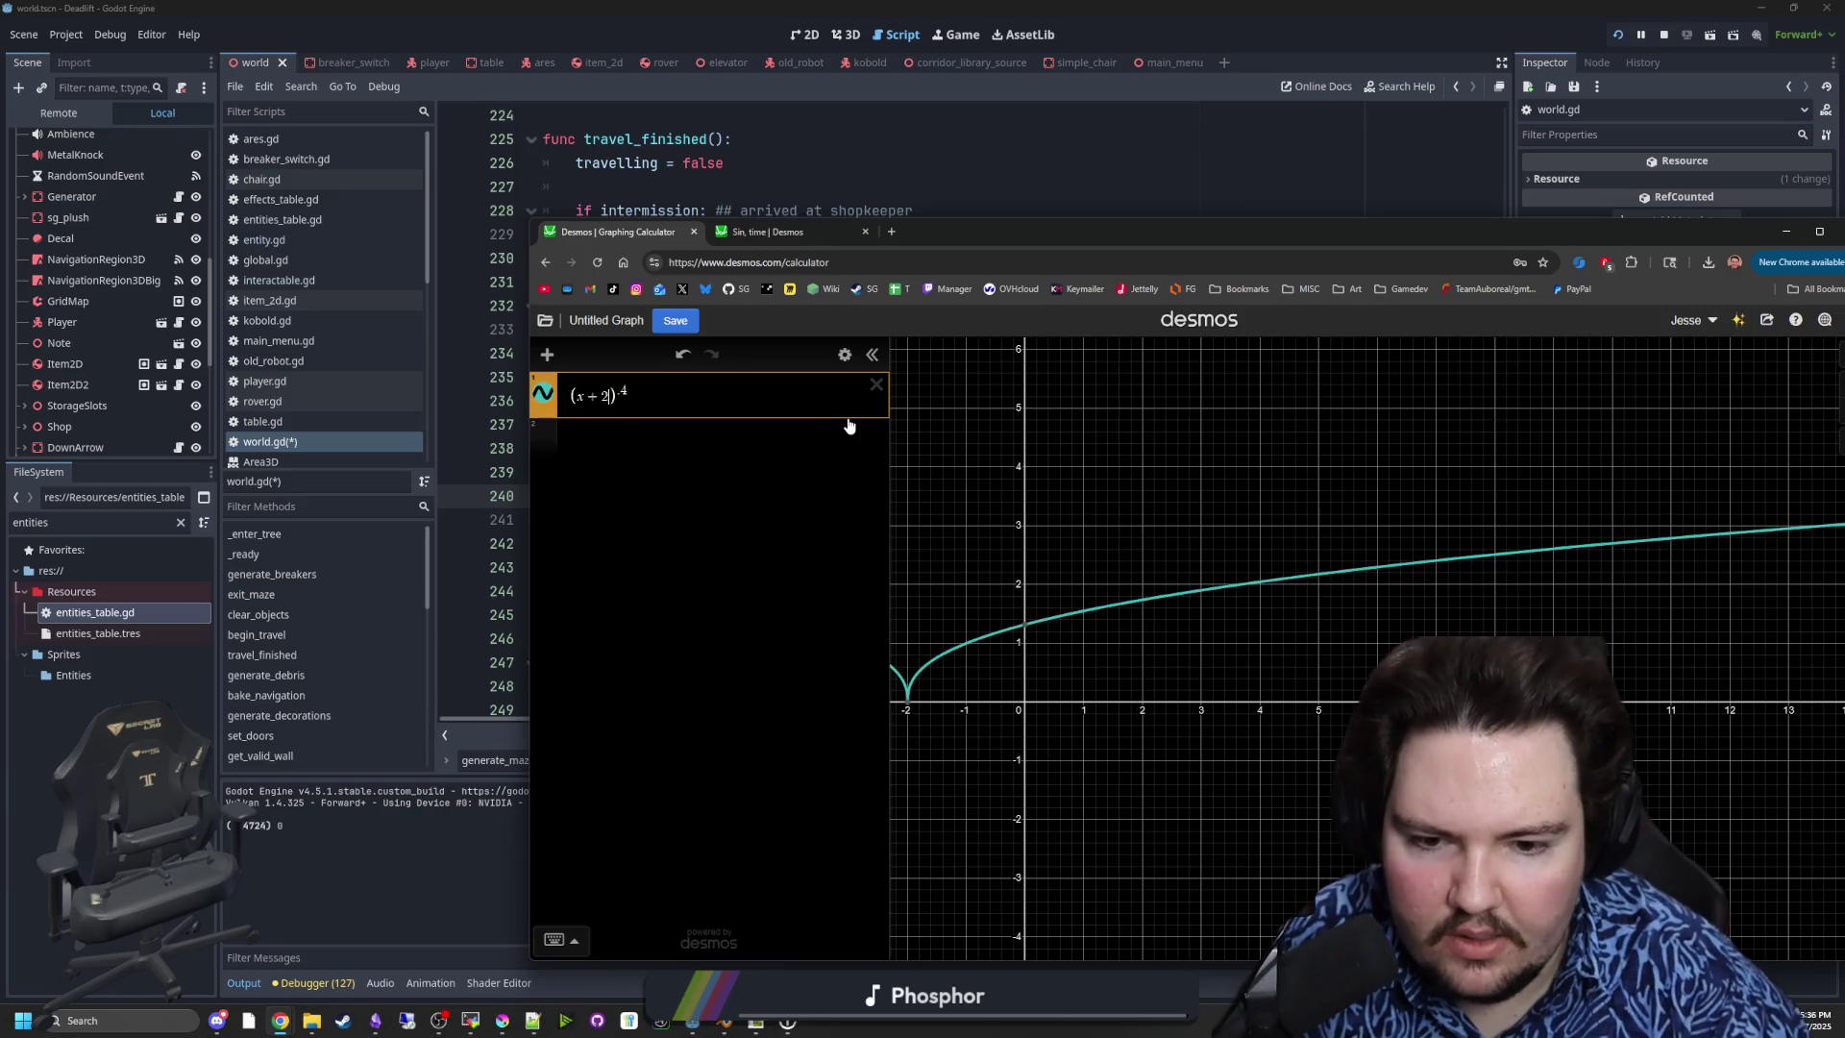
type("x")
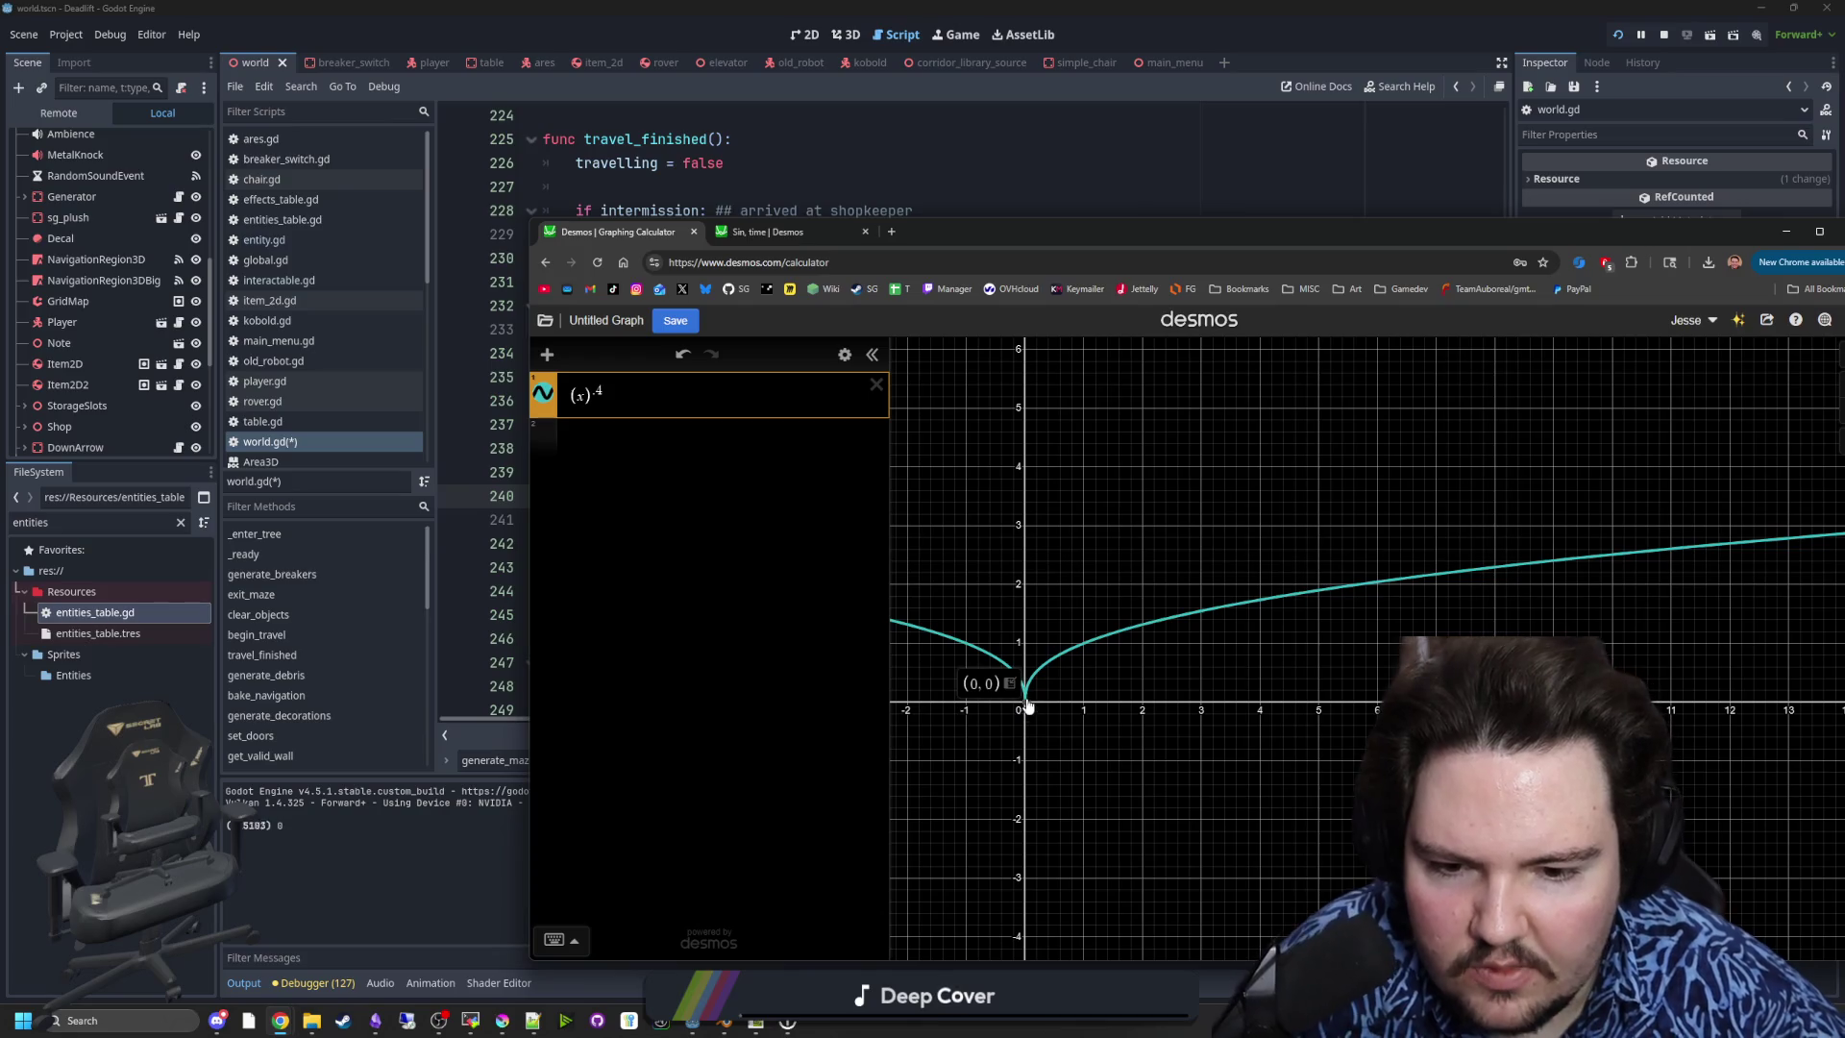
left_click_drag(1048, 667, 1025, 707)
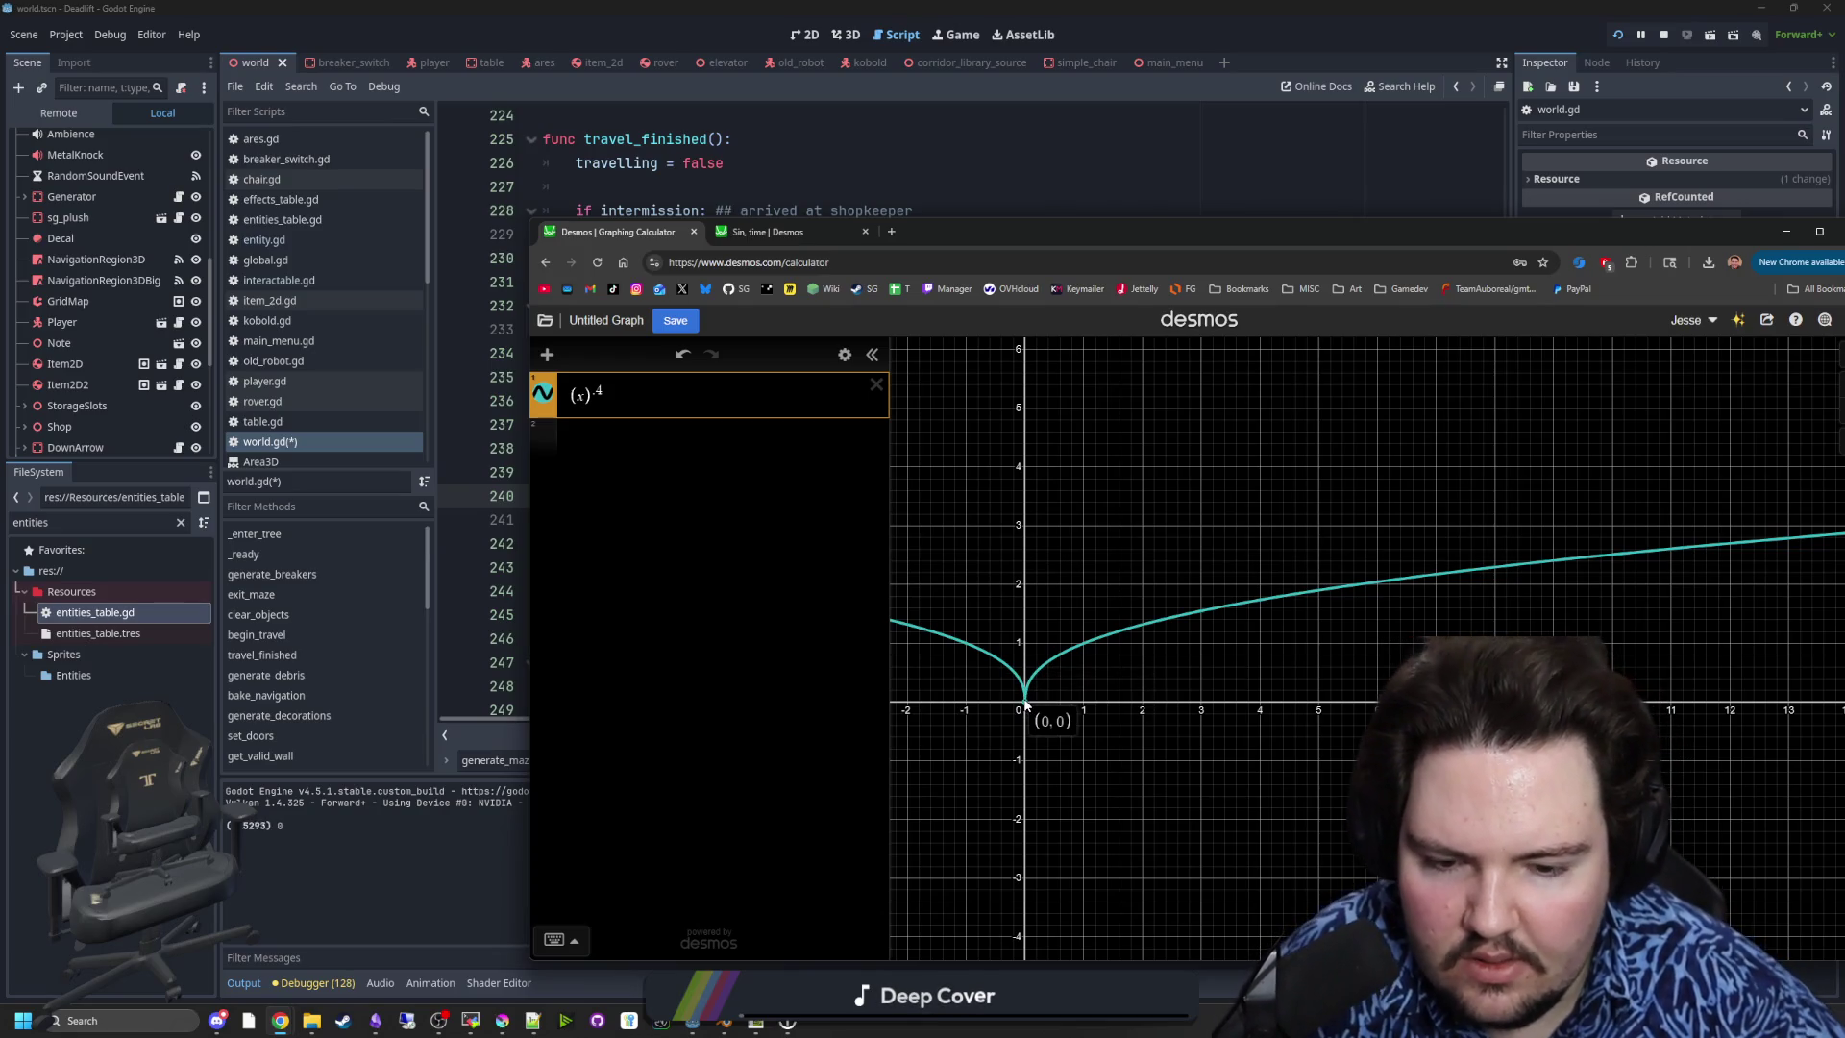
left_click_drag(1083, 647, 1084, 643)
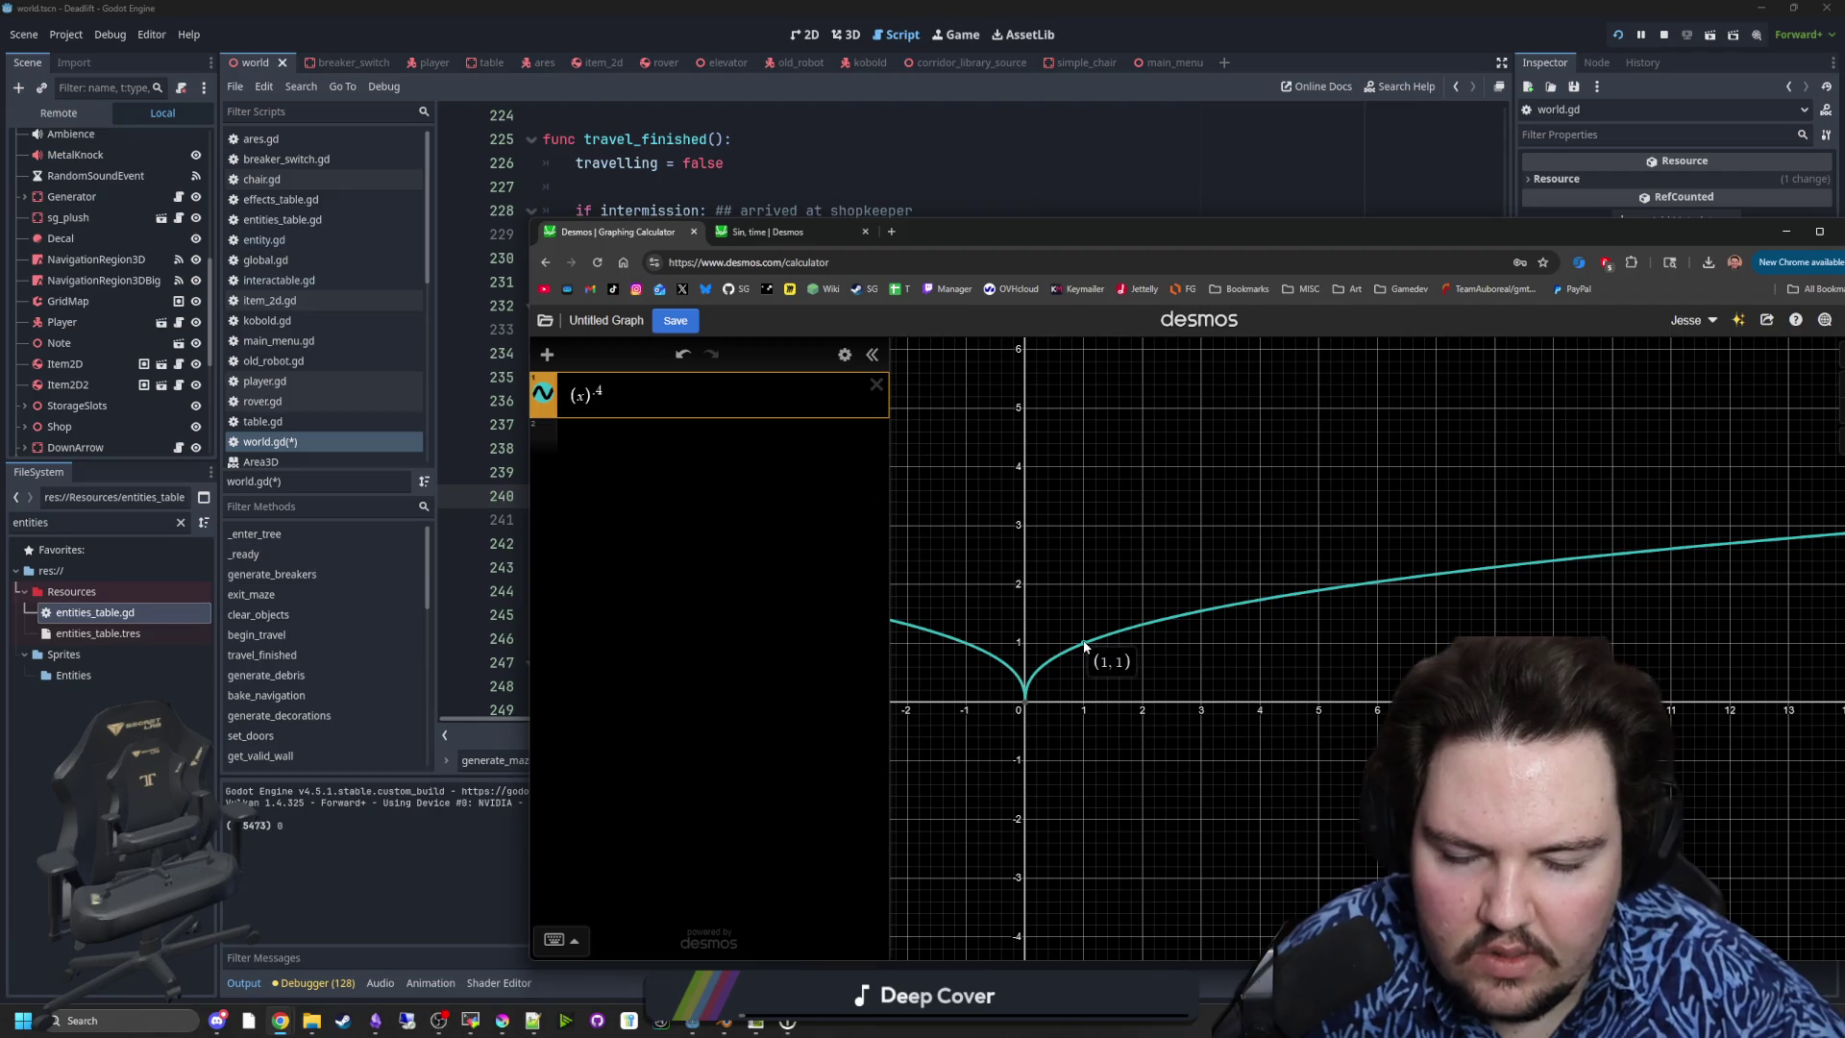
left_click_drag(1136, 253, 1844, 253)
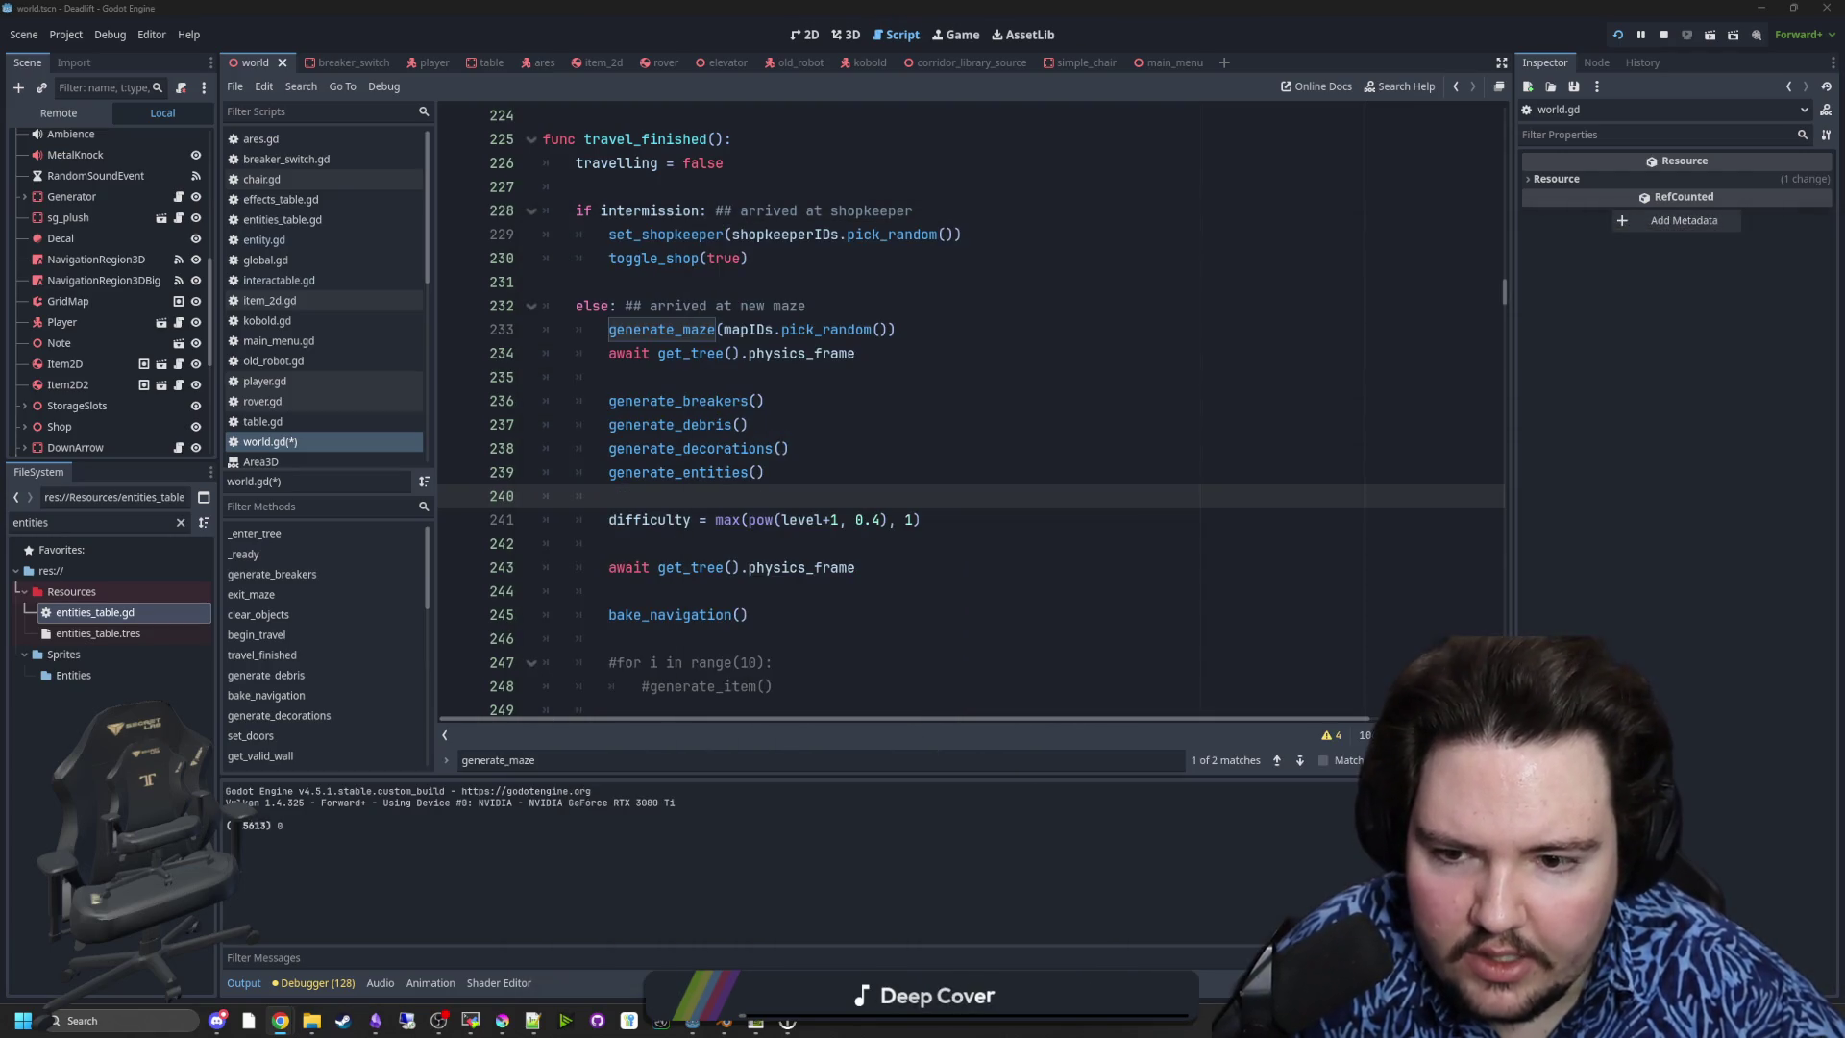
left_click(850, 520)
- Change the difficulty line to max(pow(level, 0.4), 1) and save world.gd
key("BackSpace")
key("BackSpace")
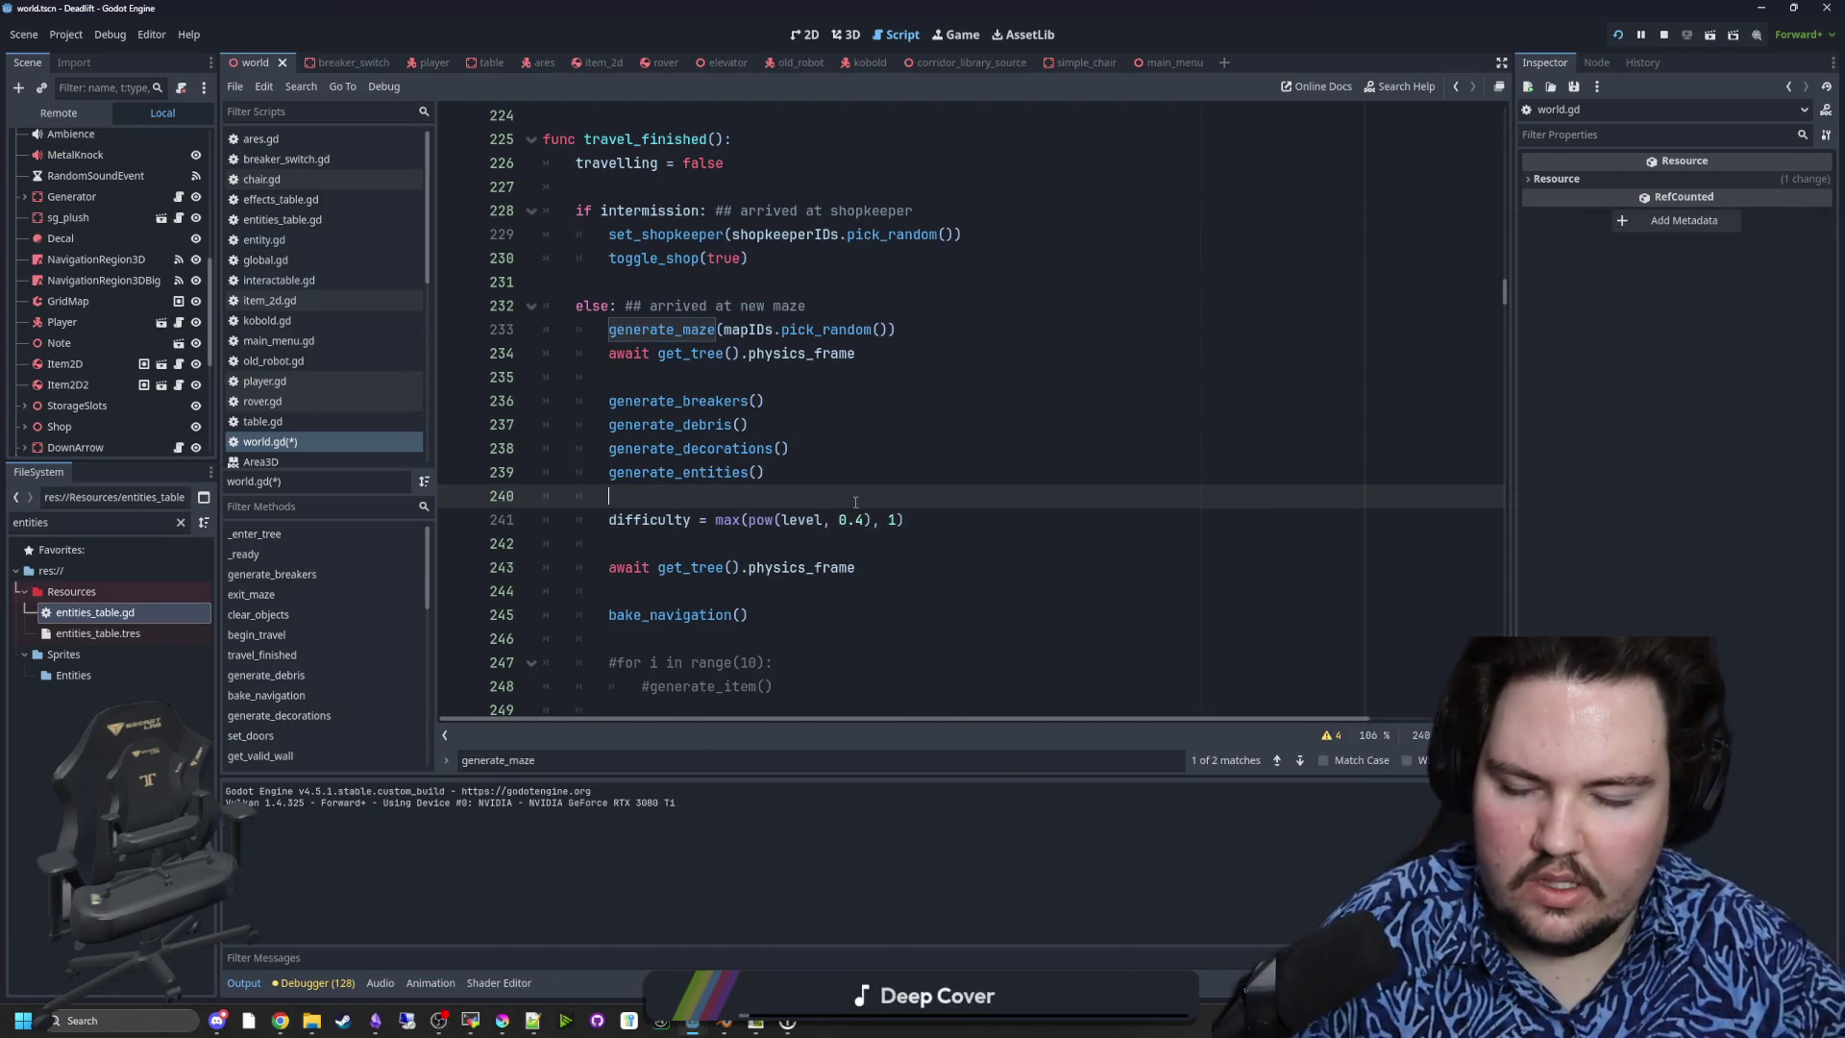
left_click(738, 543)
left_click(769, 502)
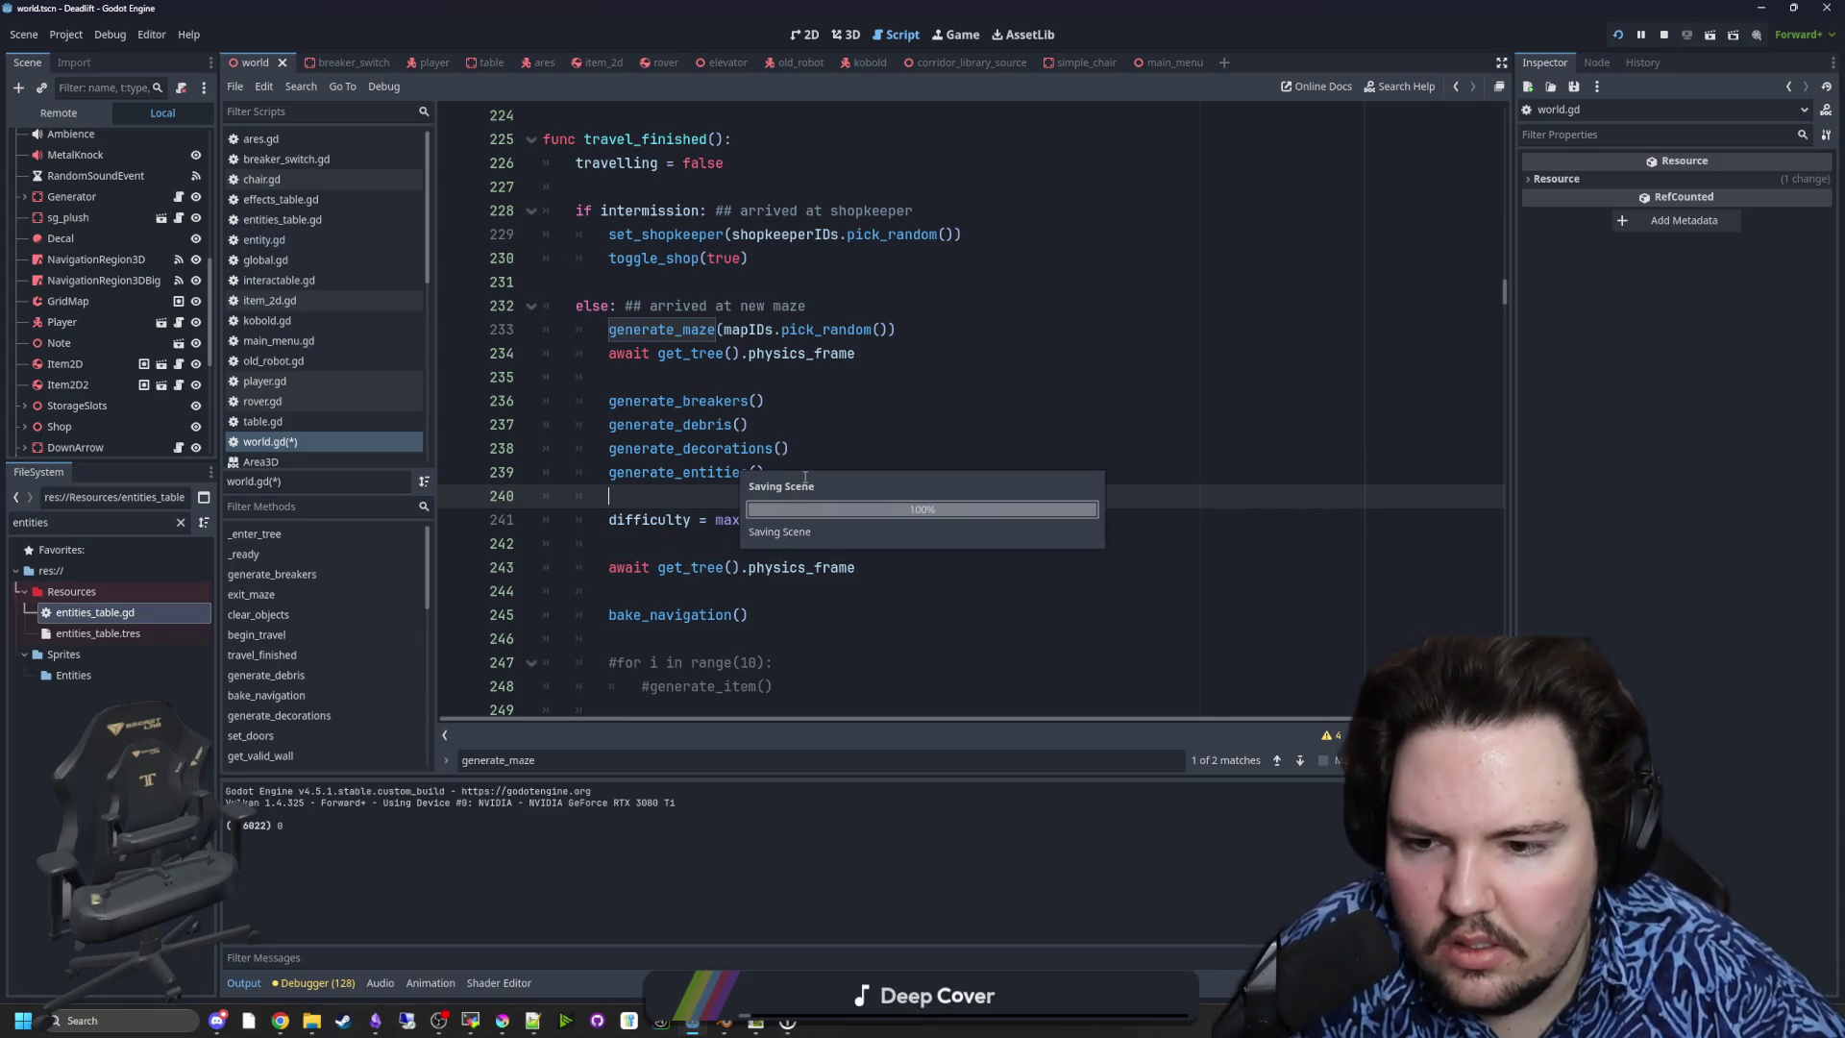
key("ctrl+s")
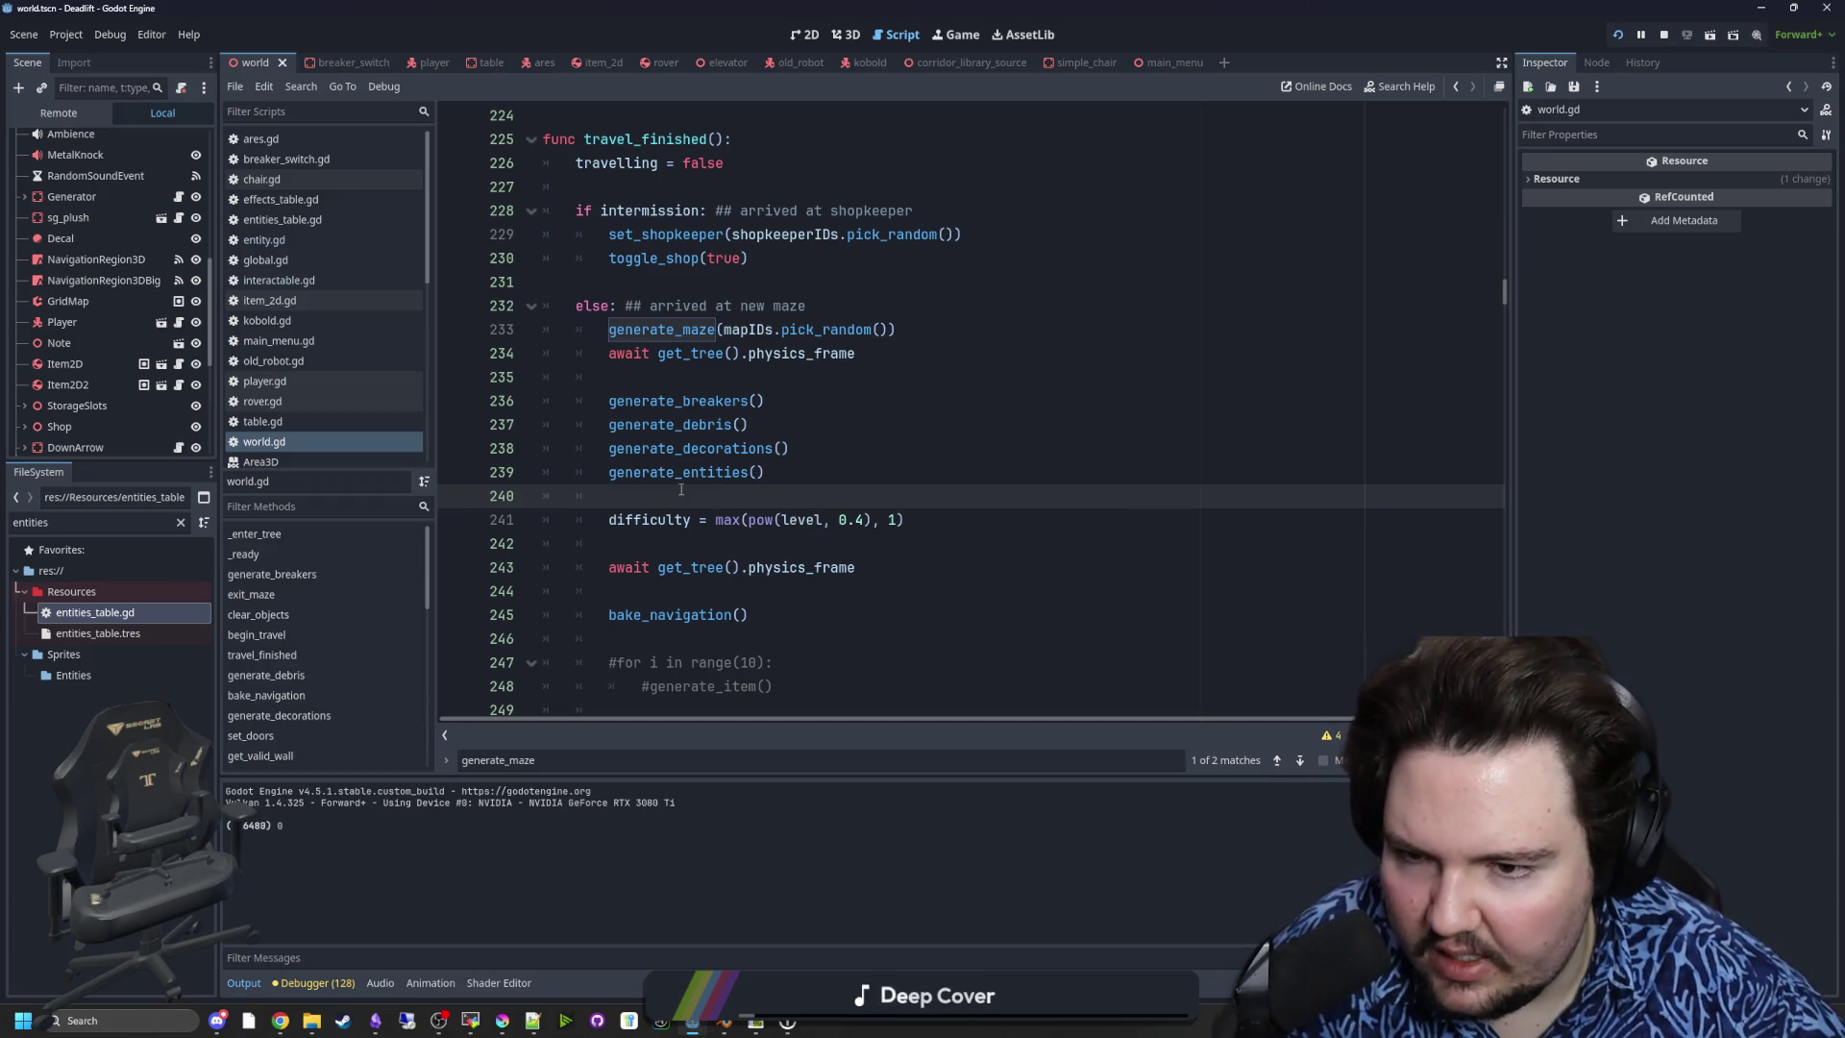
- Add a print of "Difficulty is {0}" formatted with difficulty on line 243, save, and bring up the browser
left_click(675, 535)
key("Return")
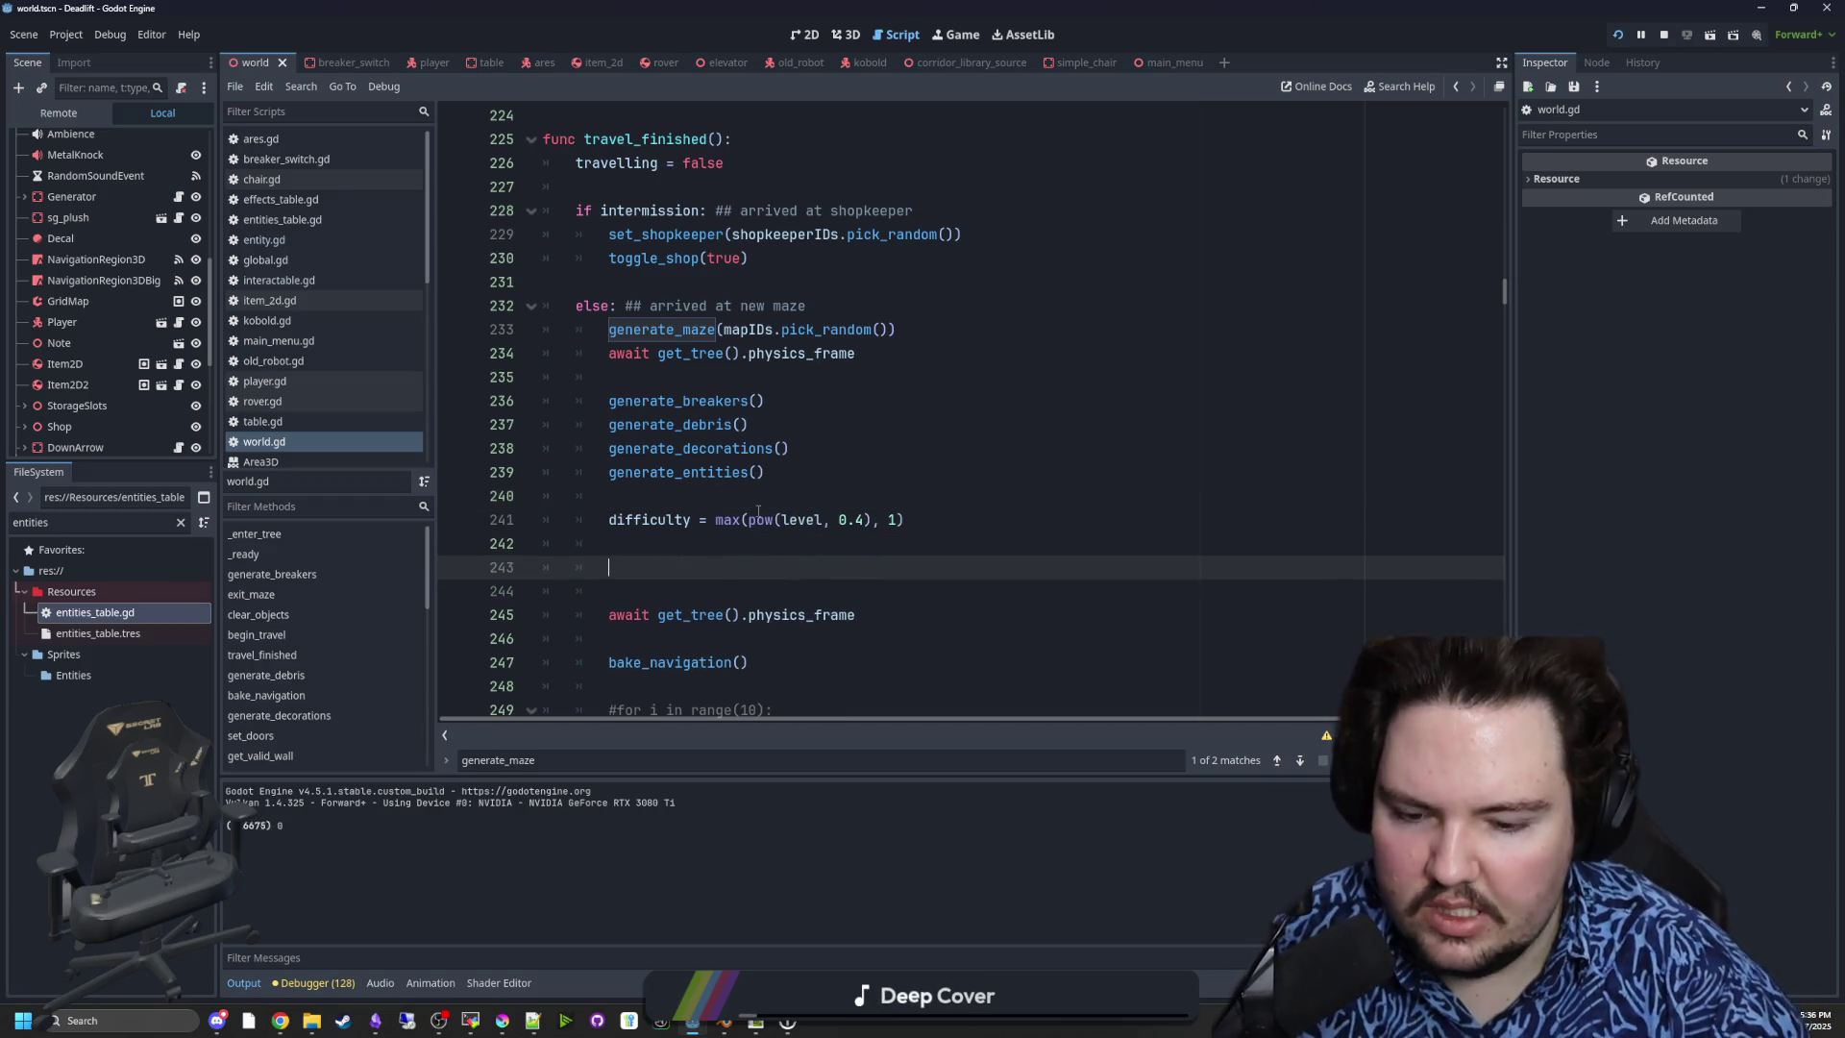
type("print(Dif")
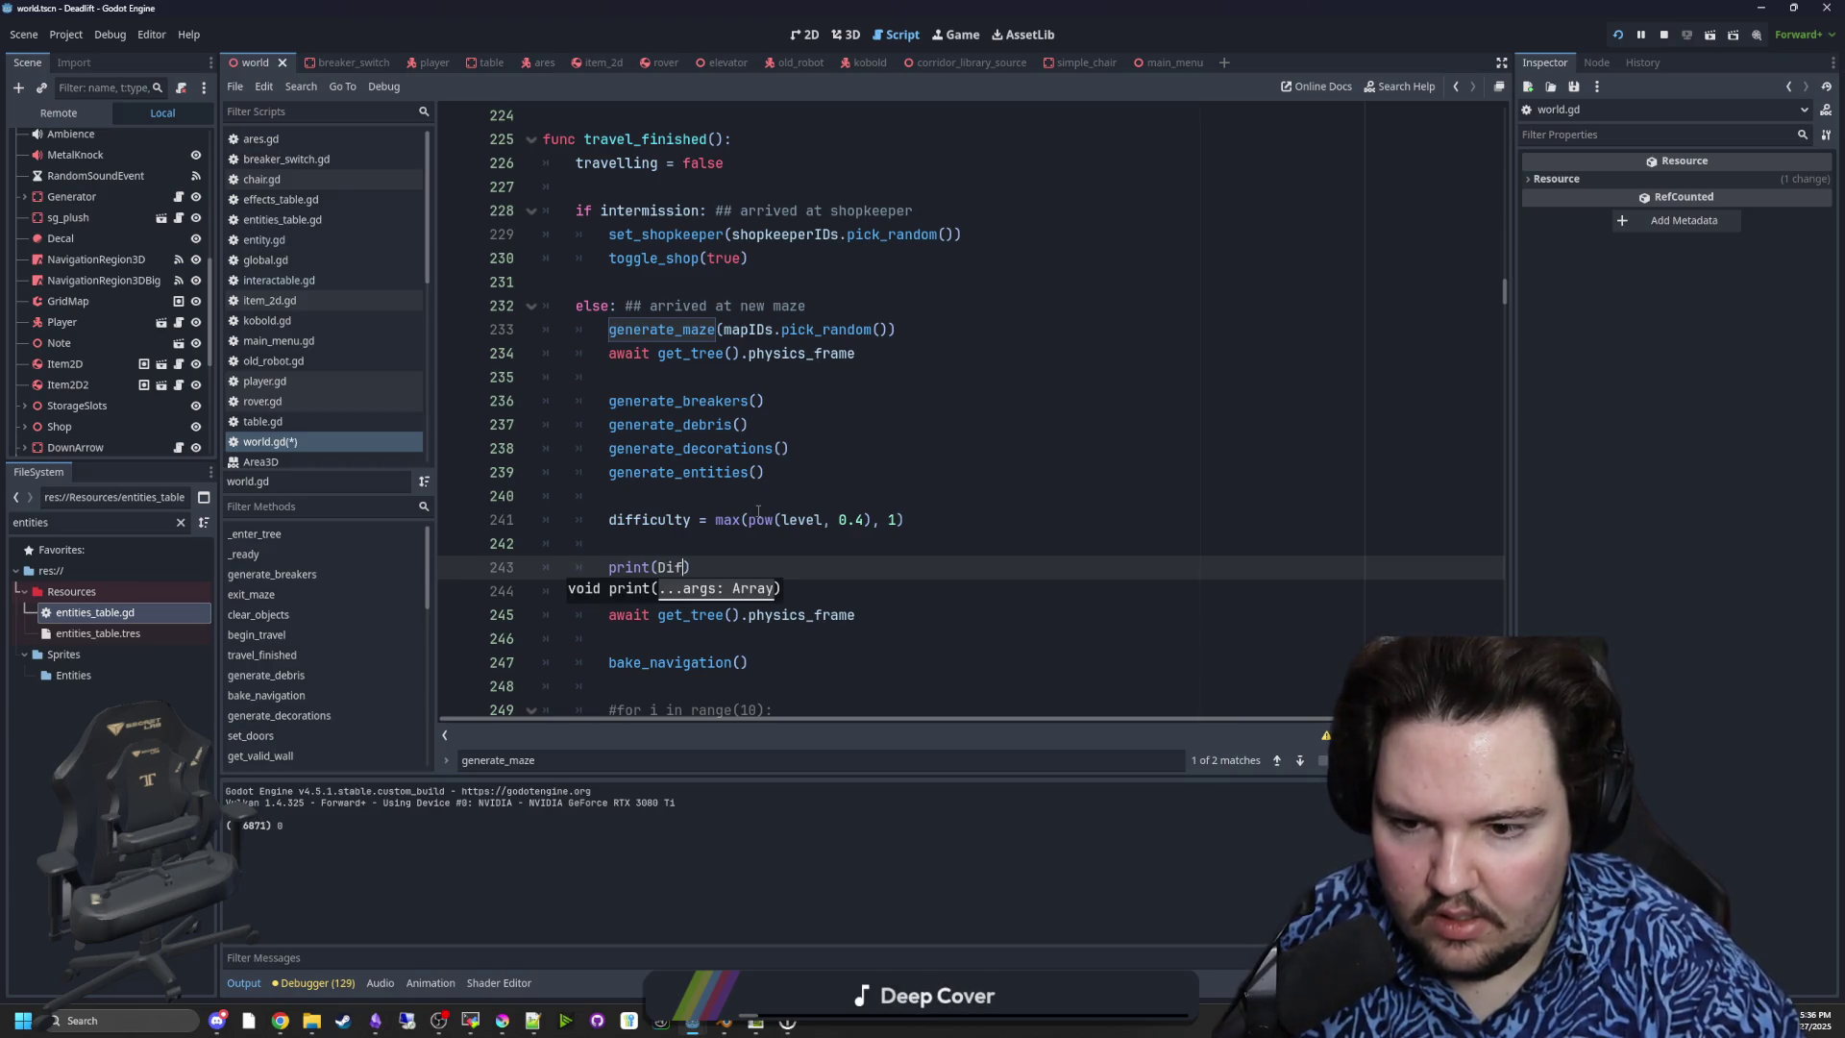
key("BackSpace")
key("BackSpace")
key("BackSpace")
type("\"Di")
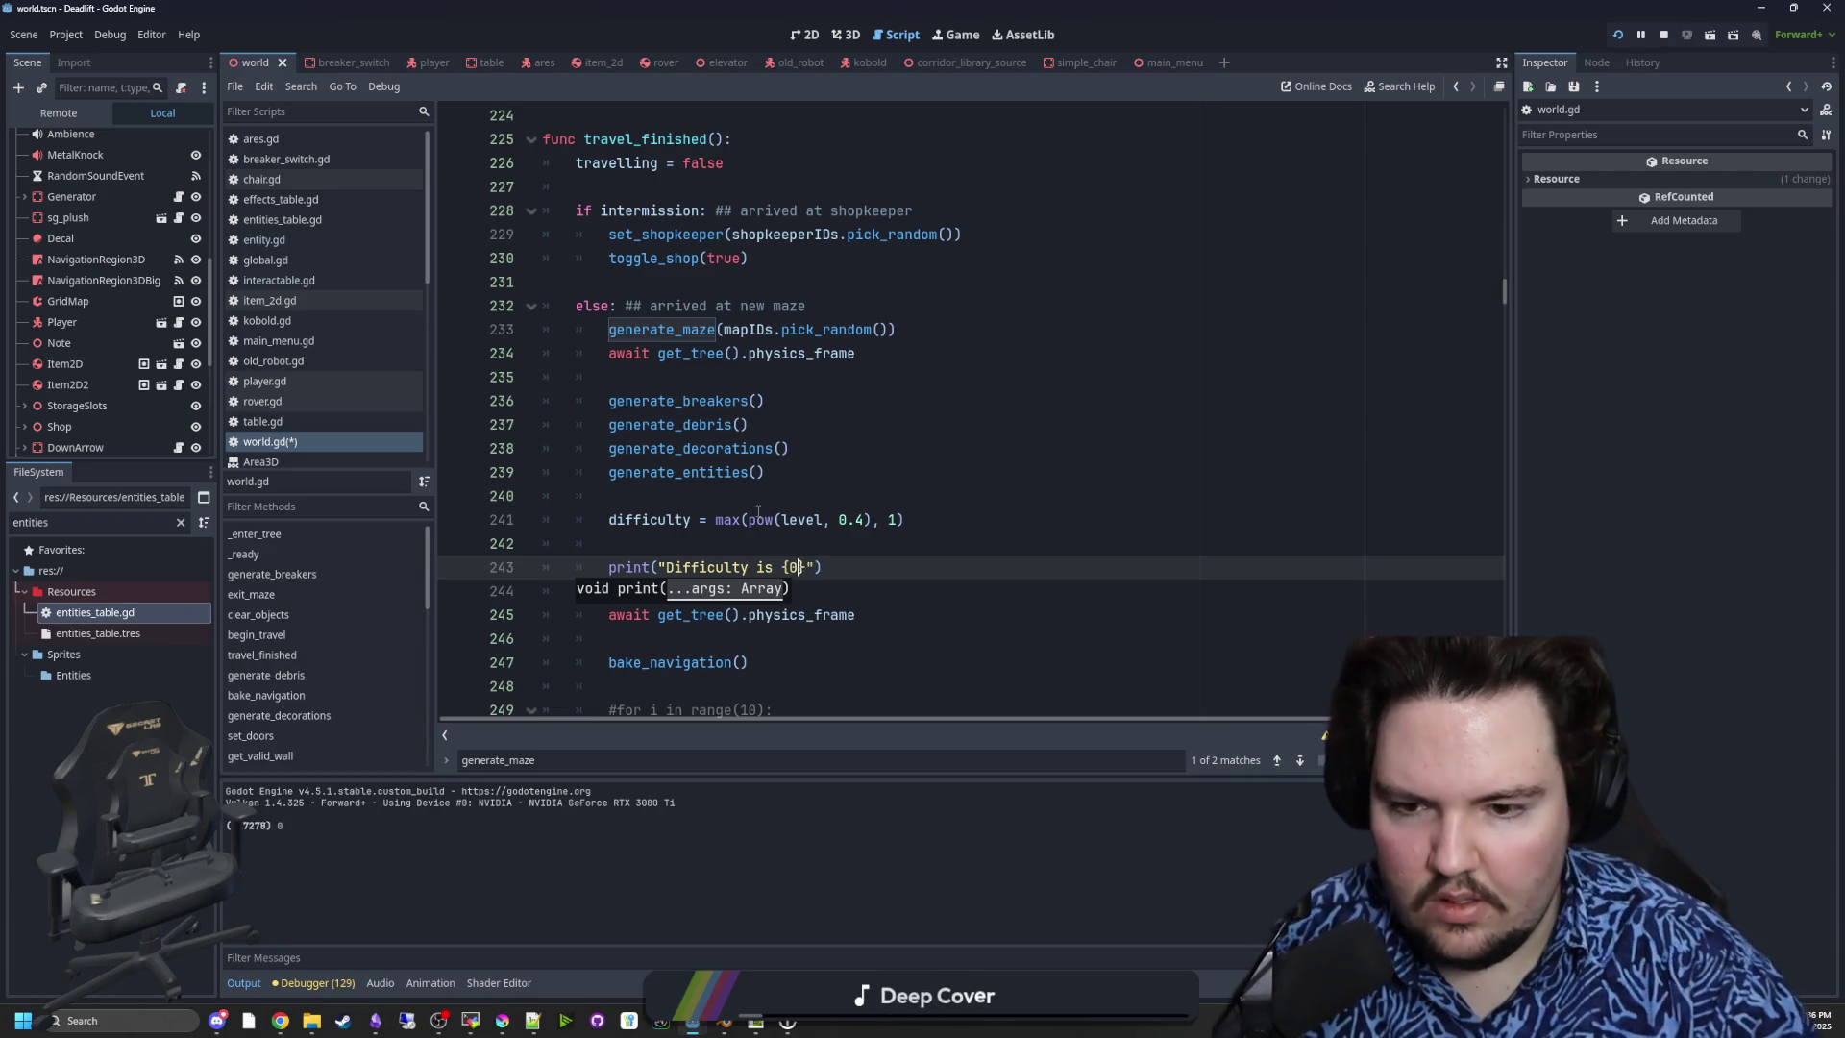
type("difficulty")
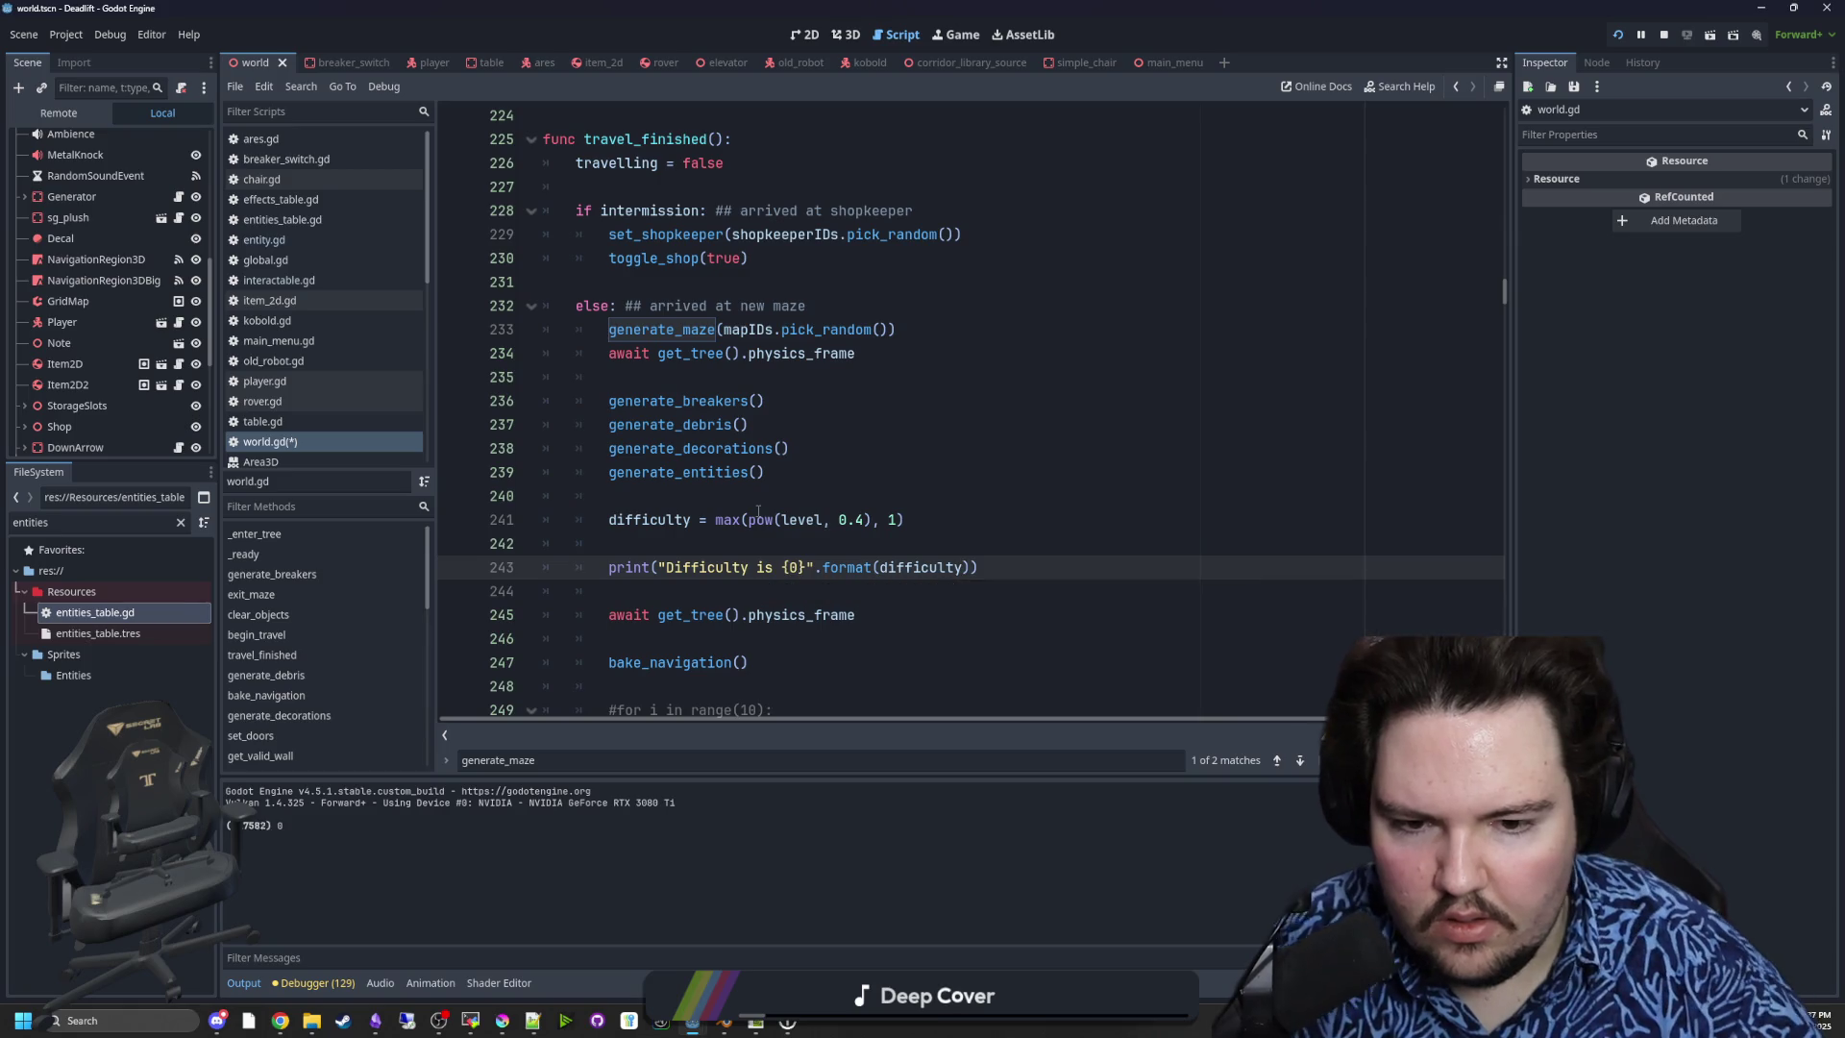
type("iculty")
scroll(758, 511, "down", 2)
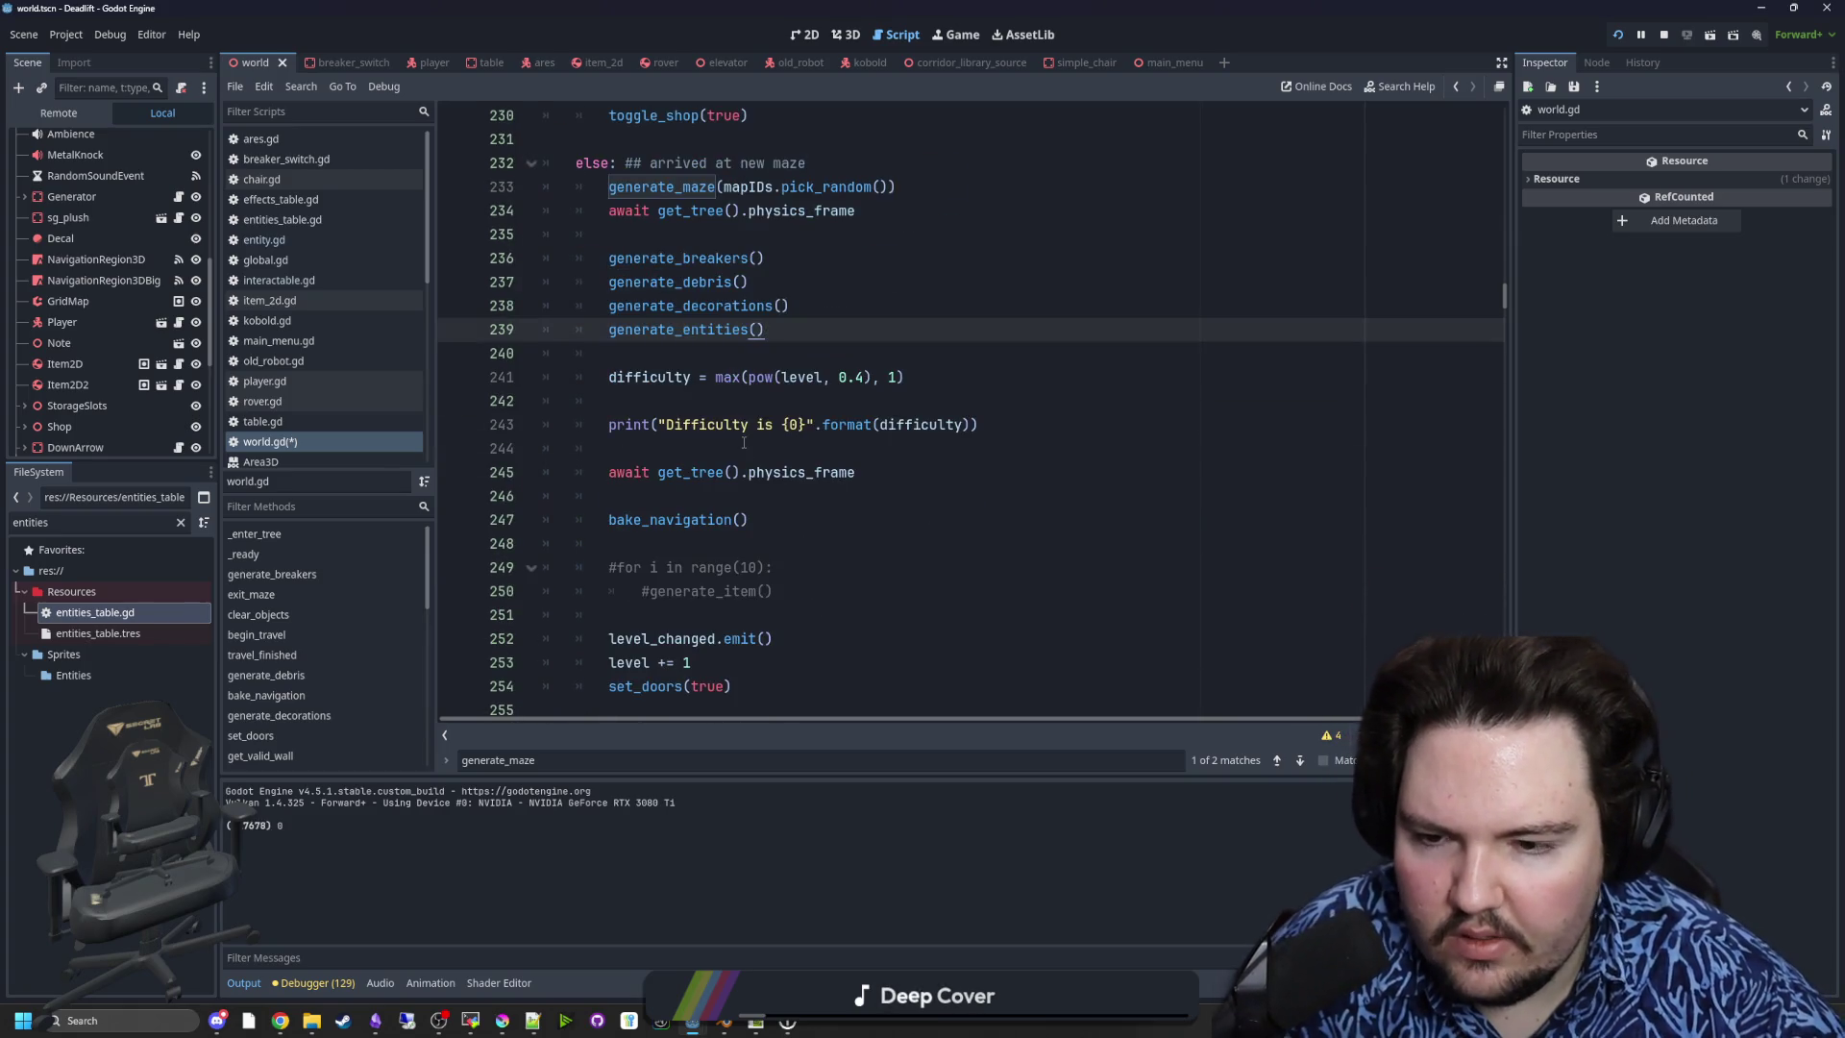
left_click(744, 443)
key("ctrl+s")
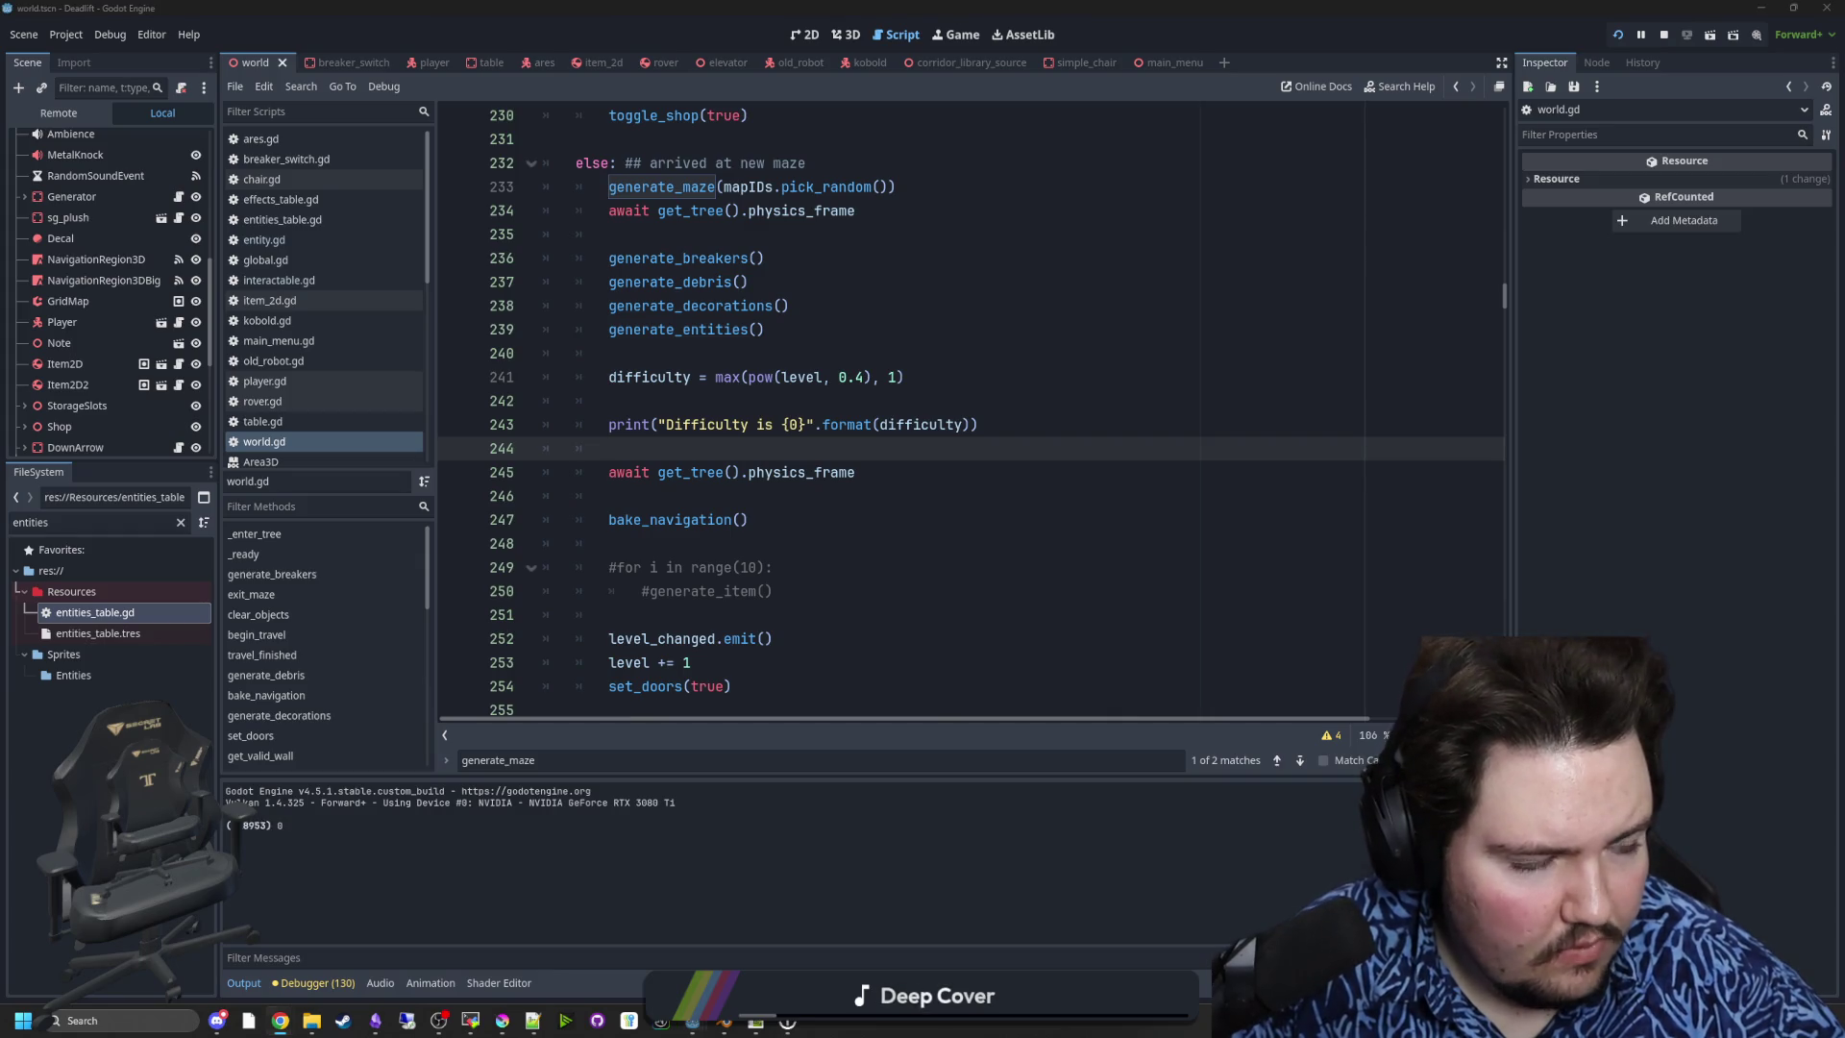
key("super+3")
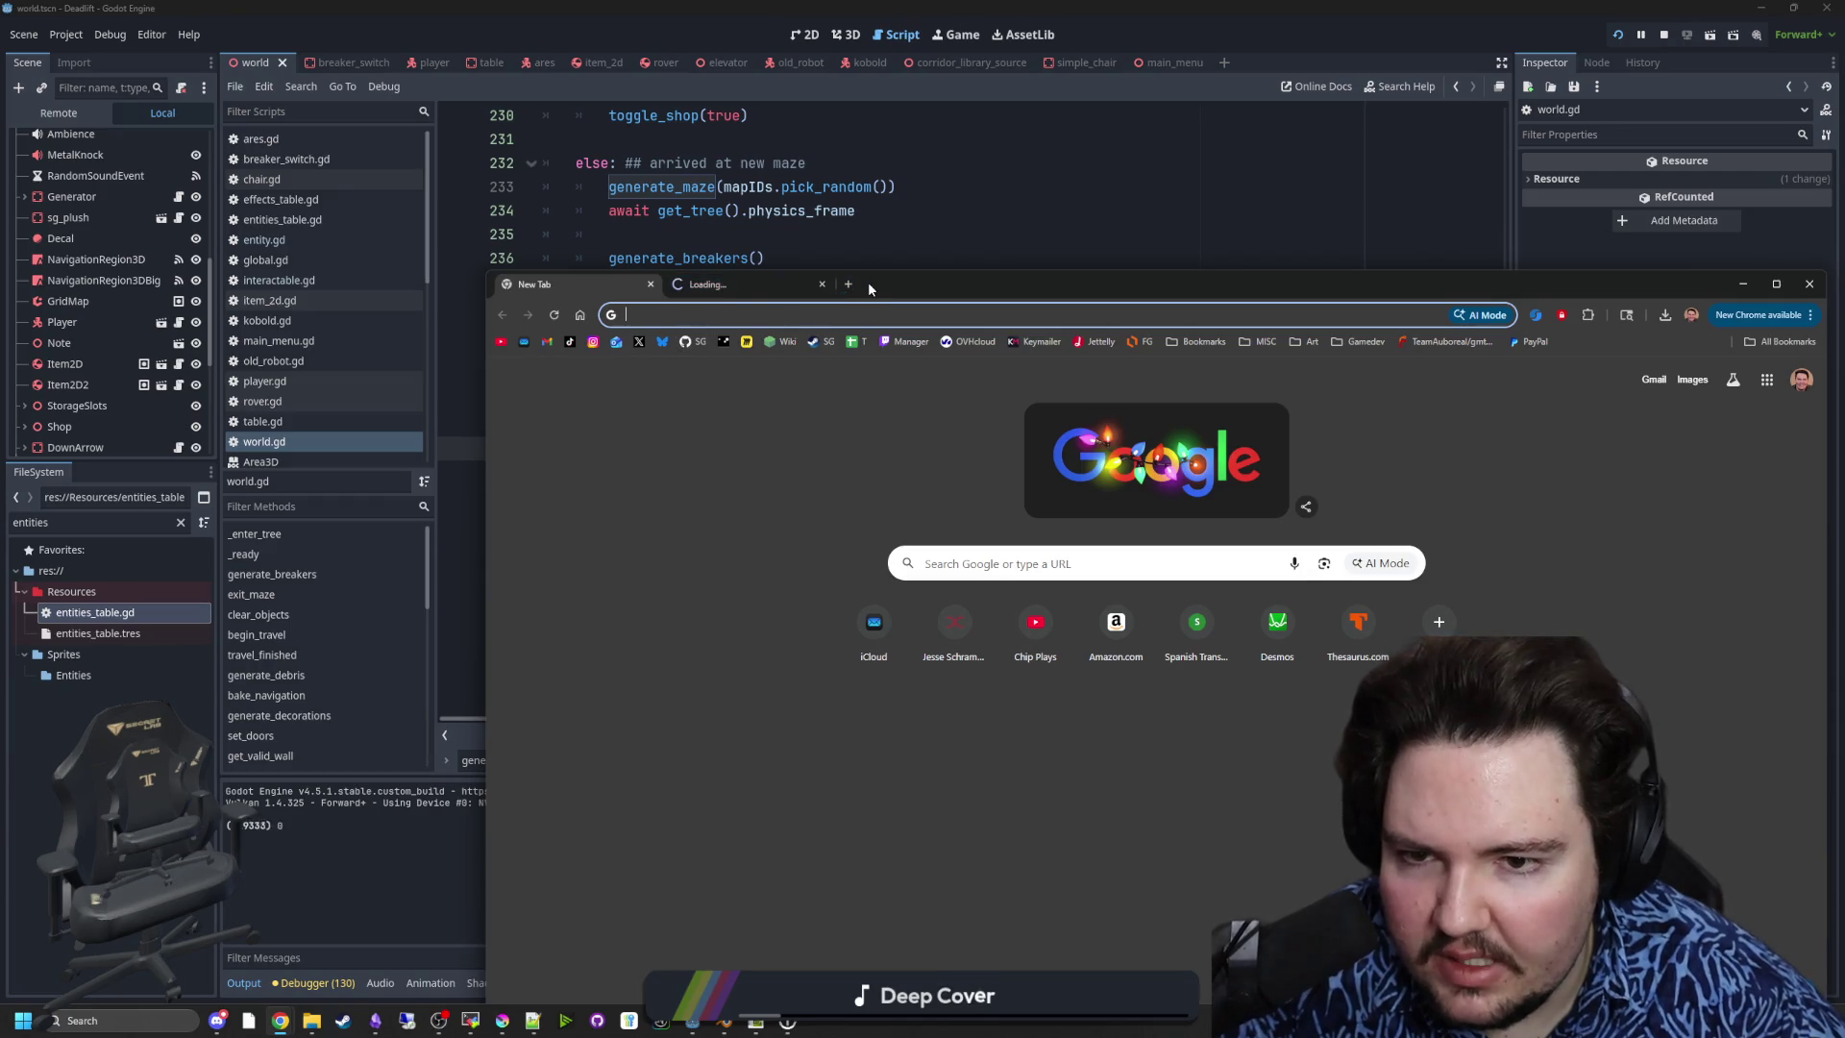
- Search 'godot steam', open the Codeberg GodotSteam result, and maximize the browser
left_click(848, 284)
type("godot steam")
key("Return")
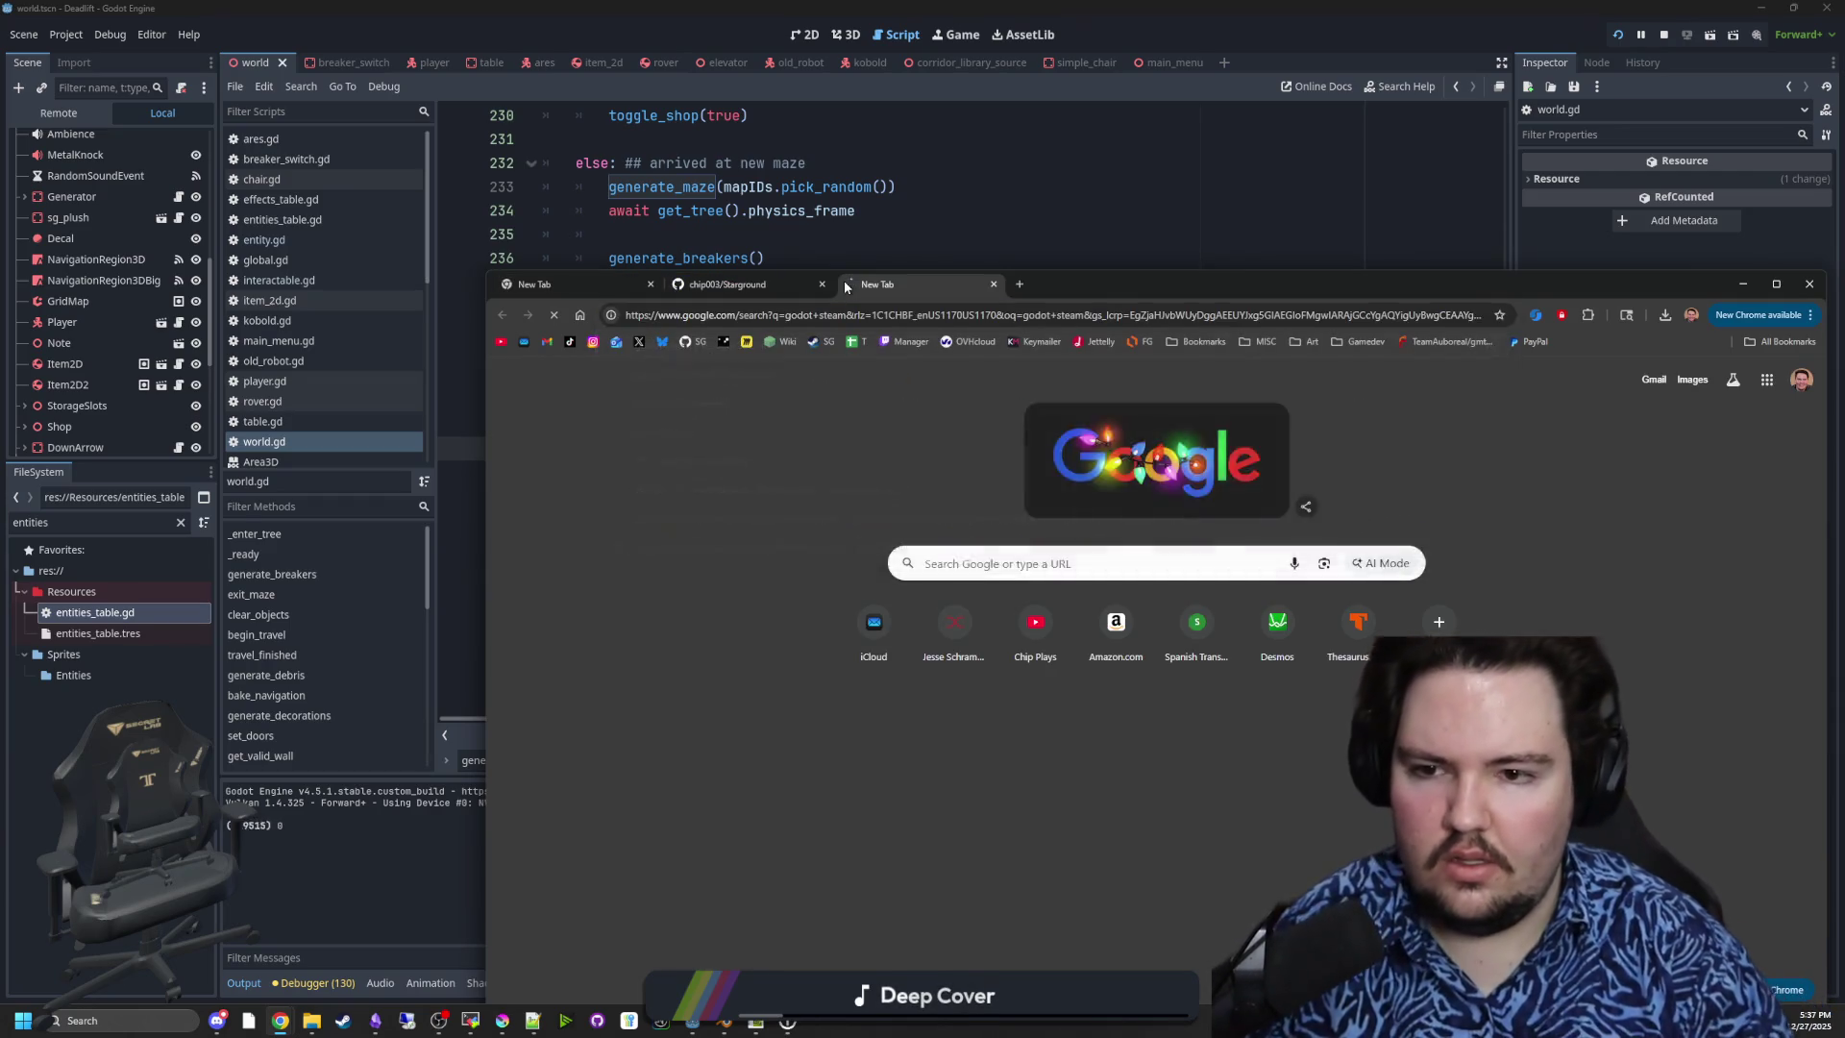
scroll(734, 536, "down", 2)
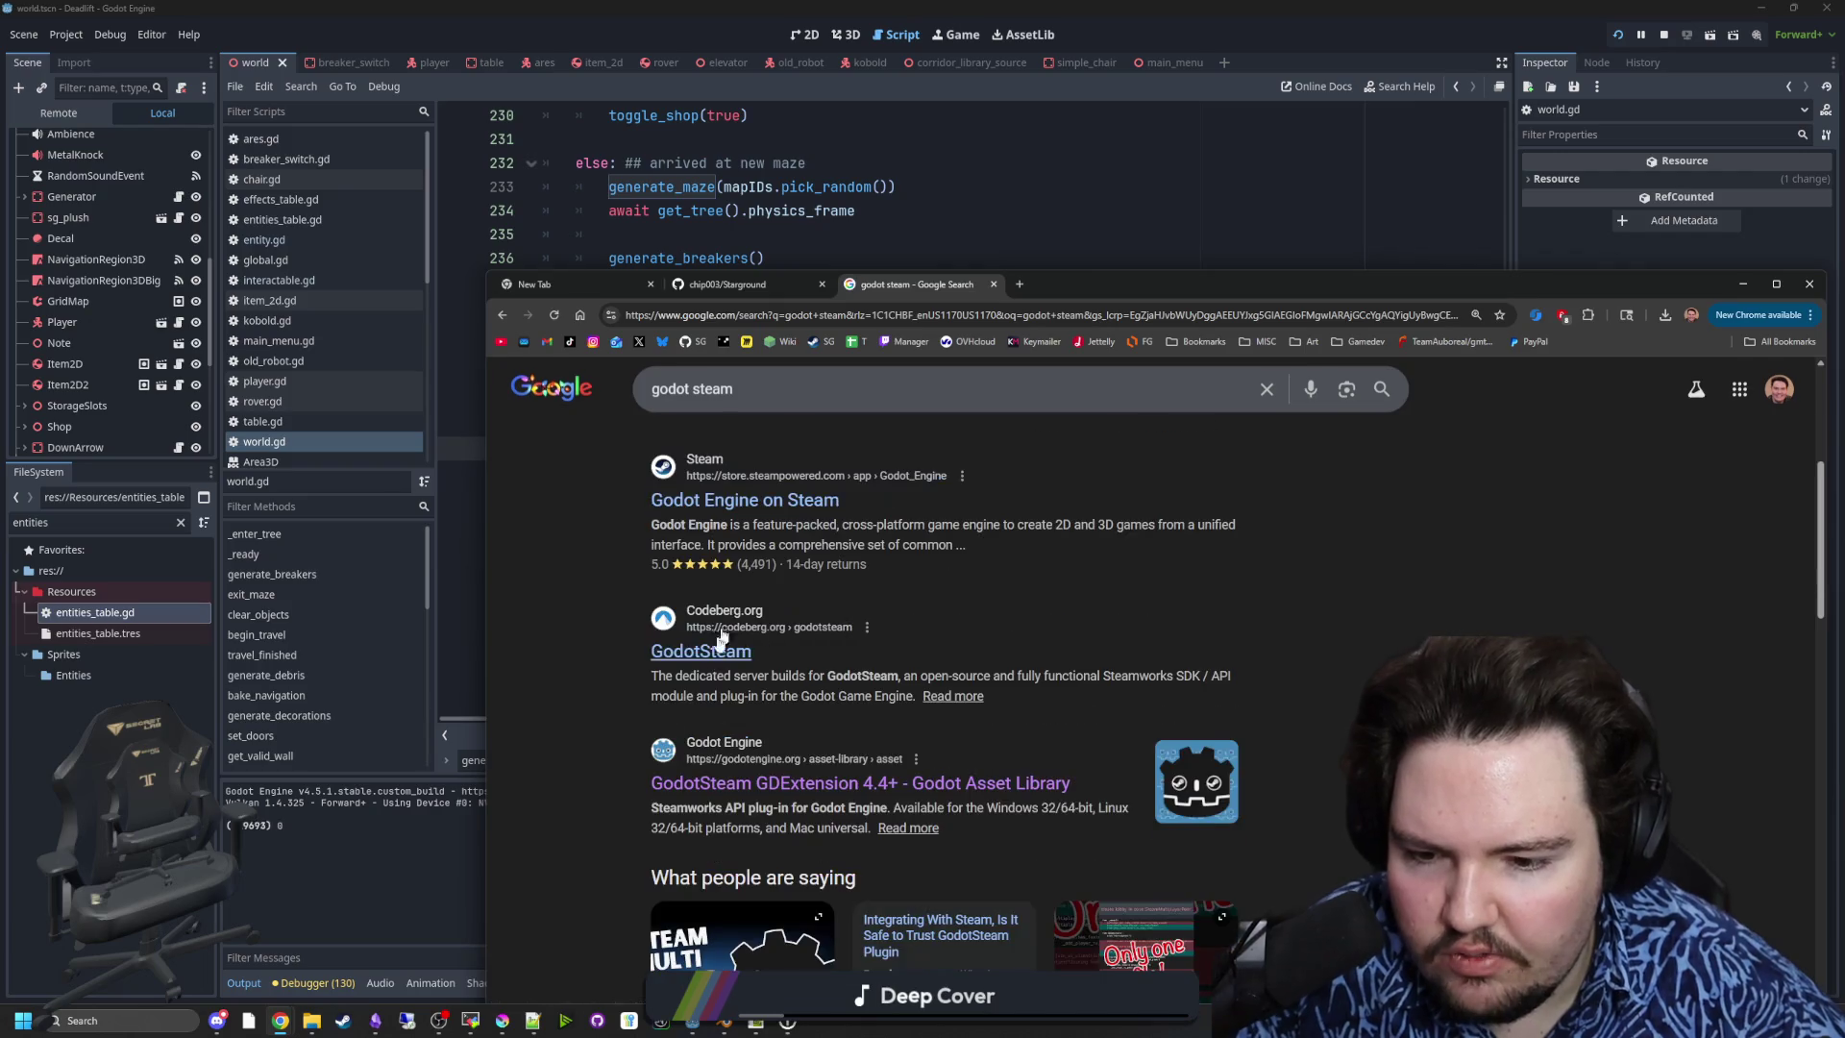
left_click(730, 631)
left_click_drag(1136, 273, 1137, 11)
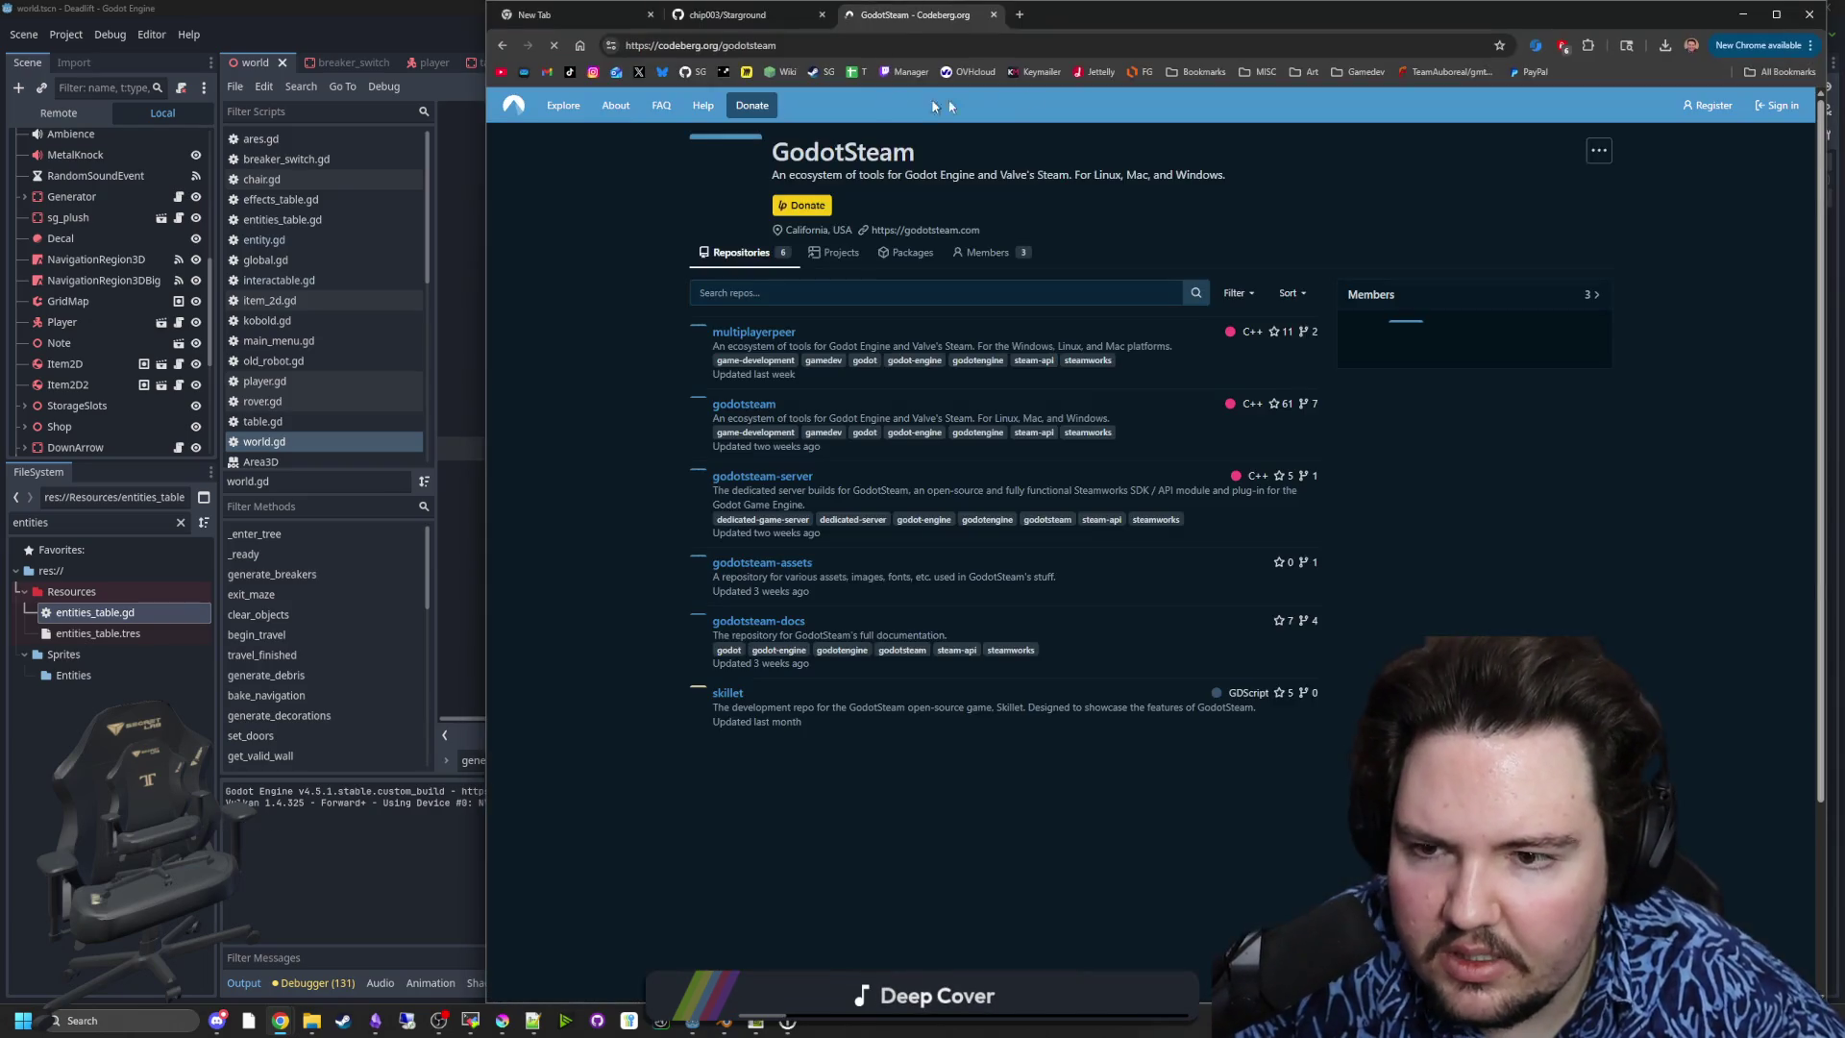
double_click(1137, 11)
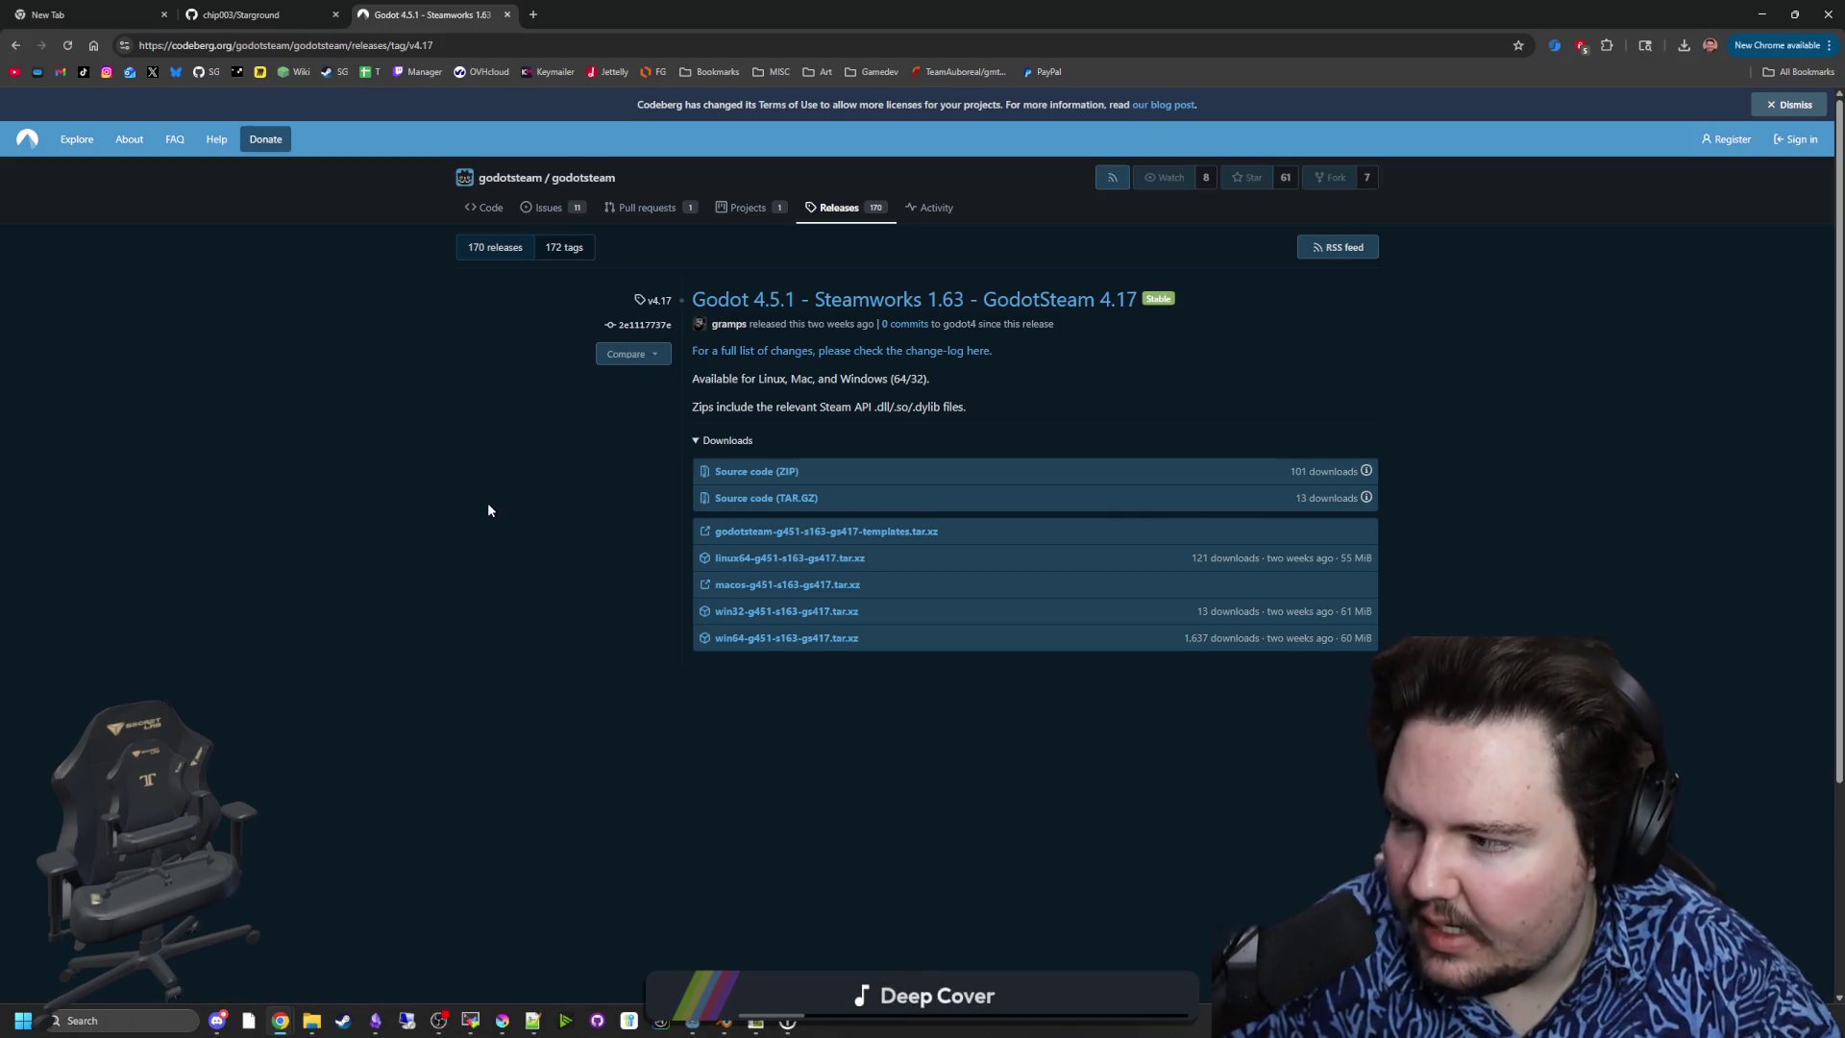
- Copy the GodotSteam 4.17 release URL and return to the starground-modding repository tab
left_click(448, 43)
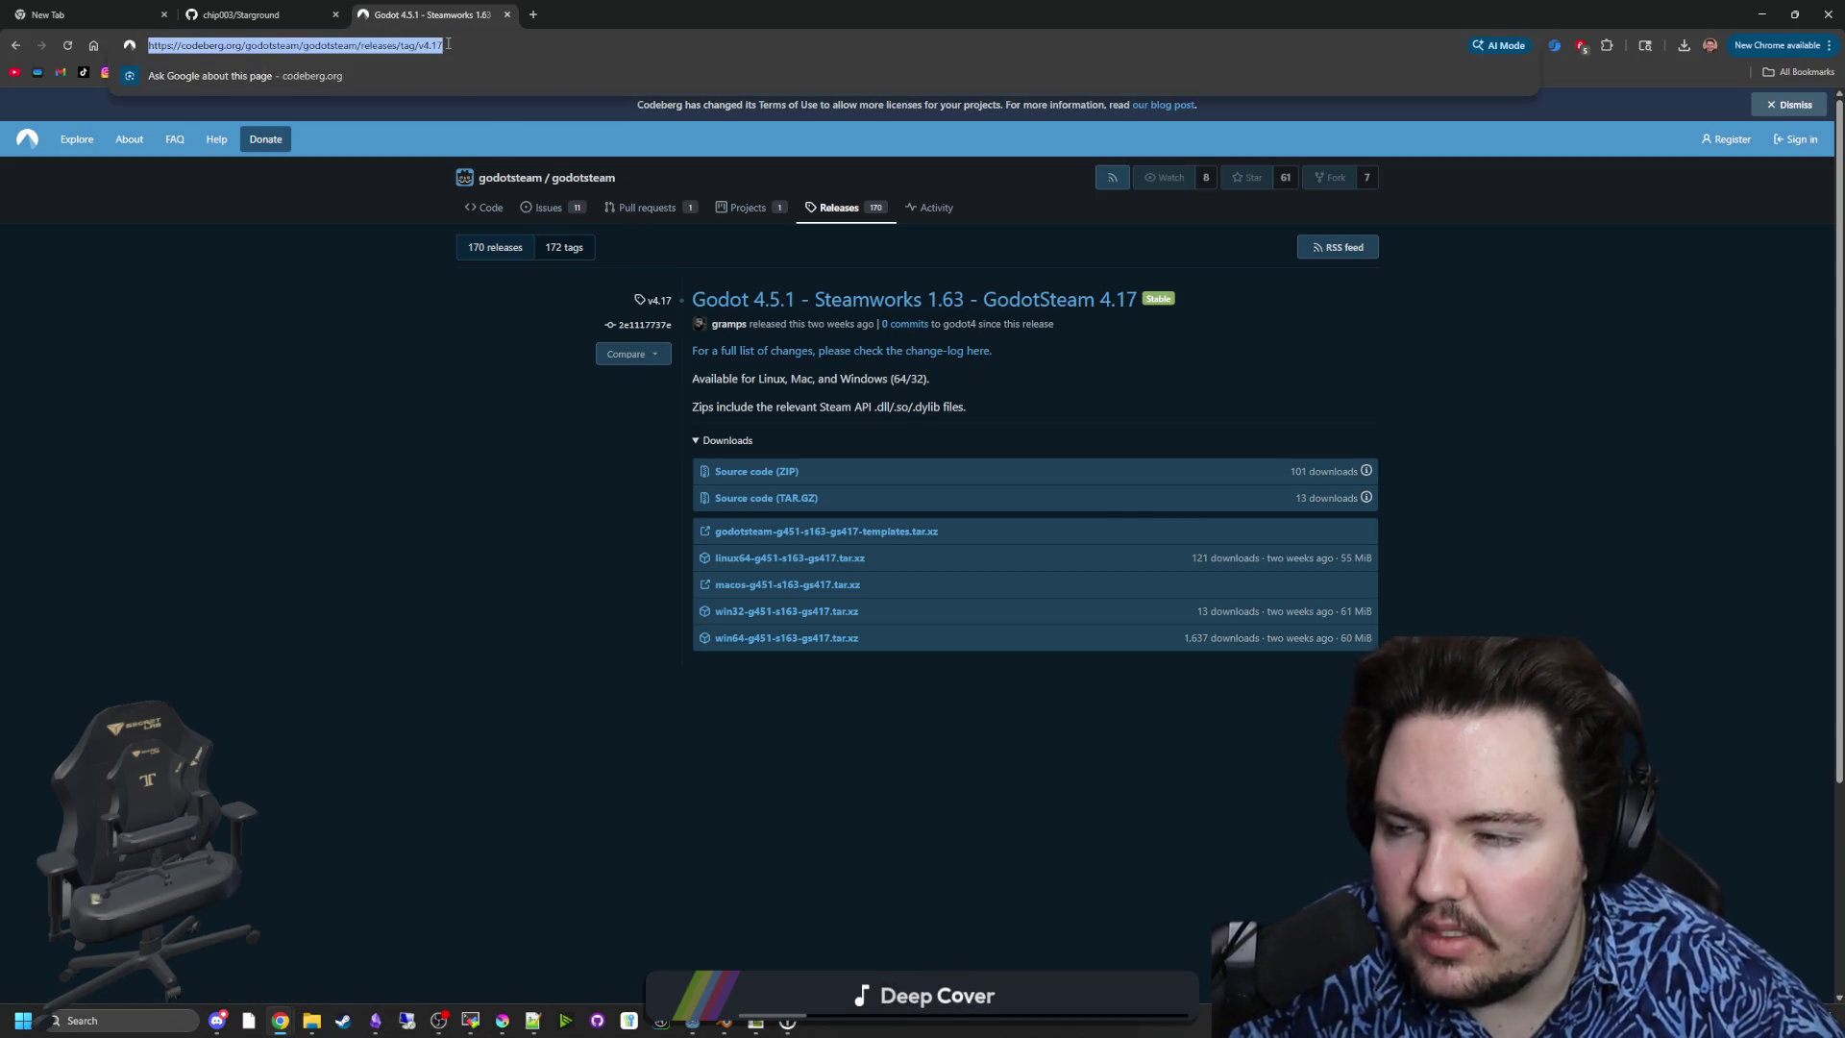
left_click(415, 414)
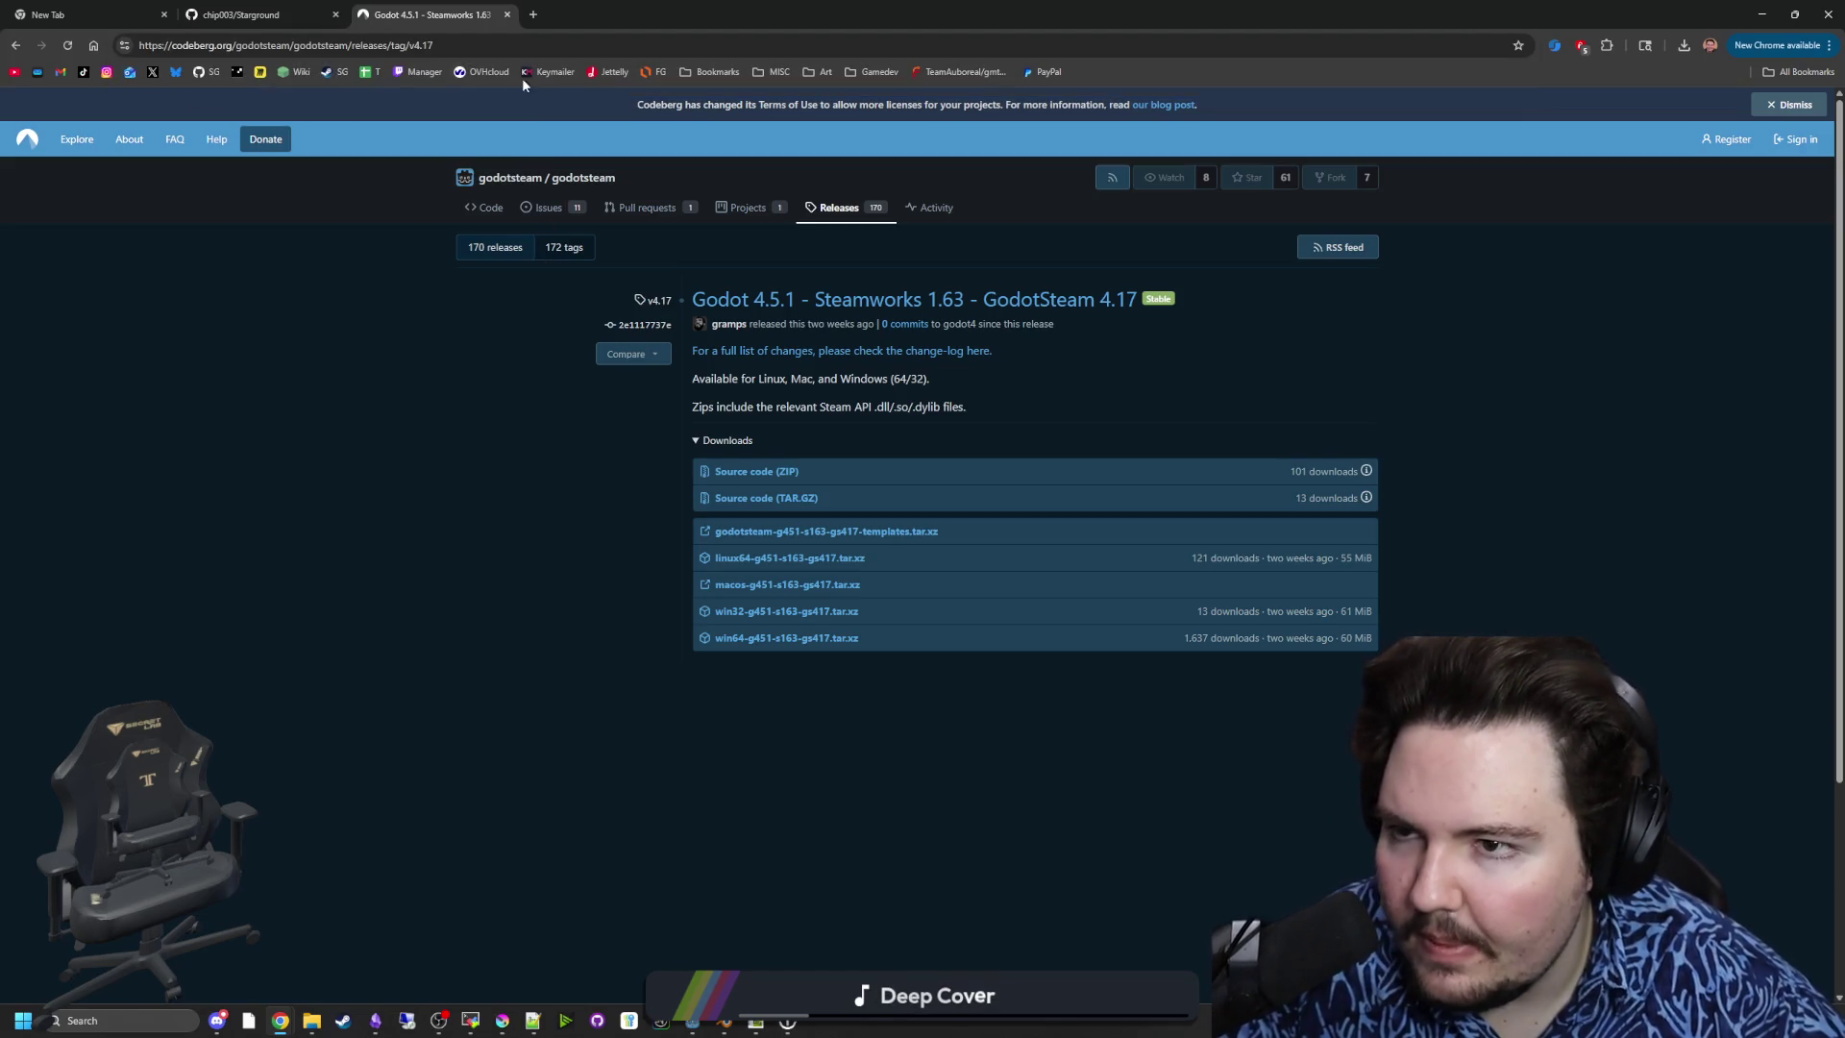
left_click(321, 13)
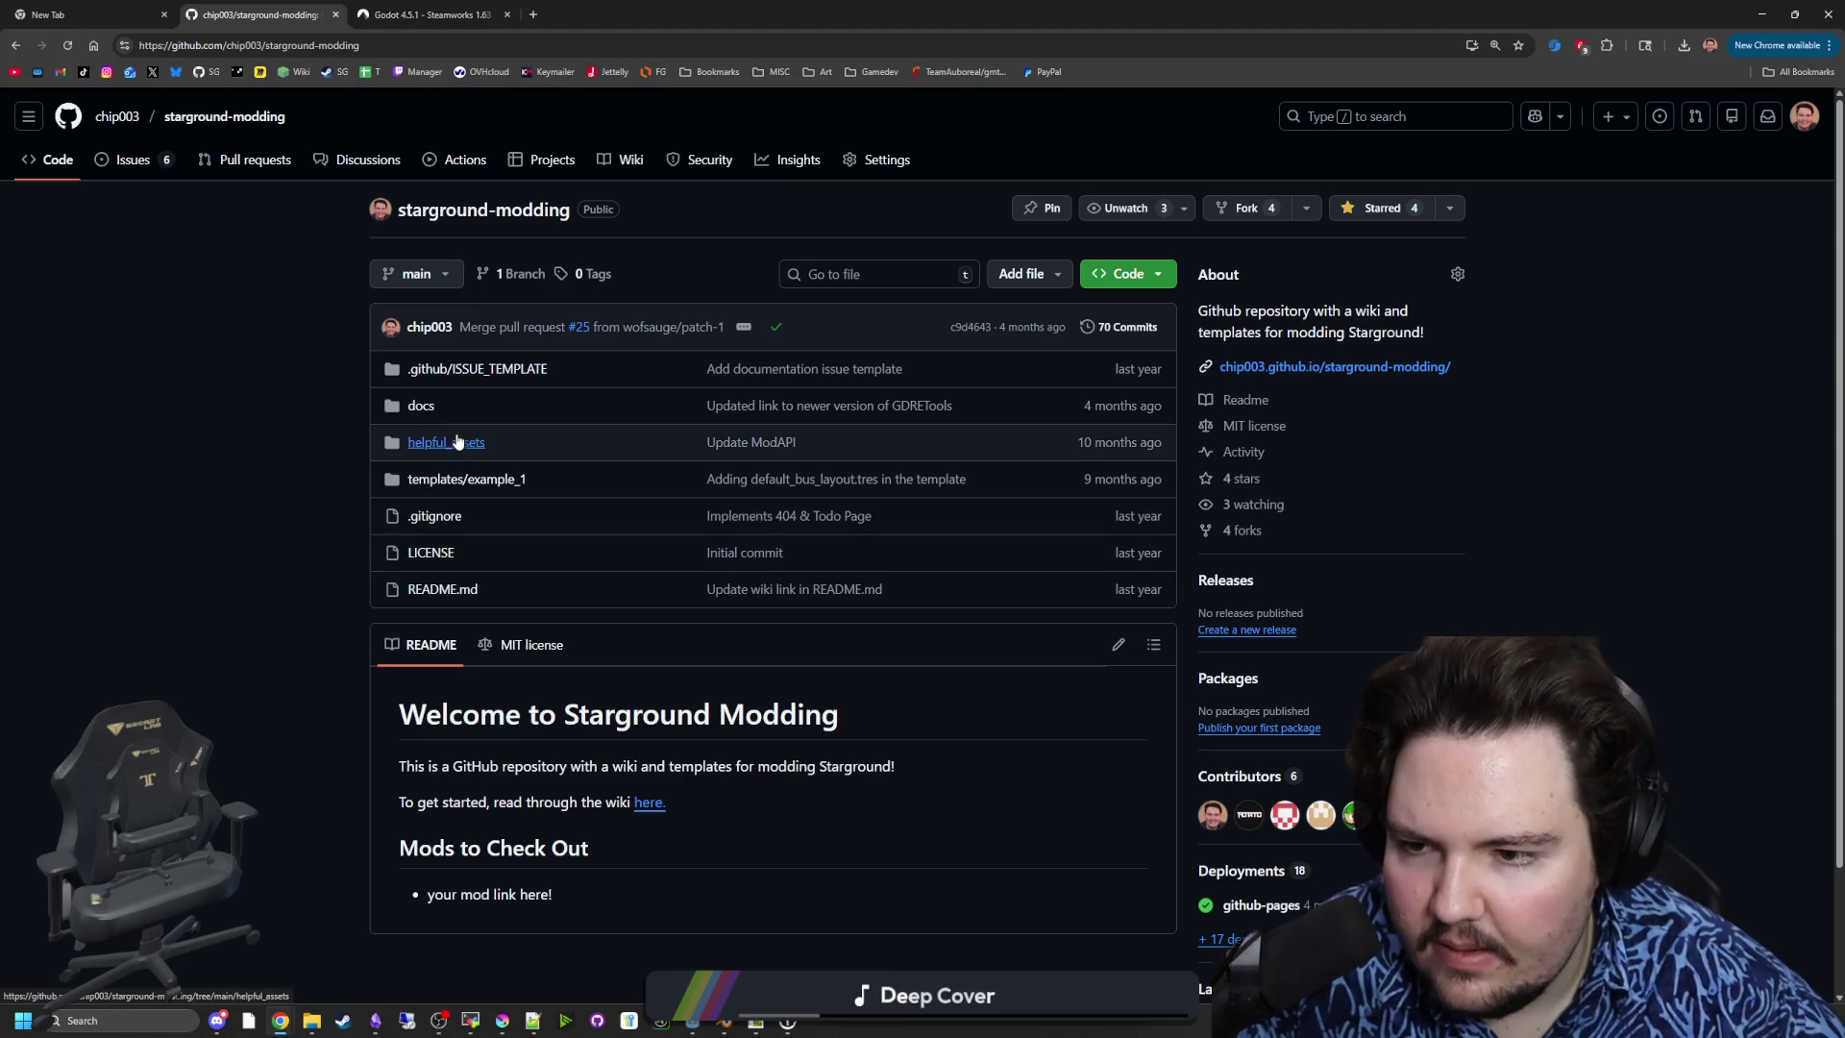
- Browse docs › _general › decompile.md in starground-modding and open it for editing
left_click(428, 408)
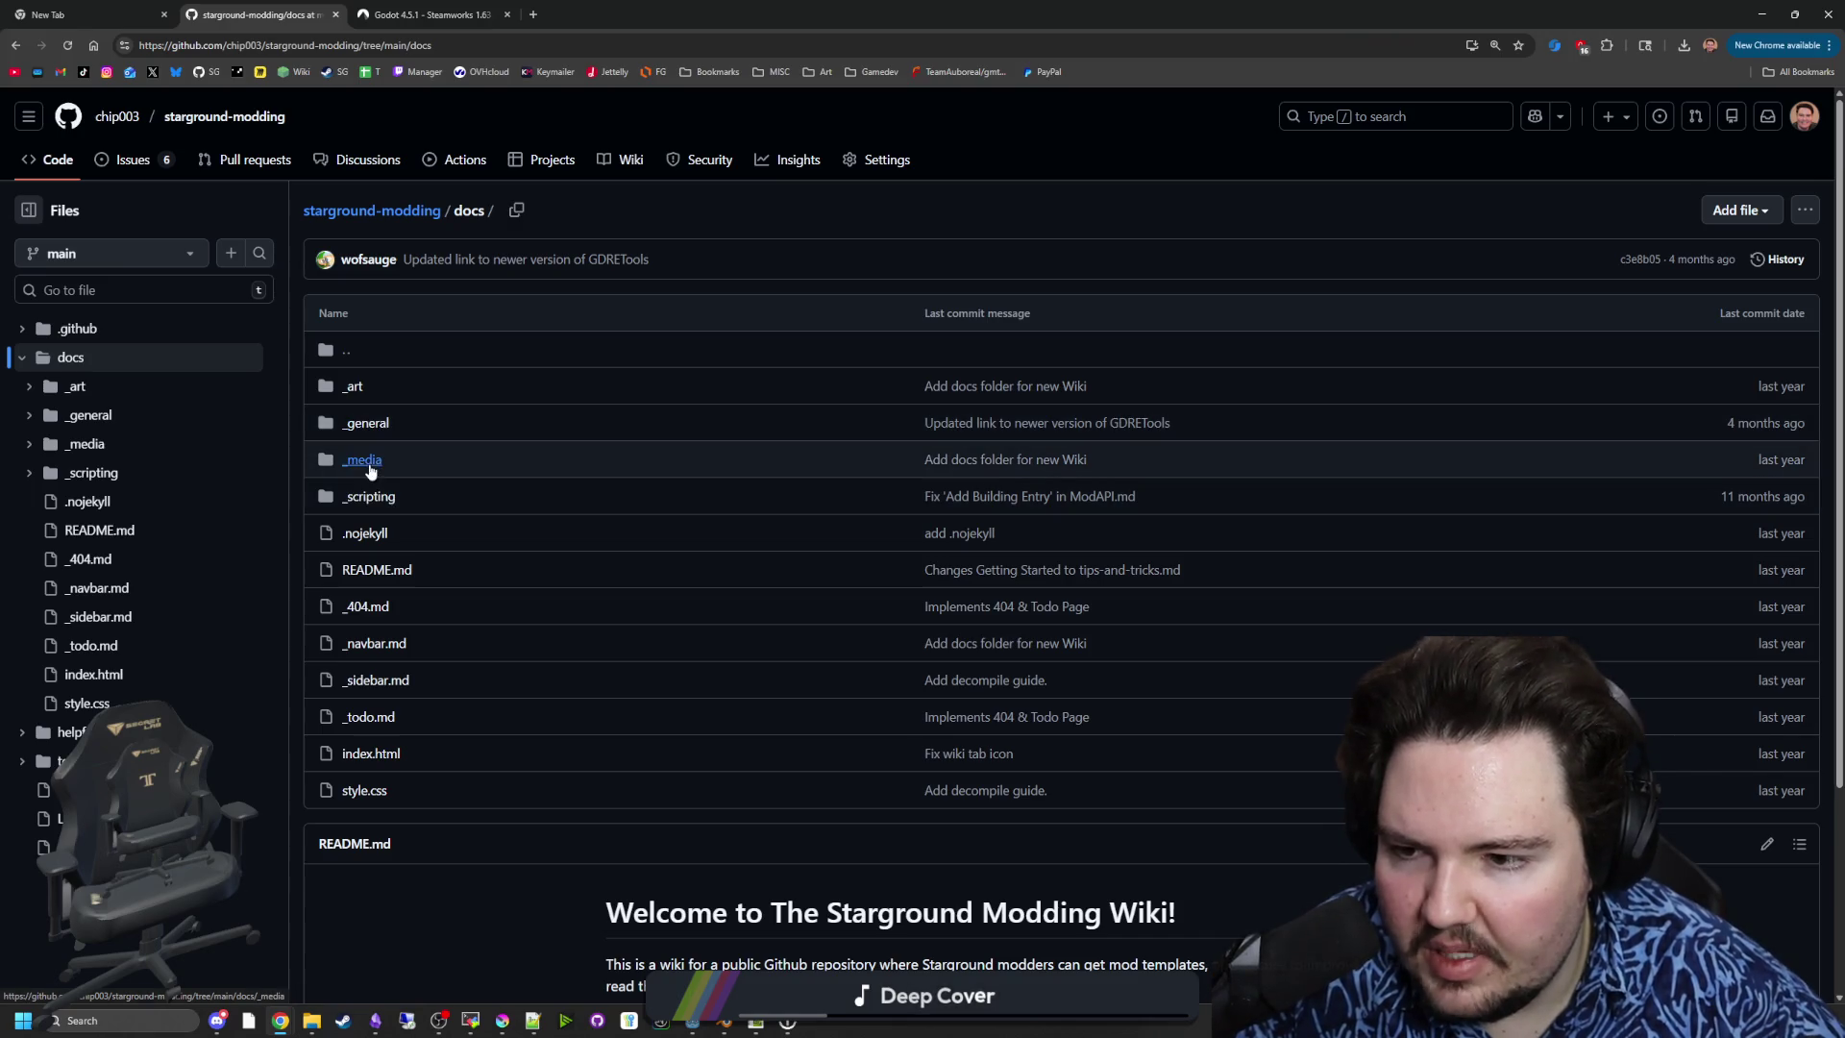
scroll(384, 461, "down", 3)
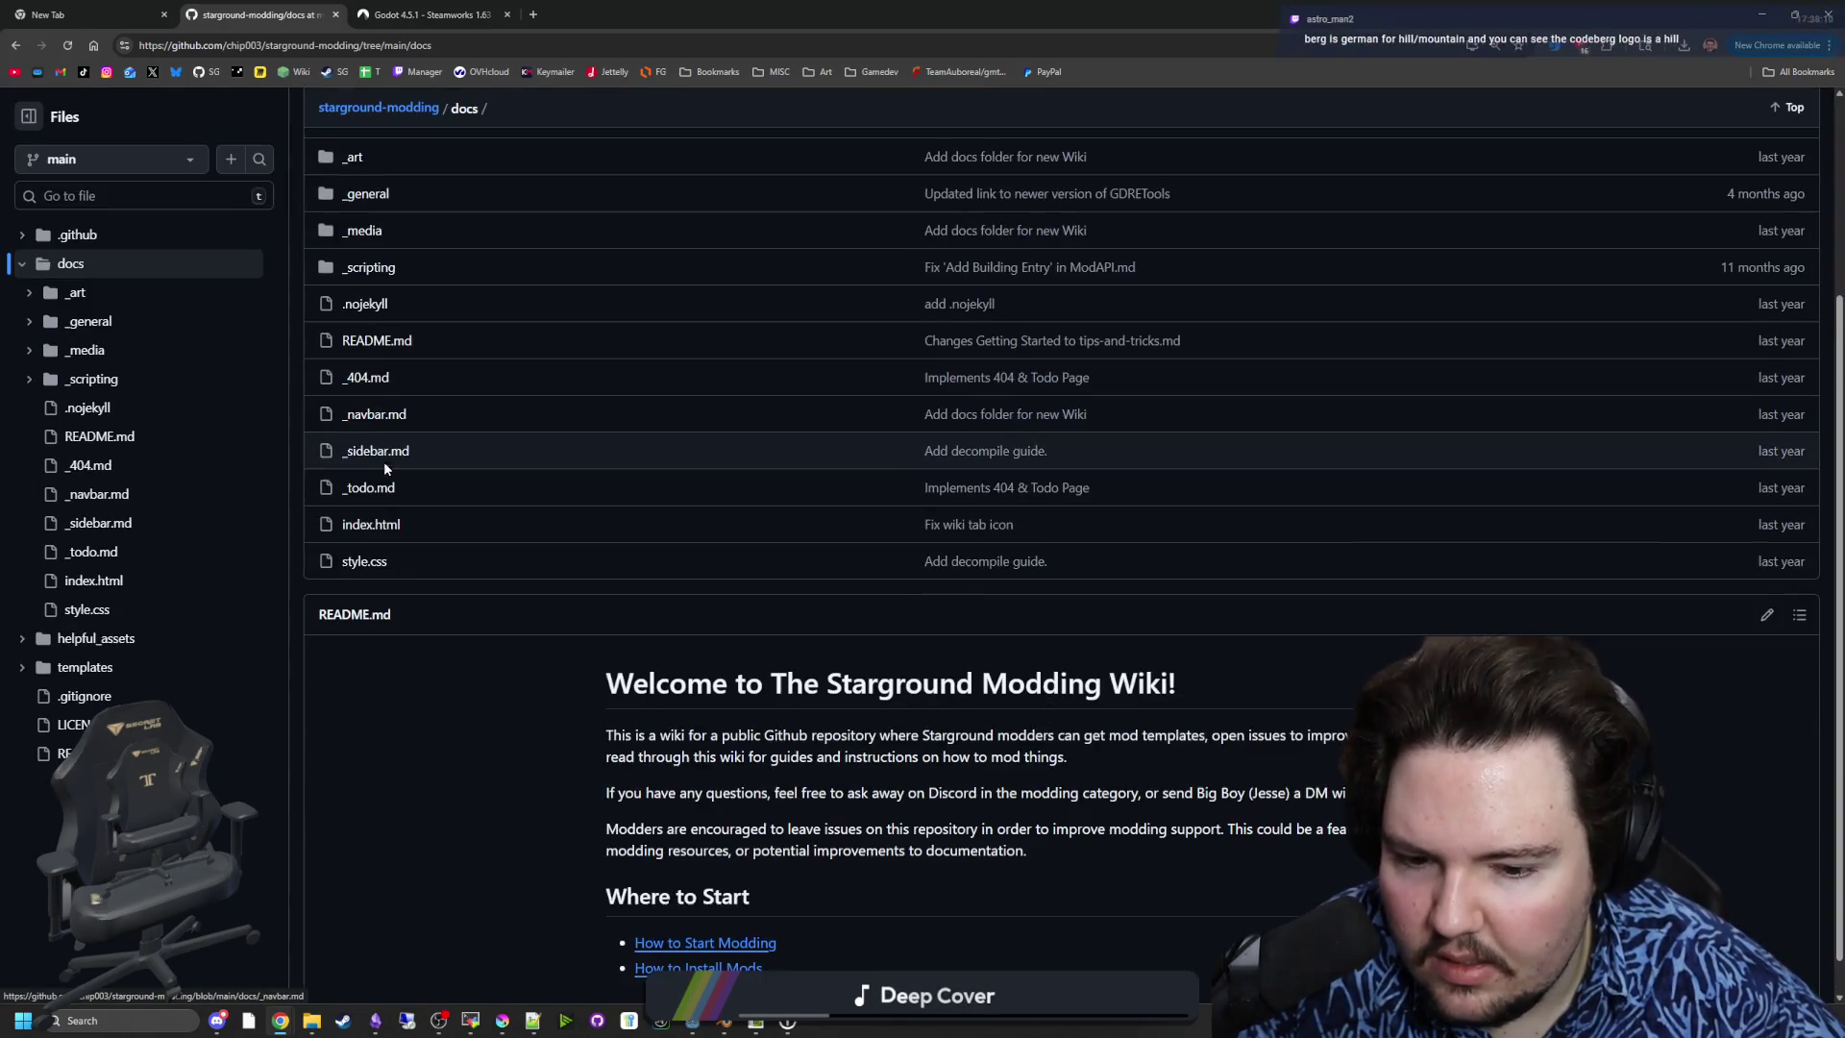
left_click(352, 428)
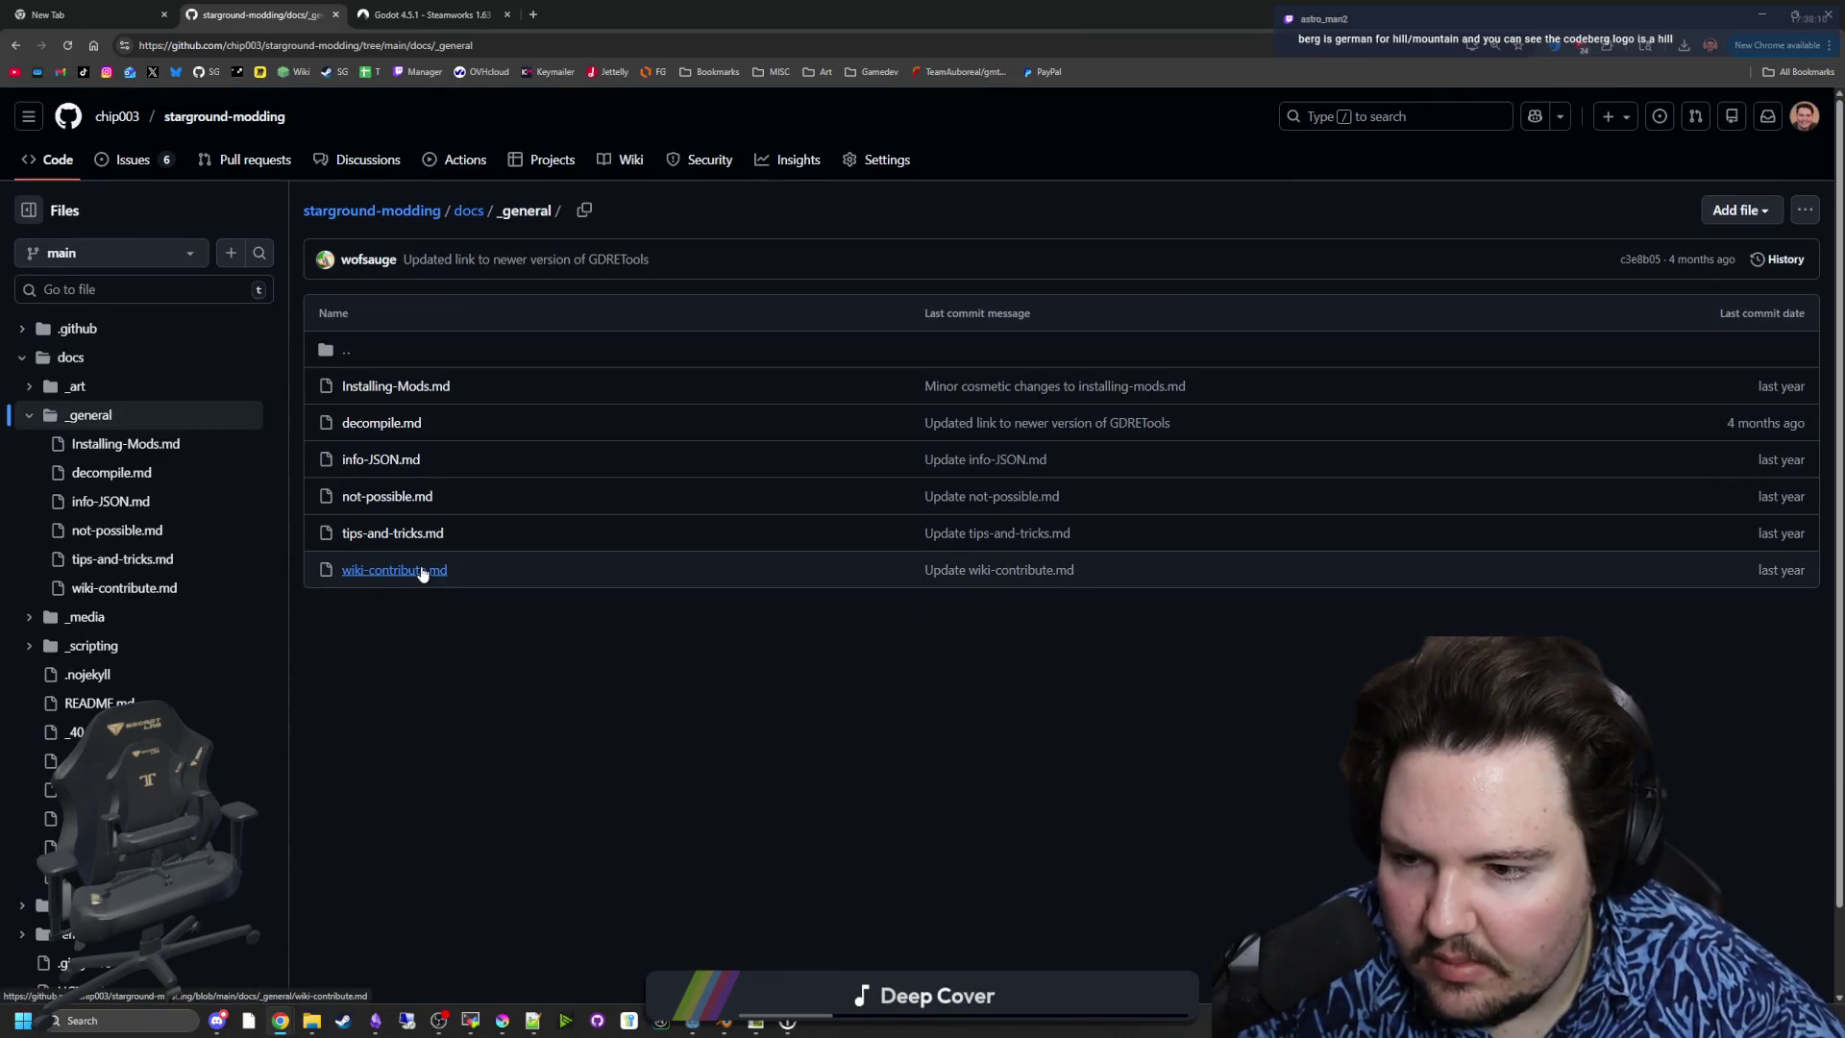
left_click(391, 431)
scroll(1438, 448, "down", 1)
scroll(1439, 448, "up", 1)
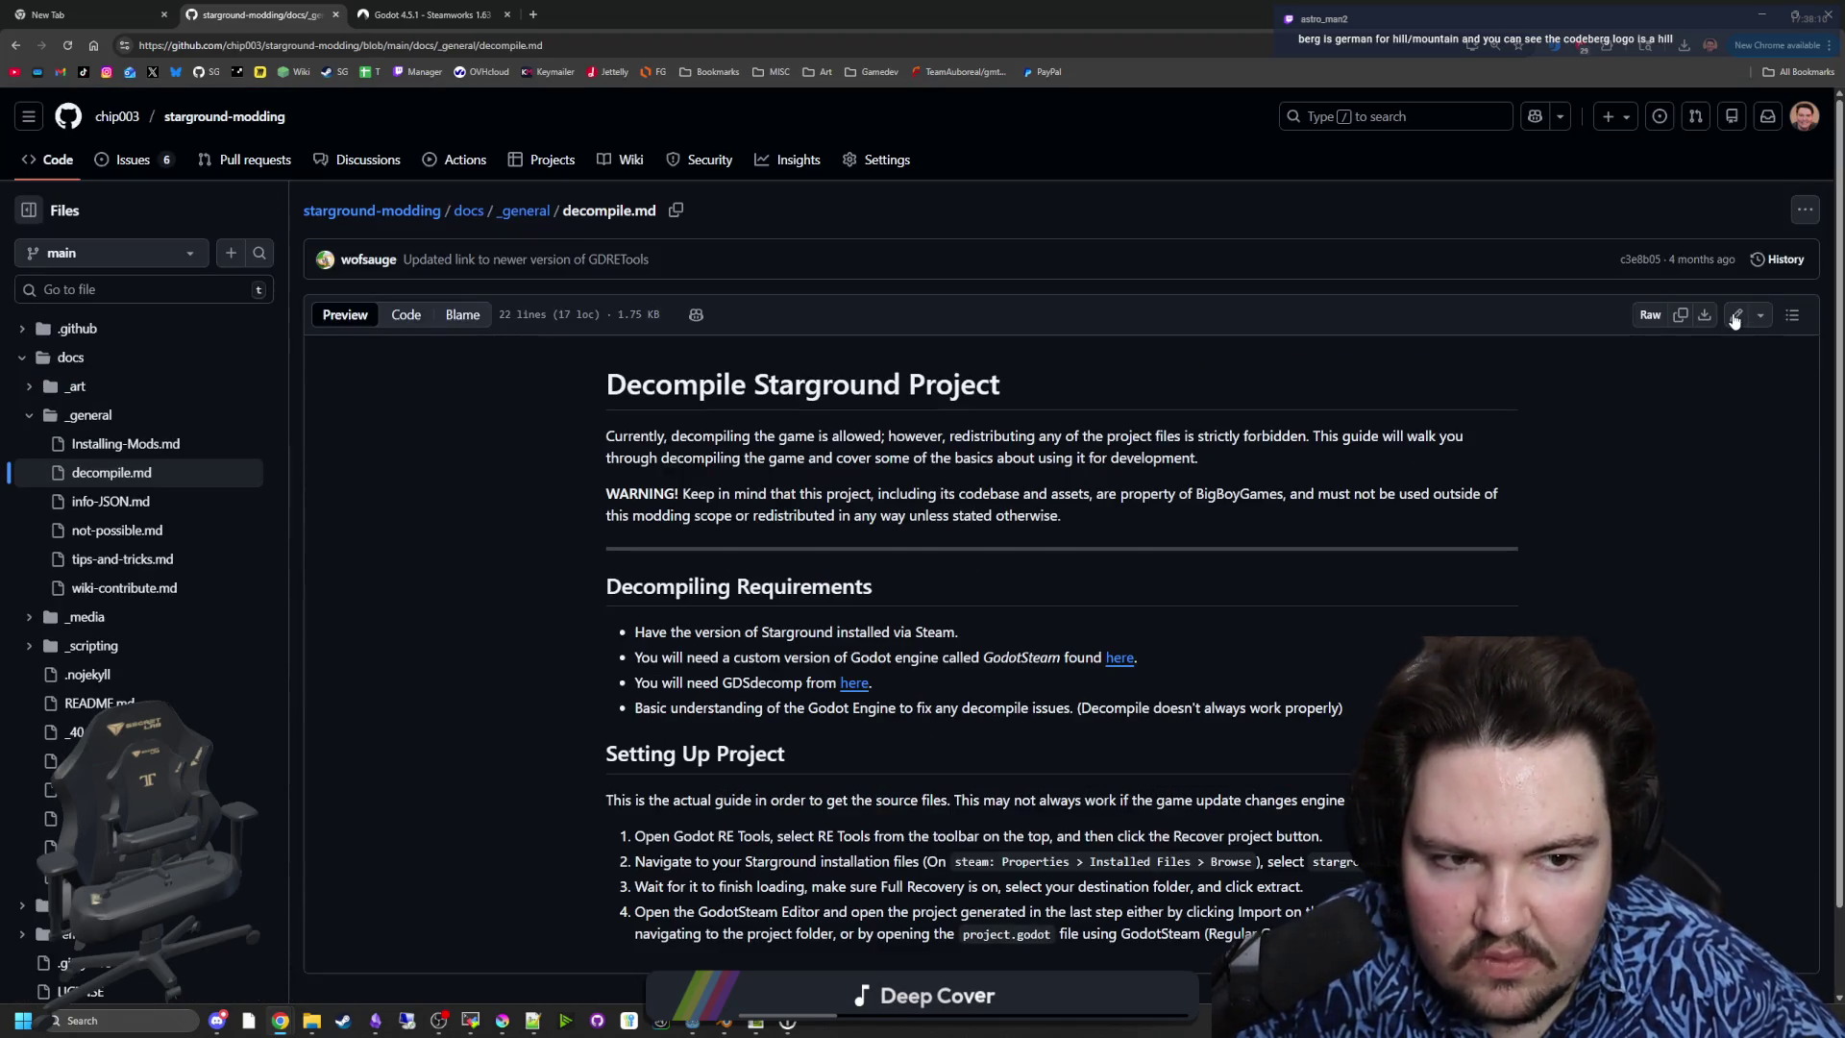
left_click(1736, 314)
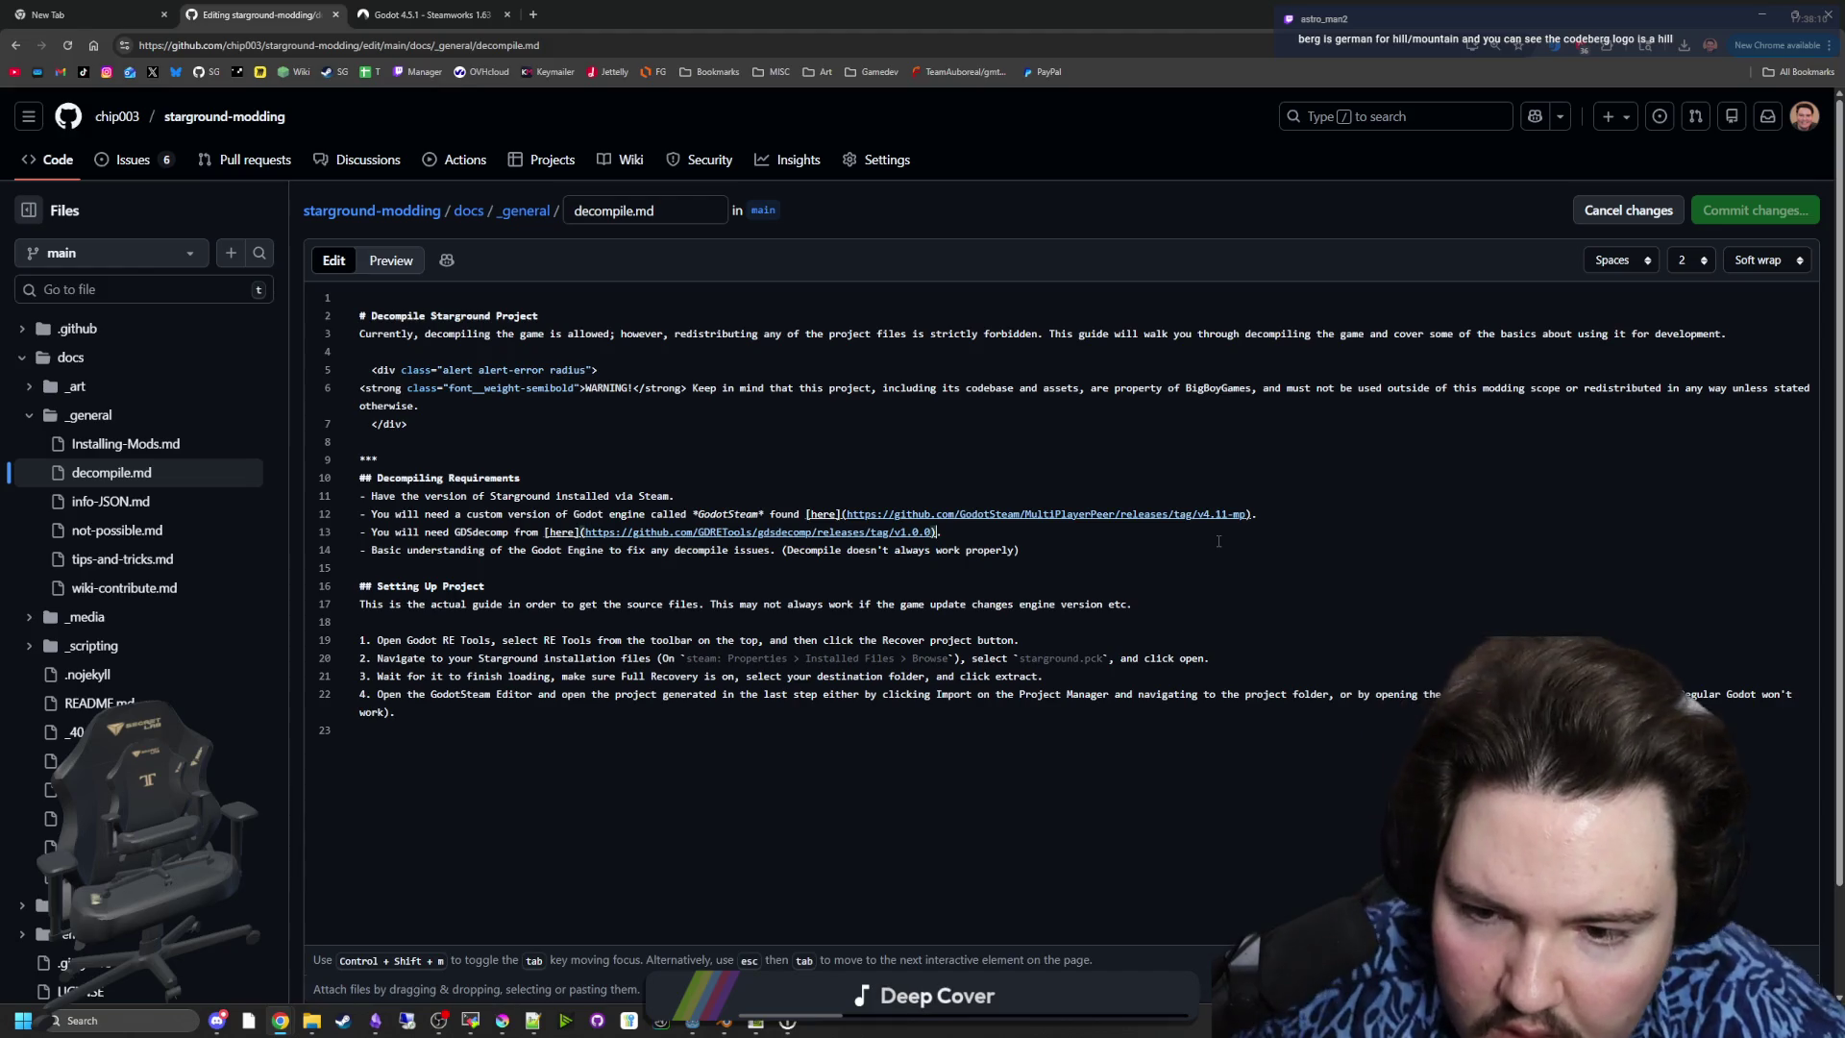
- Replace the GodotSteam URL on line 12 with the Codeberg v4.17 release link
left_click_drag(1253, 514, 846, 514)
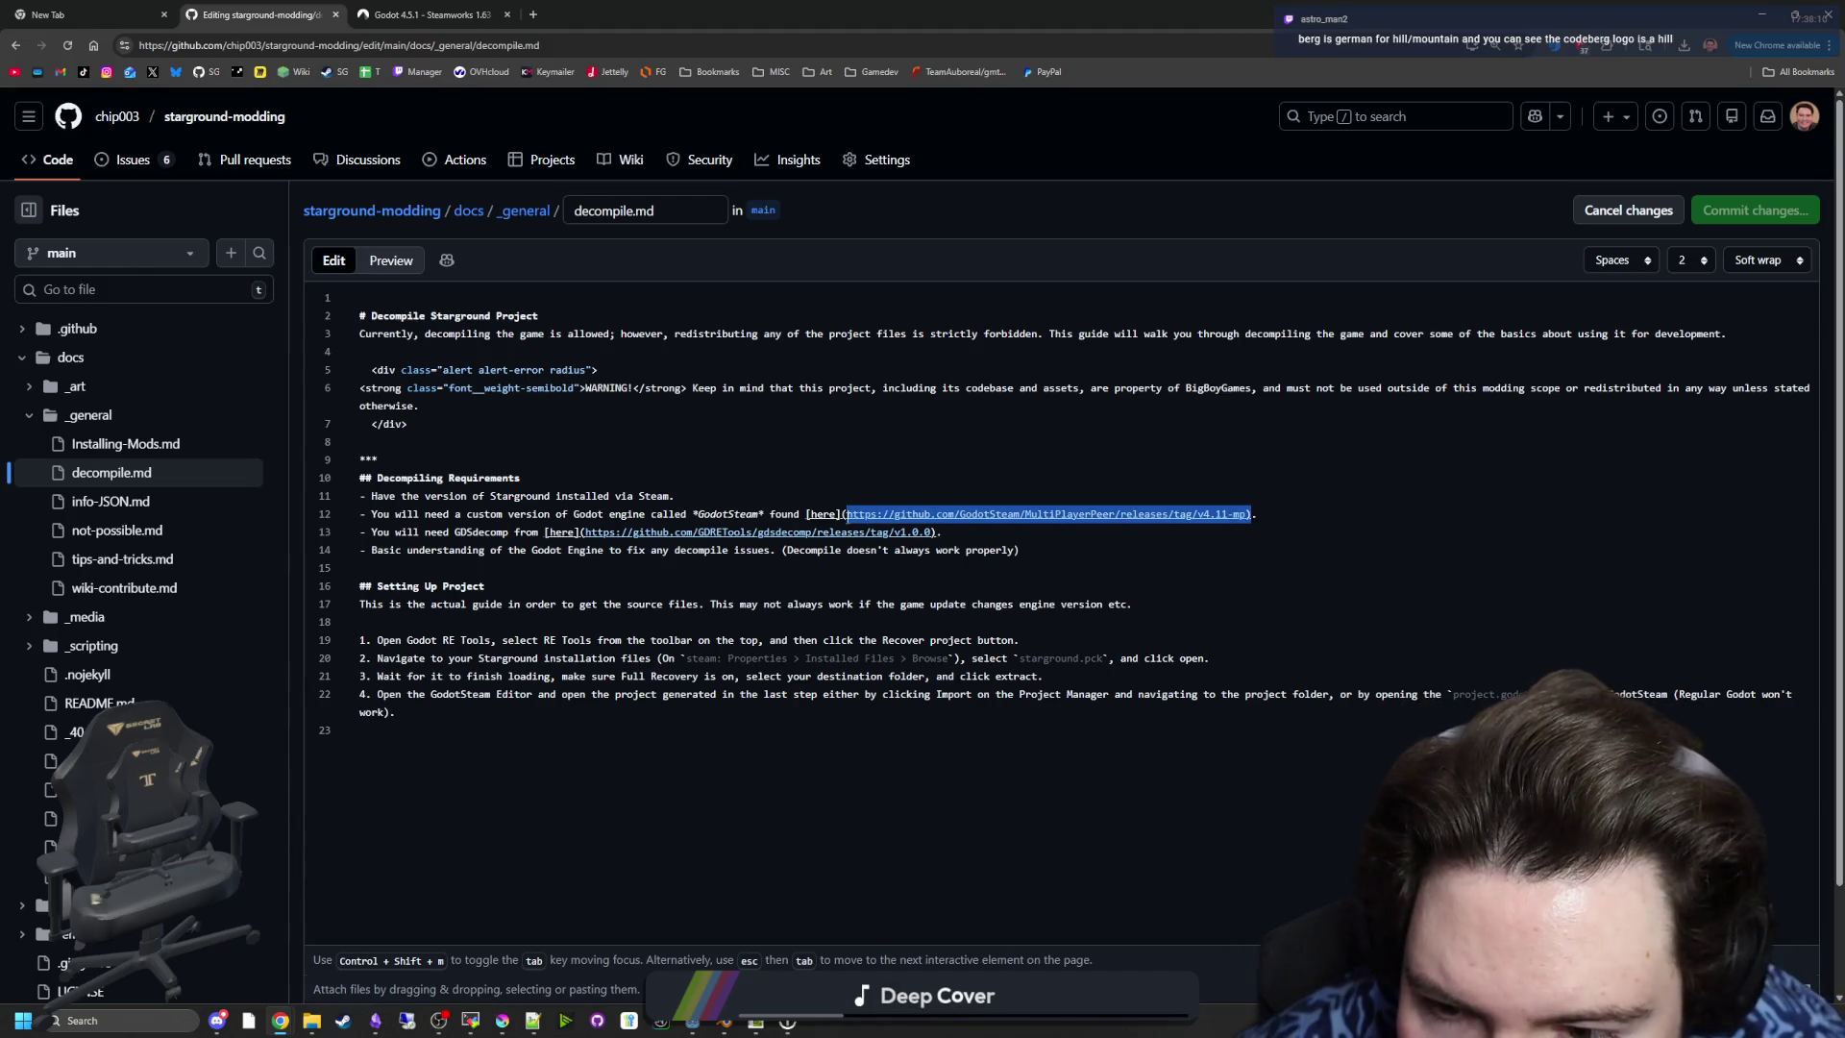
left_click(1225, 564)
left_click_drag(1247, 514, 847, 514)
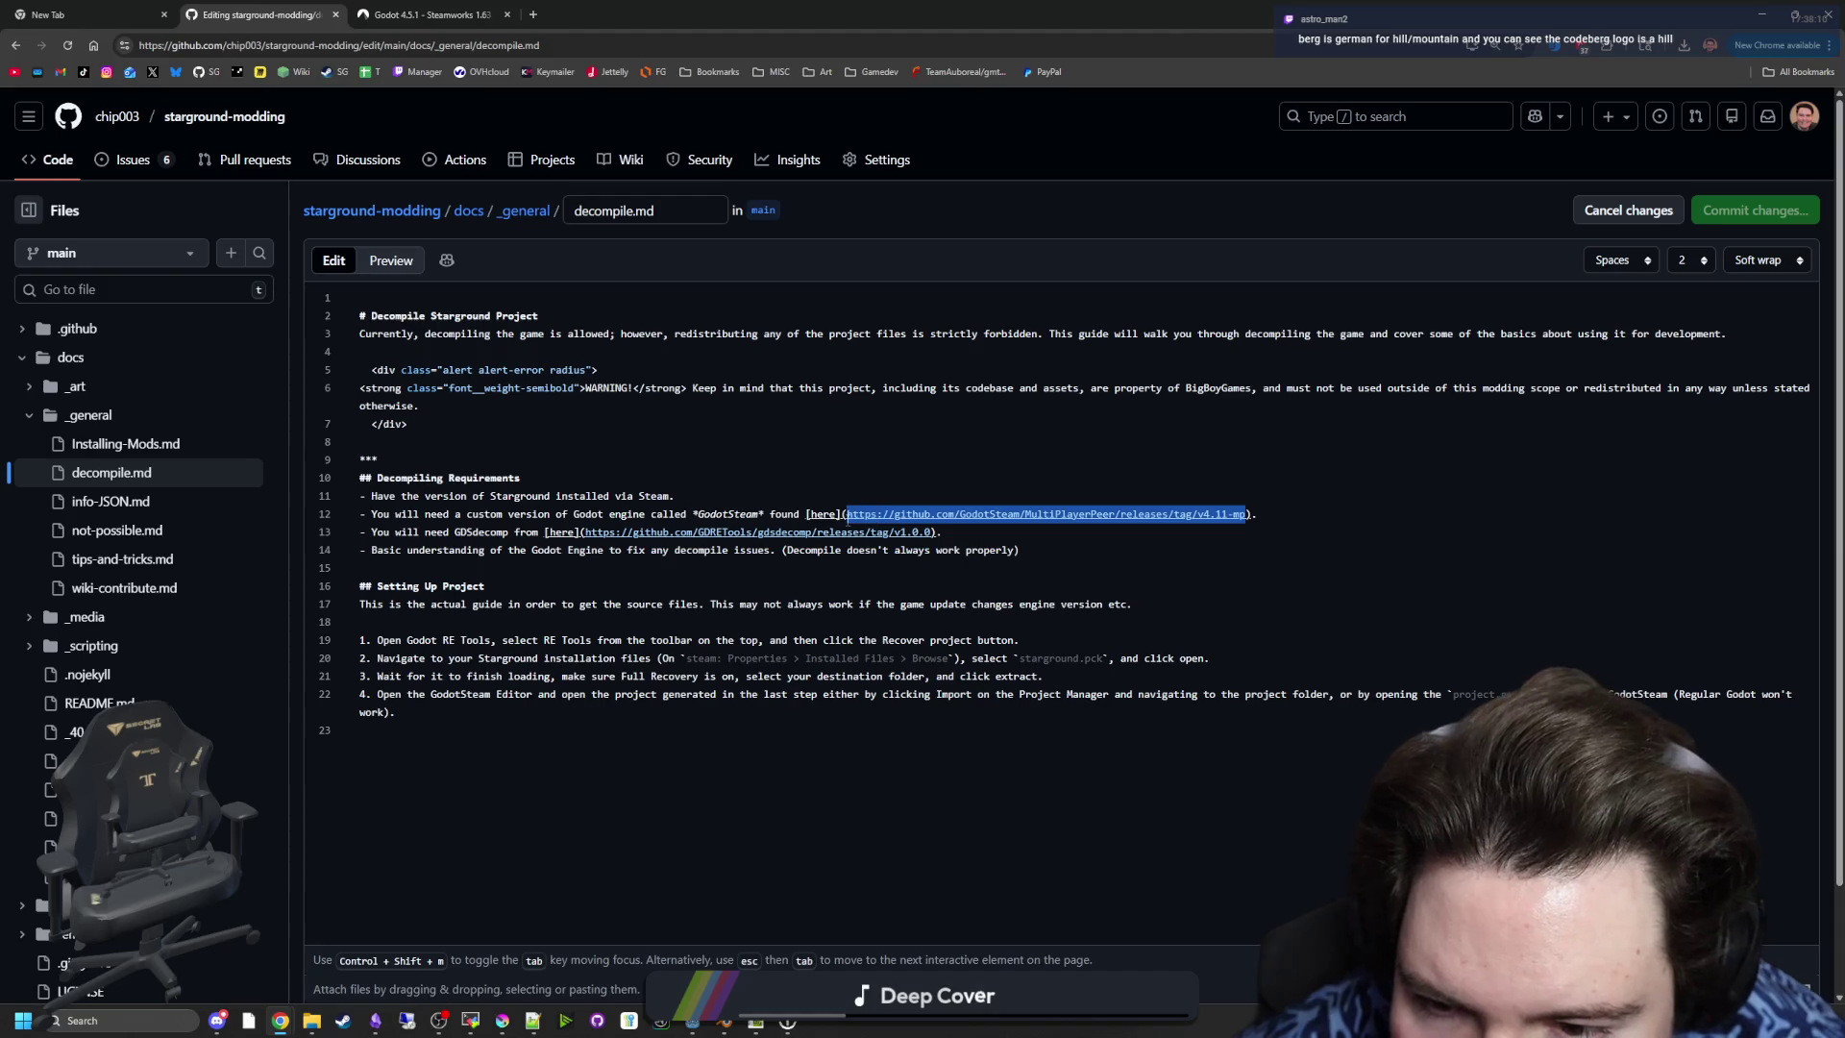
type("https://codeberg.org/godotsteam/godotsteam/releases/tag/v4.17")
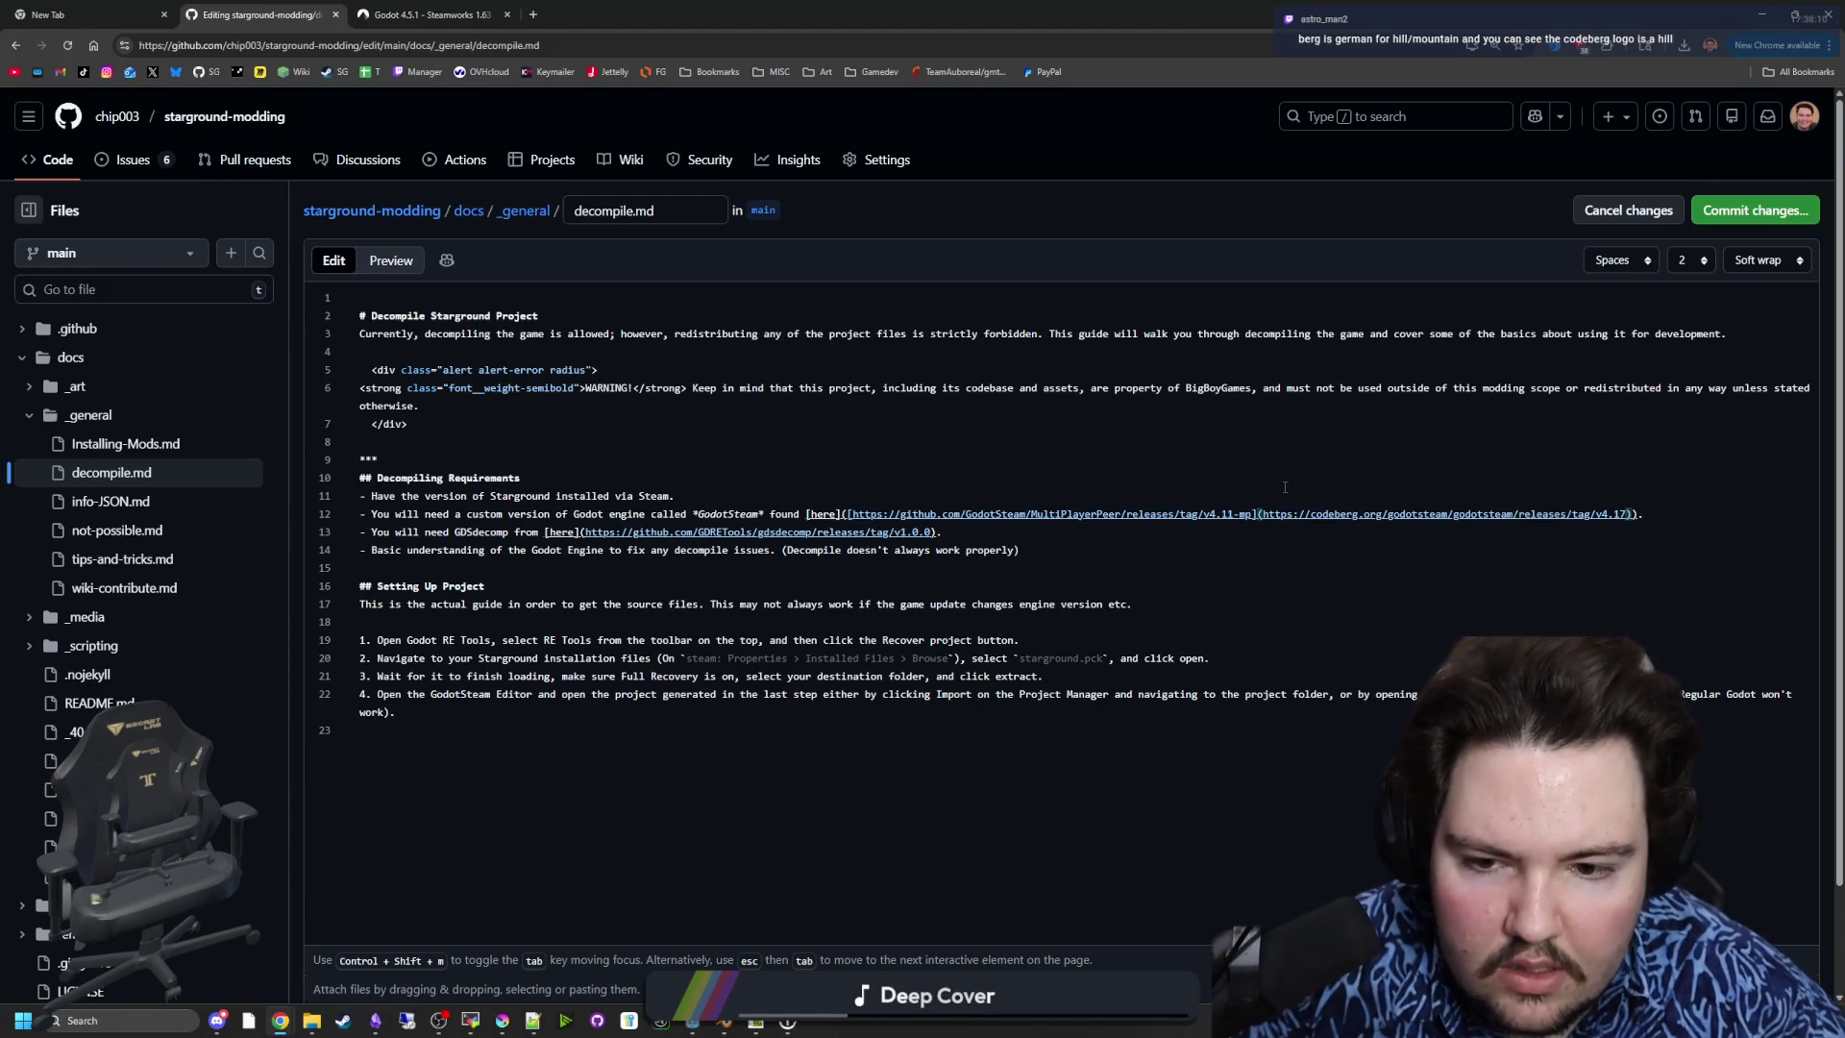
key("ctrl+z")
key("ctrl+shift+z")
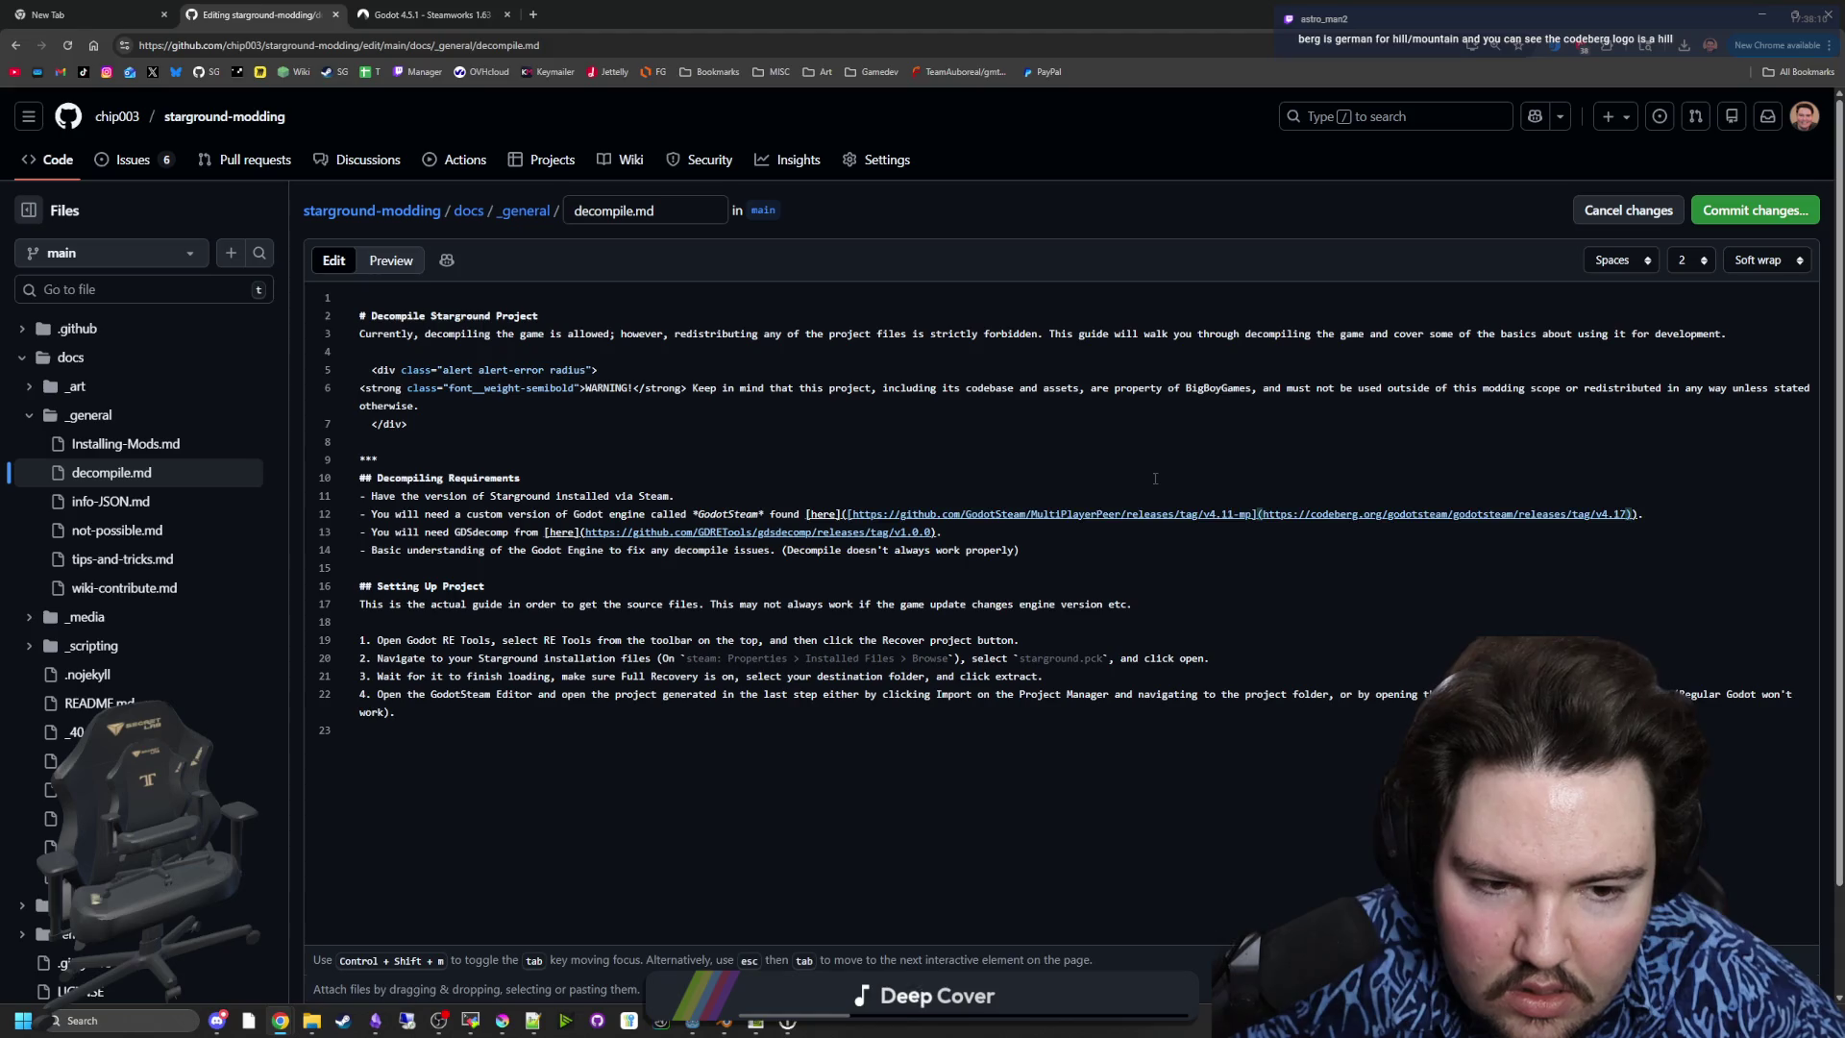
key("ctrl+z")
key("ctrl+shift+z")
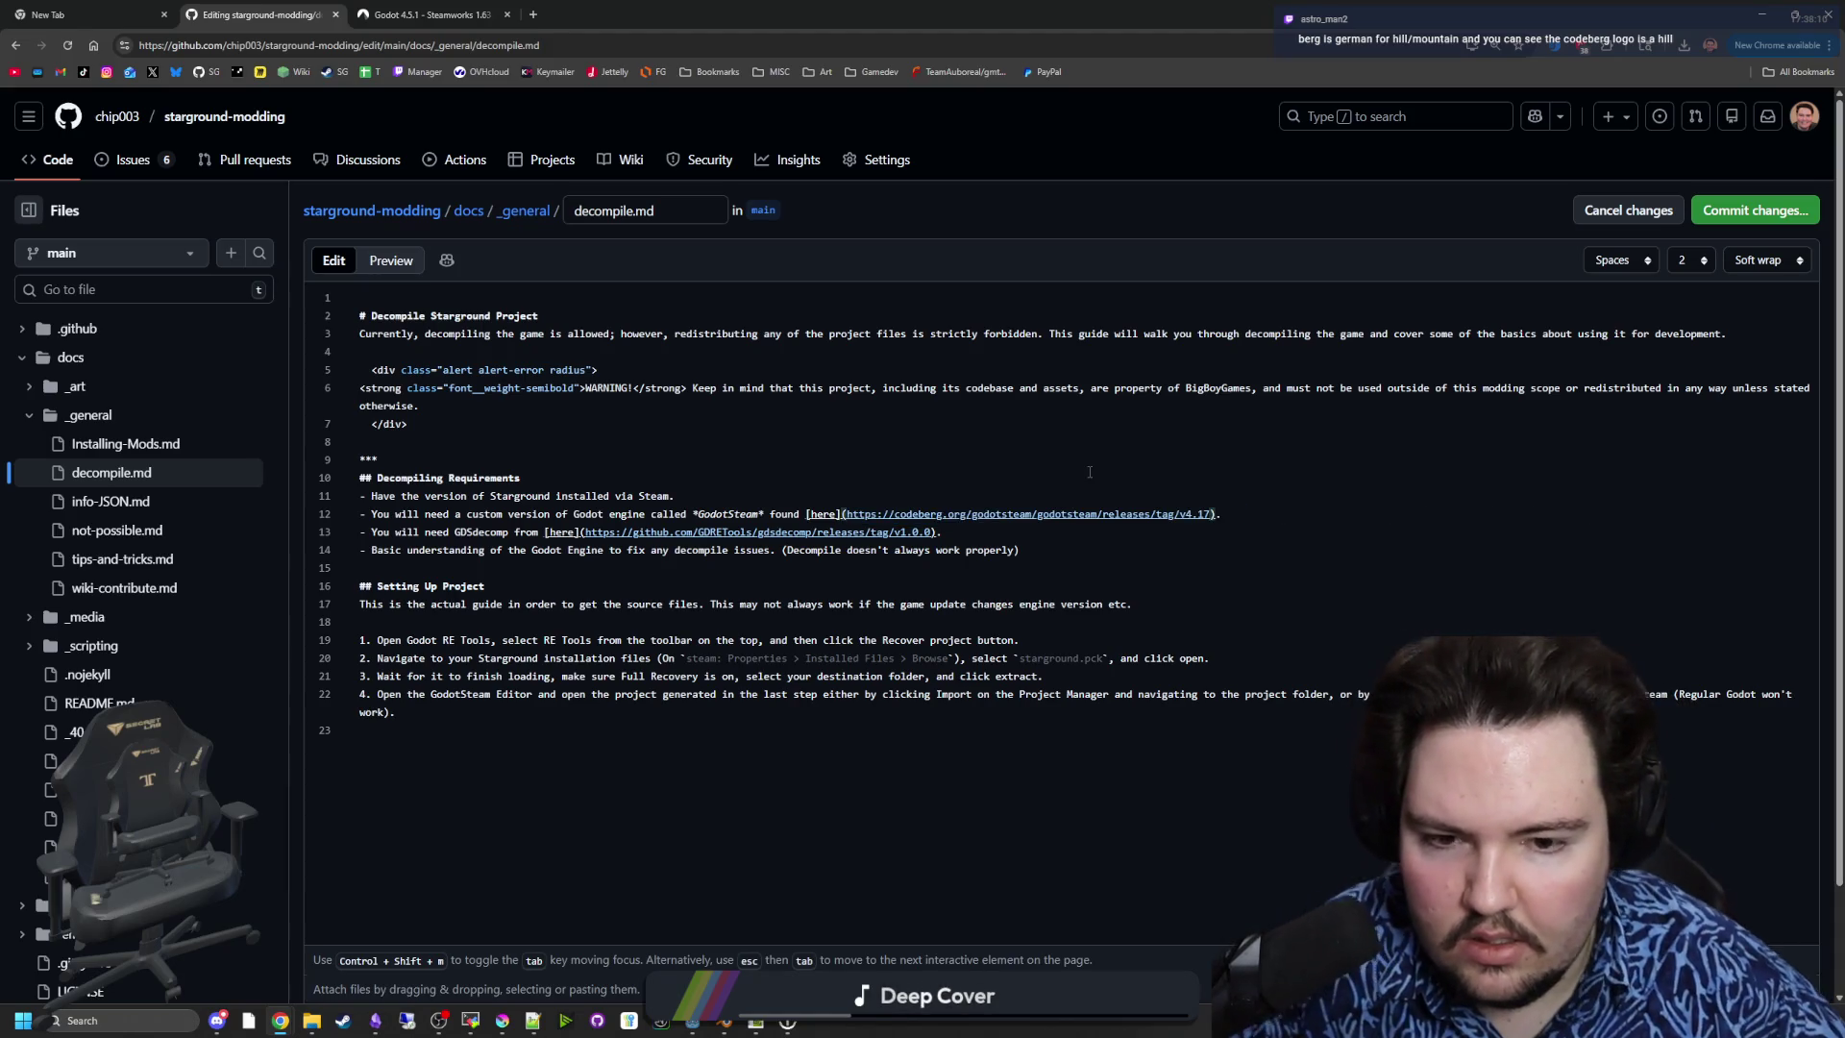
- Check the Codeberg GodotSteam releases page, then return to editing decompile.md
left_click(597, 430)
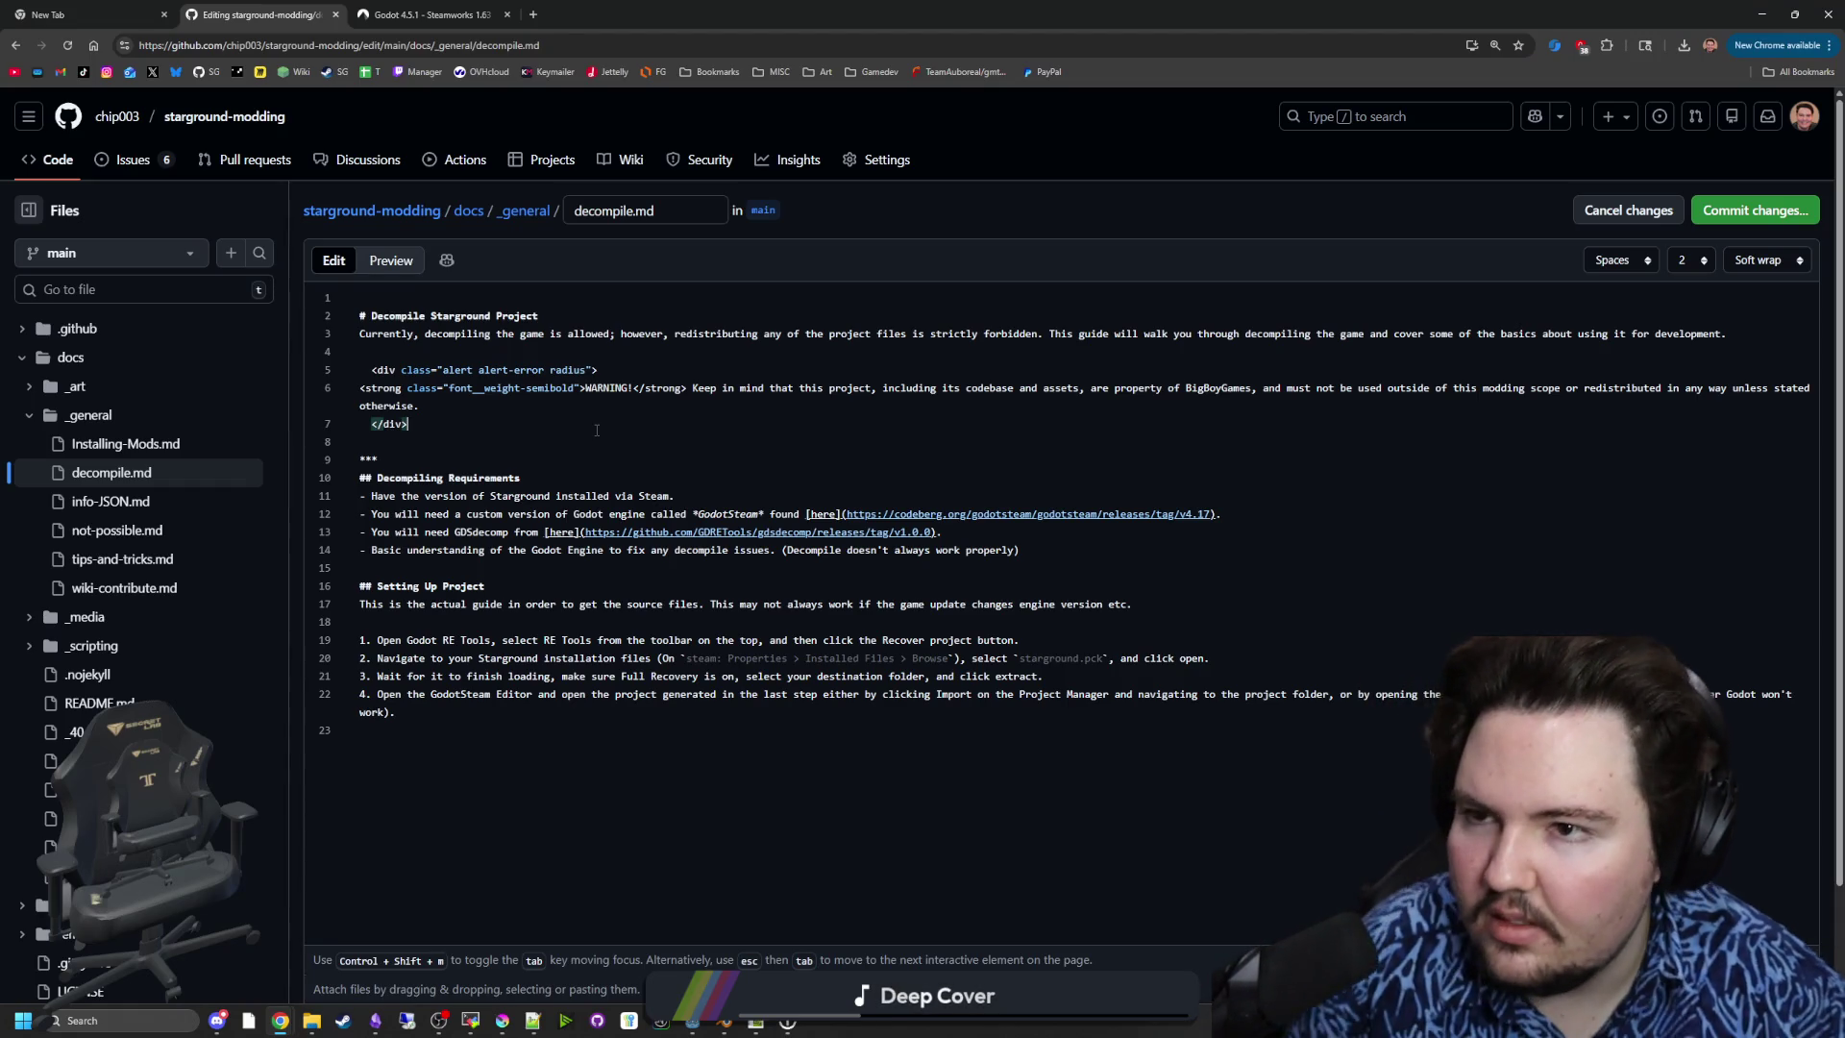
left_click(428, 14)
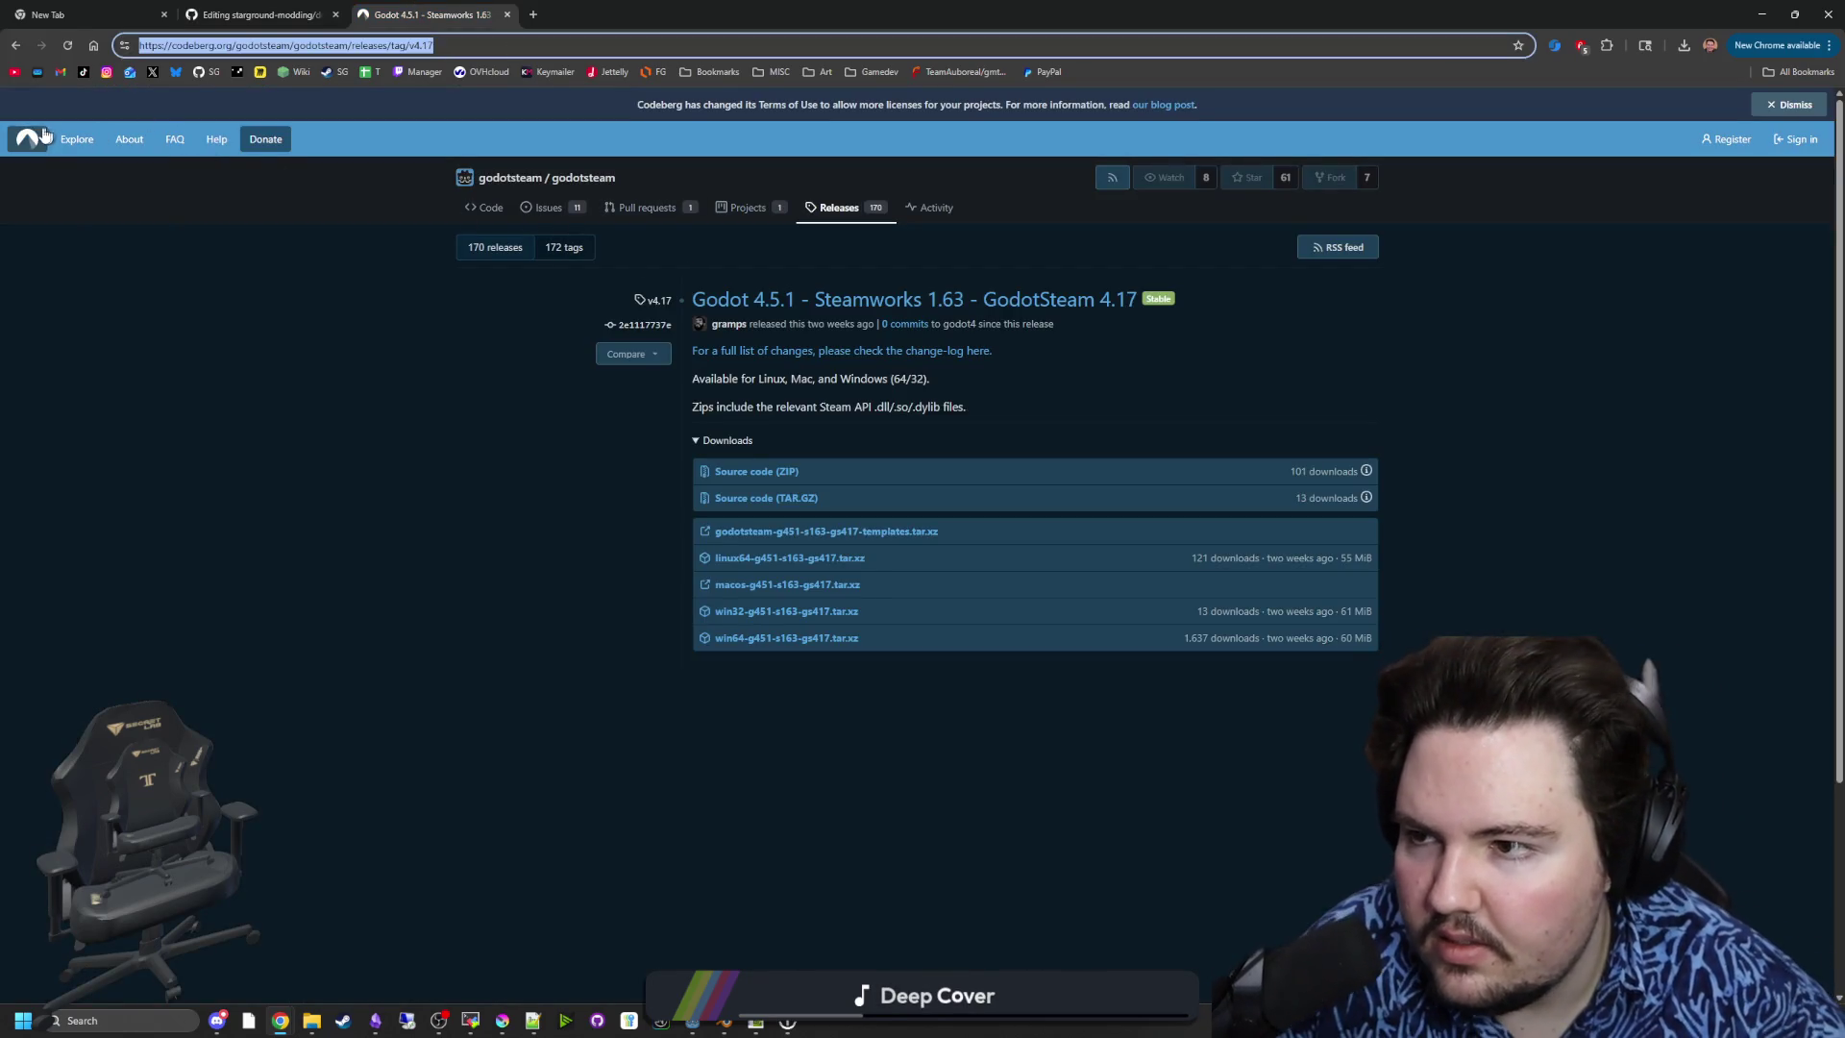
left_click(281, 9)
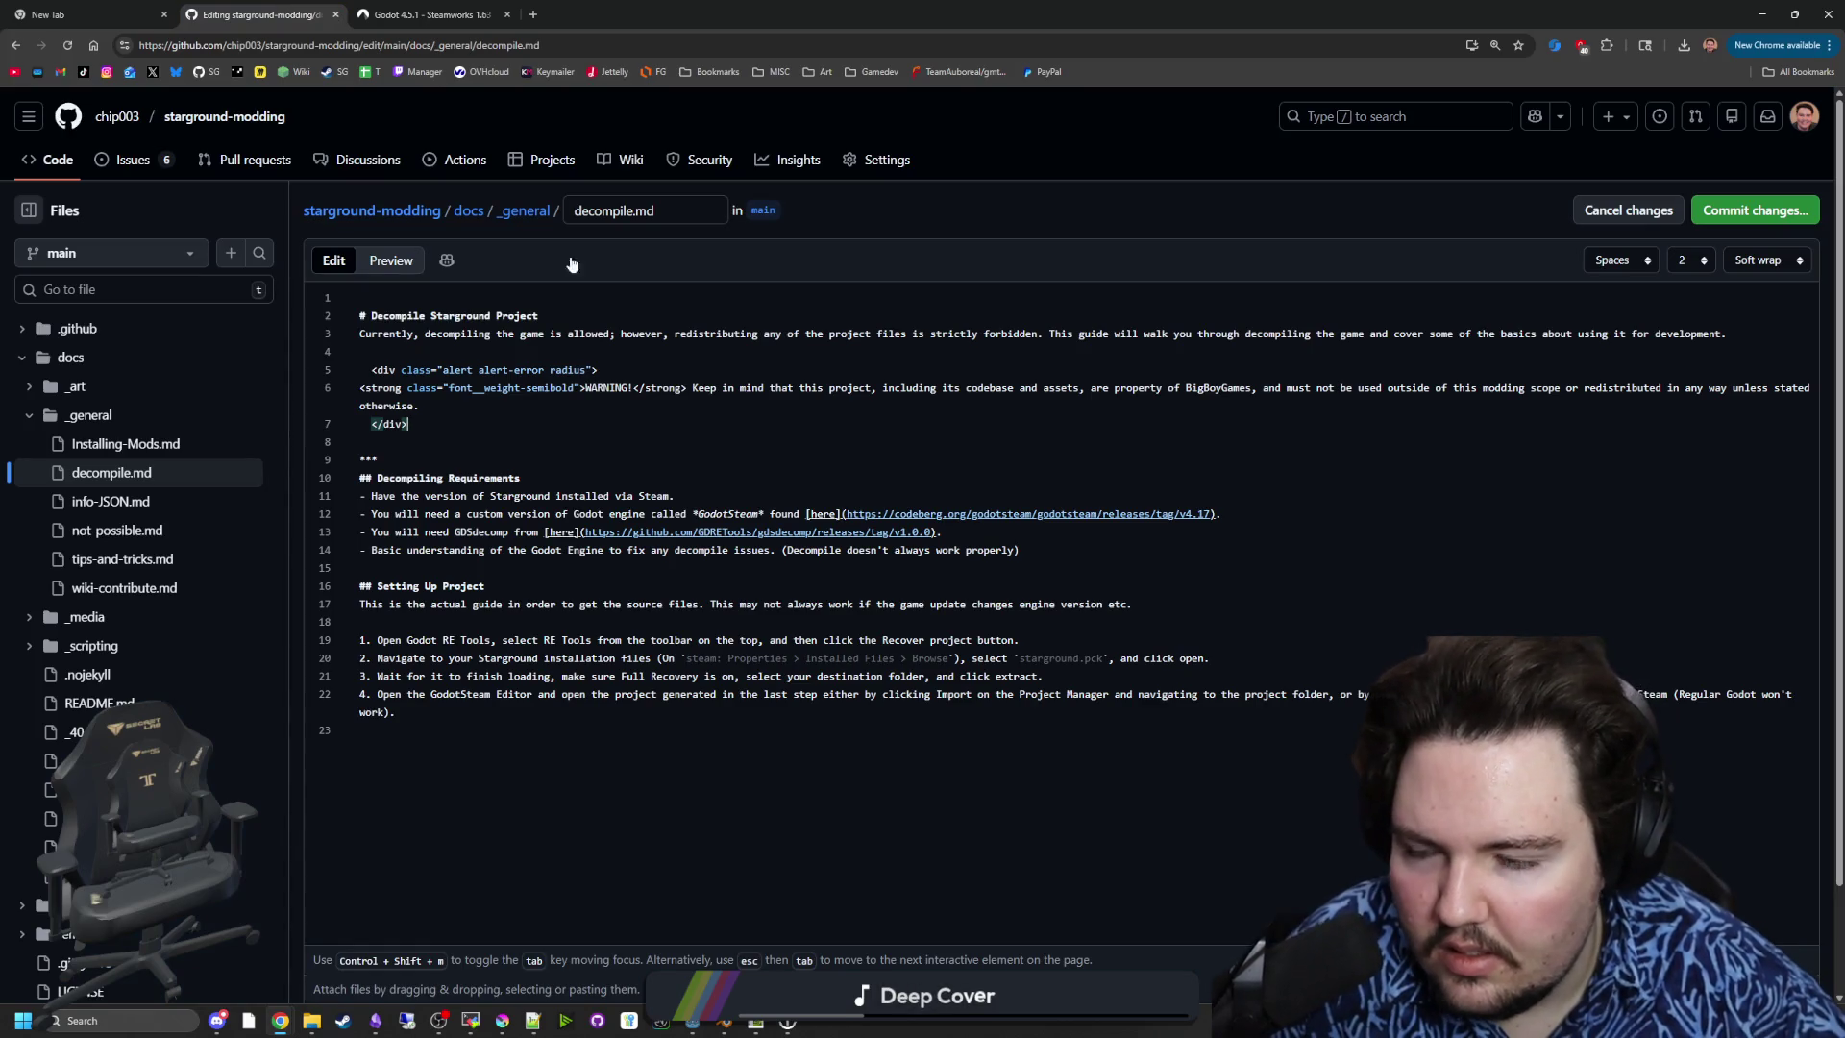
left_click(421, 434)
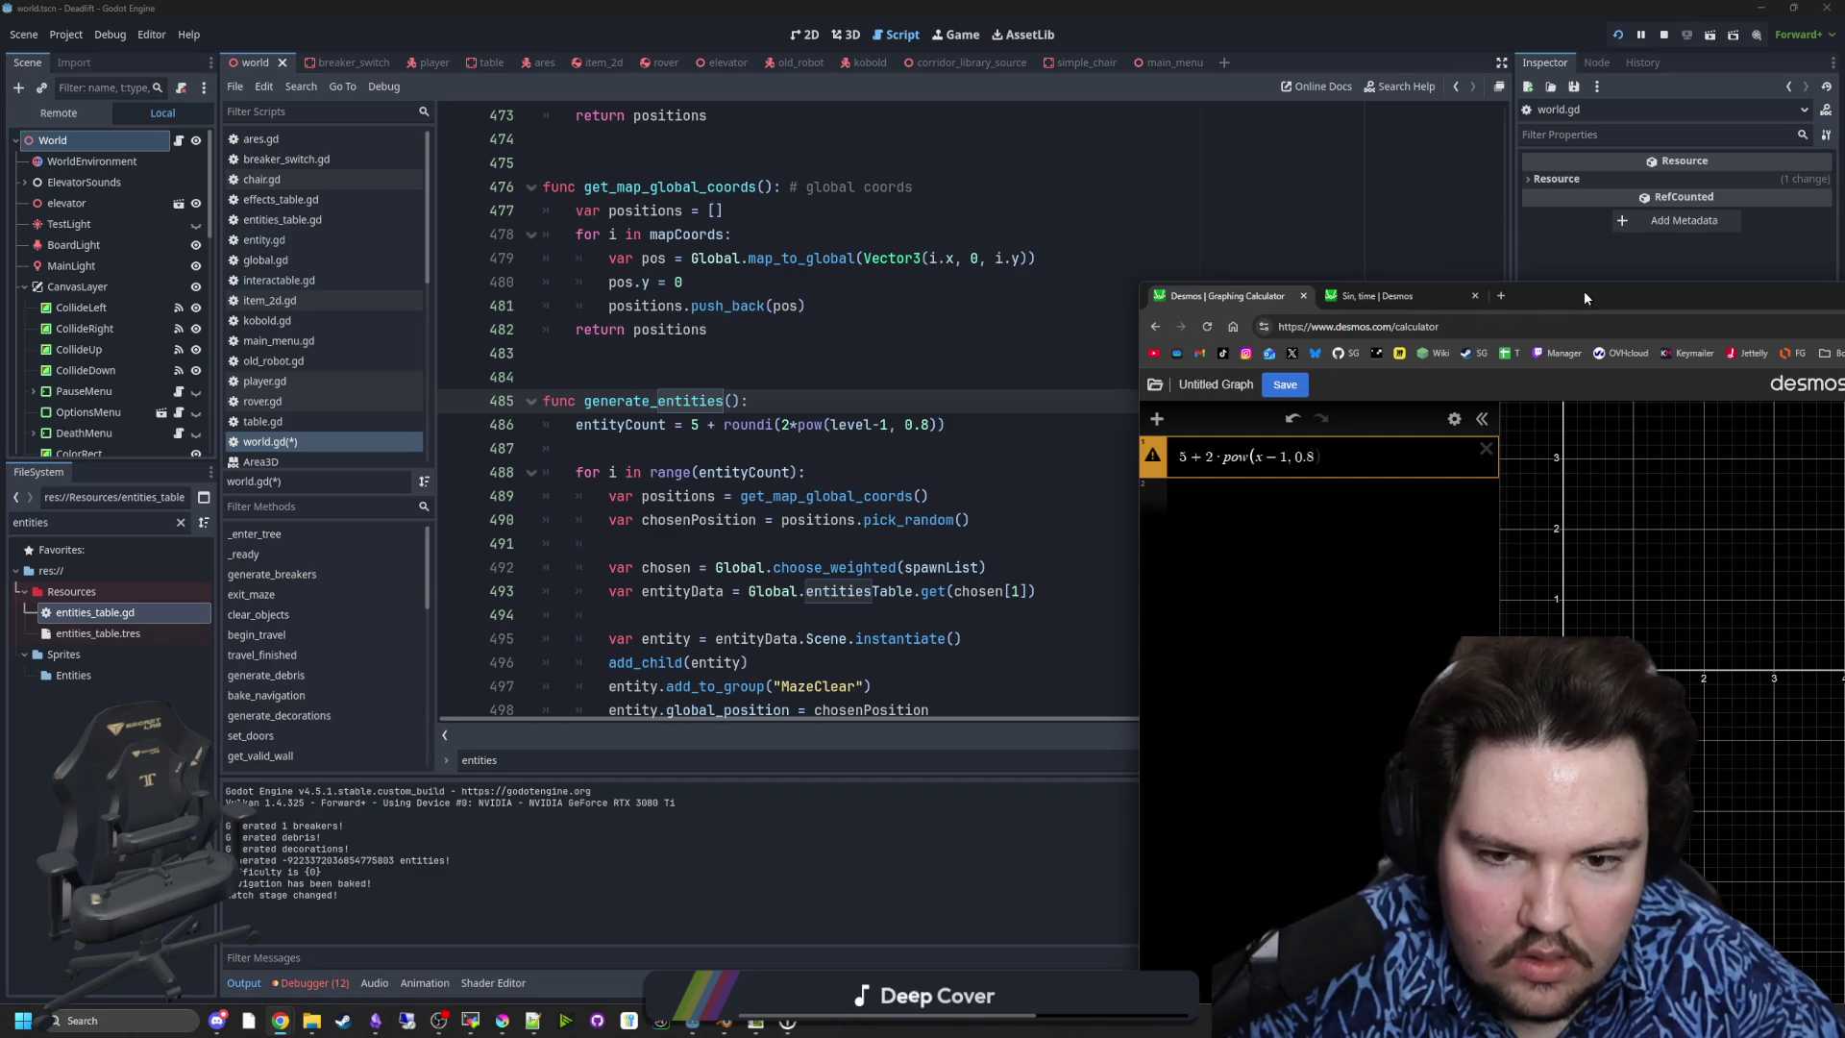
- Rewrite the formula as 5 + 2·(x−1)^0.8, replacing pow and the comma form
left_click_drag(1590, 299, 1187, 260)
type(")")
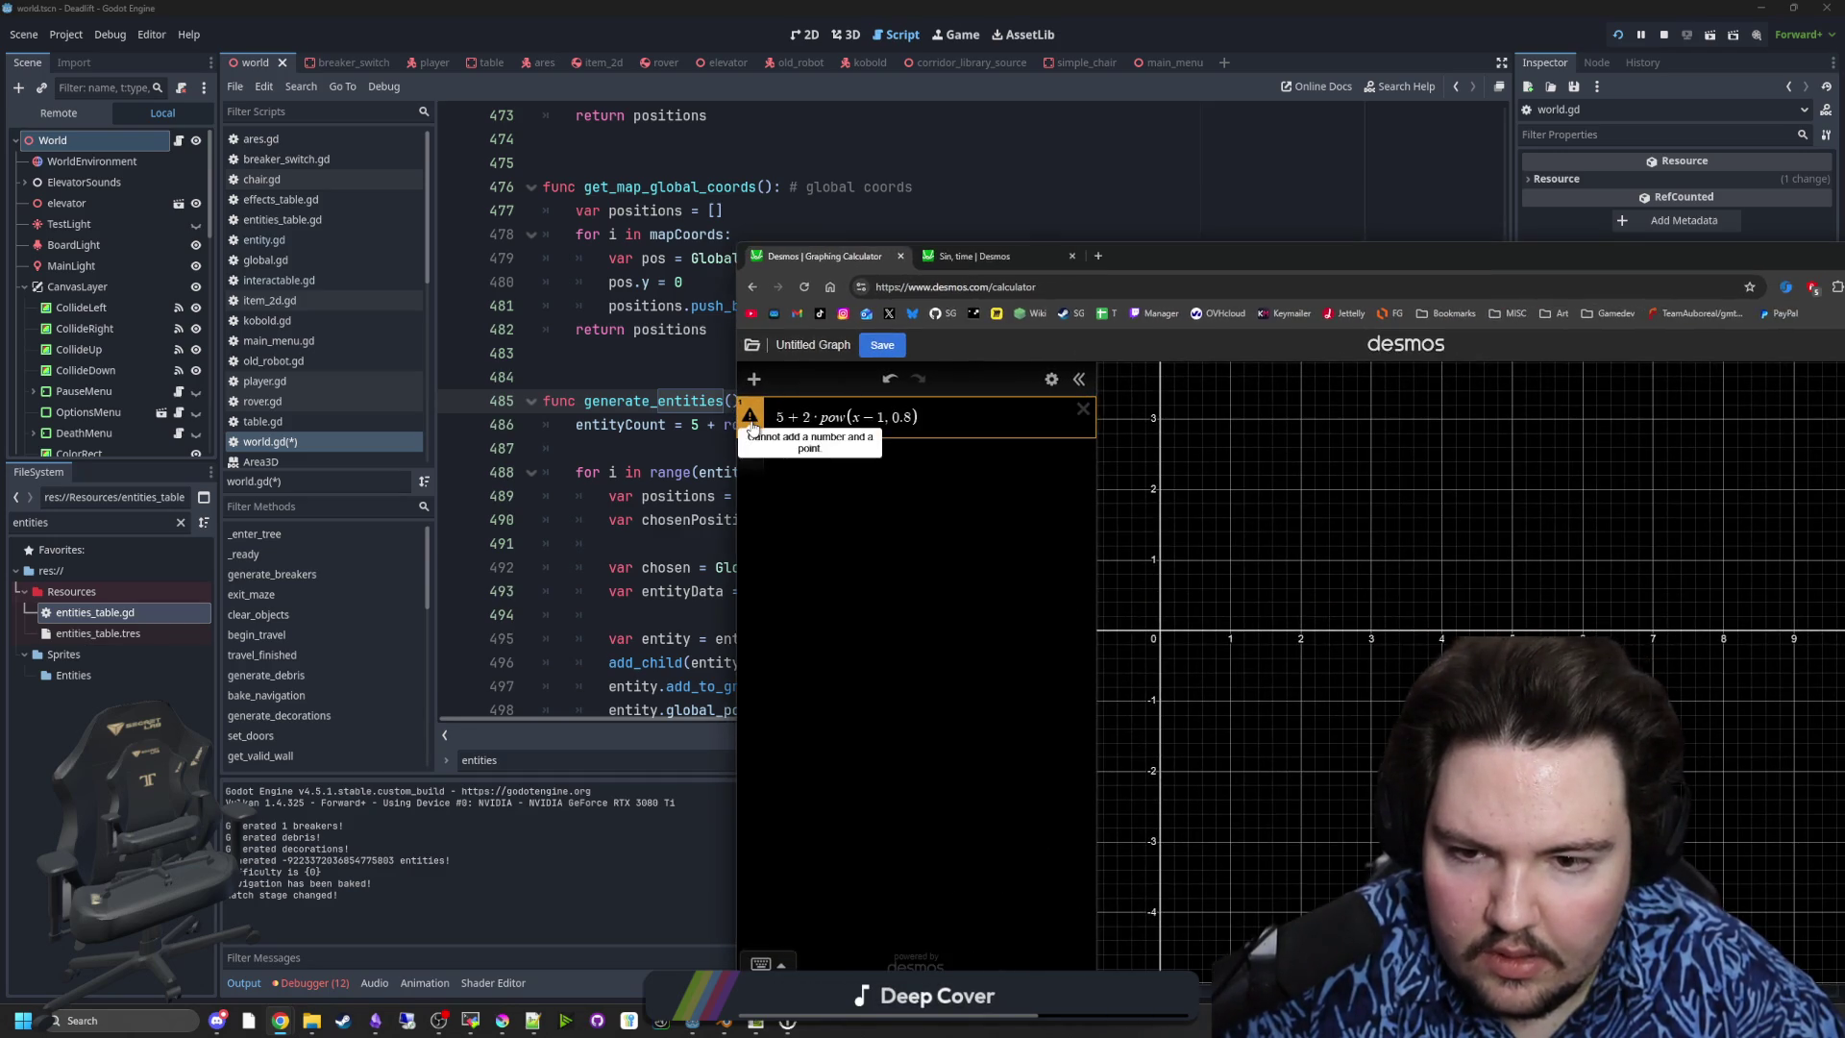
left_click(912, 416)
key("BackSpace")
key("BackSpace")
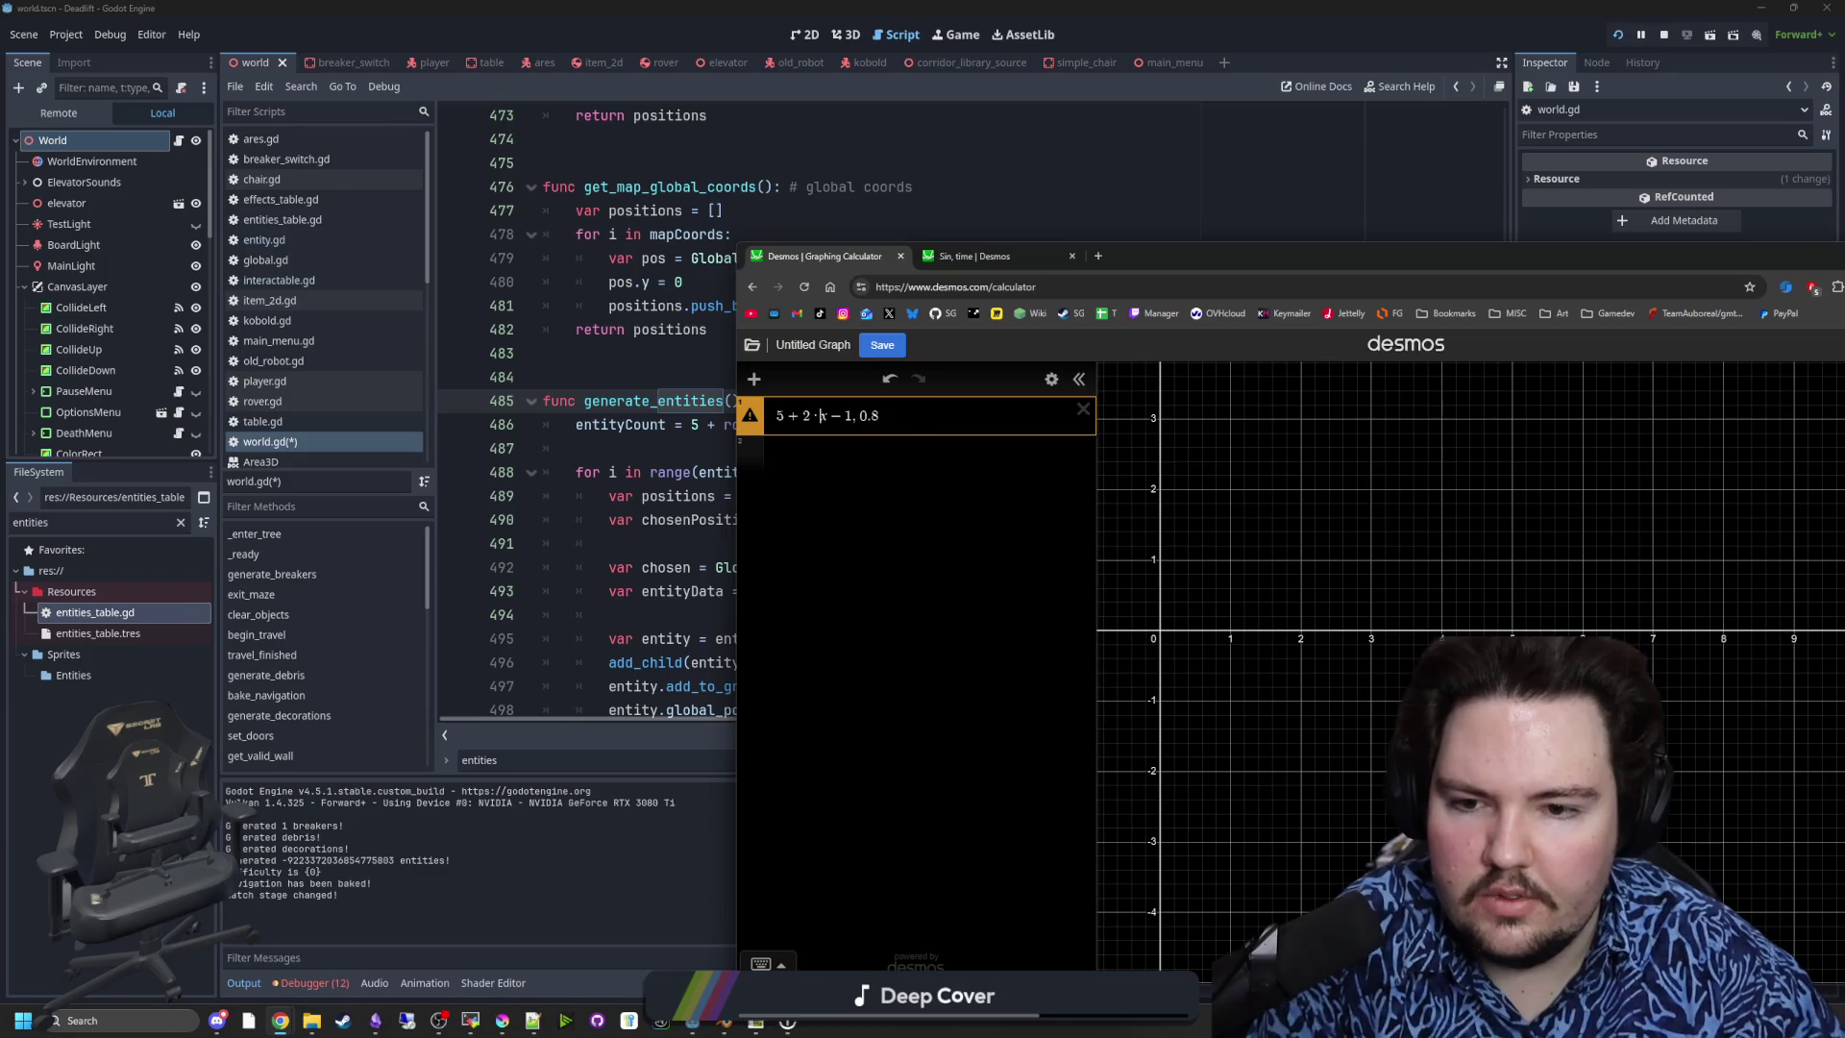
key("Left")
key("Left")
key("Left")
type("(")
key("Right")
key("Right")
key("Right")
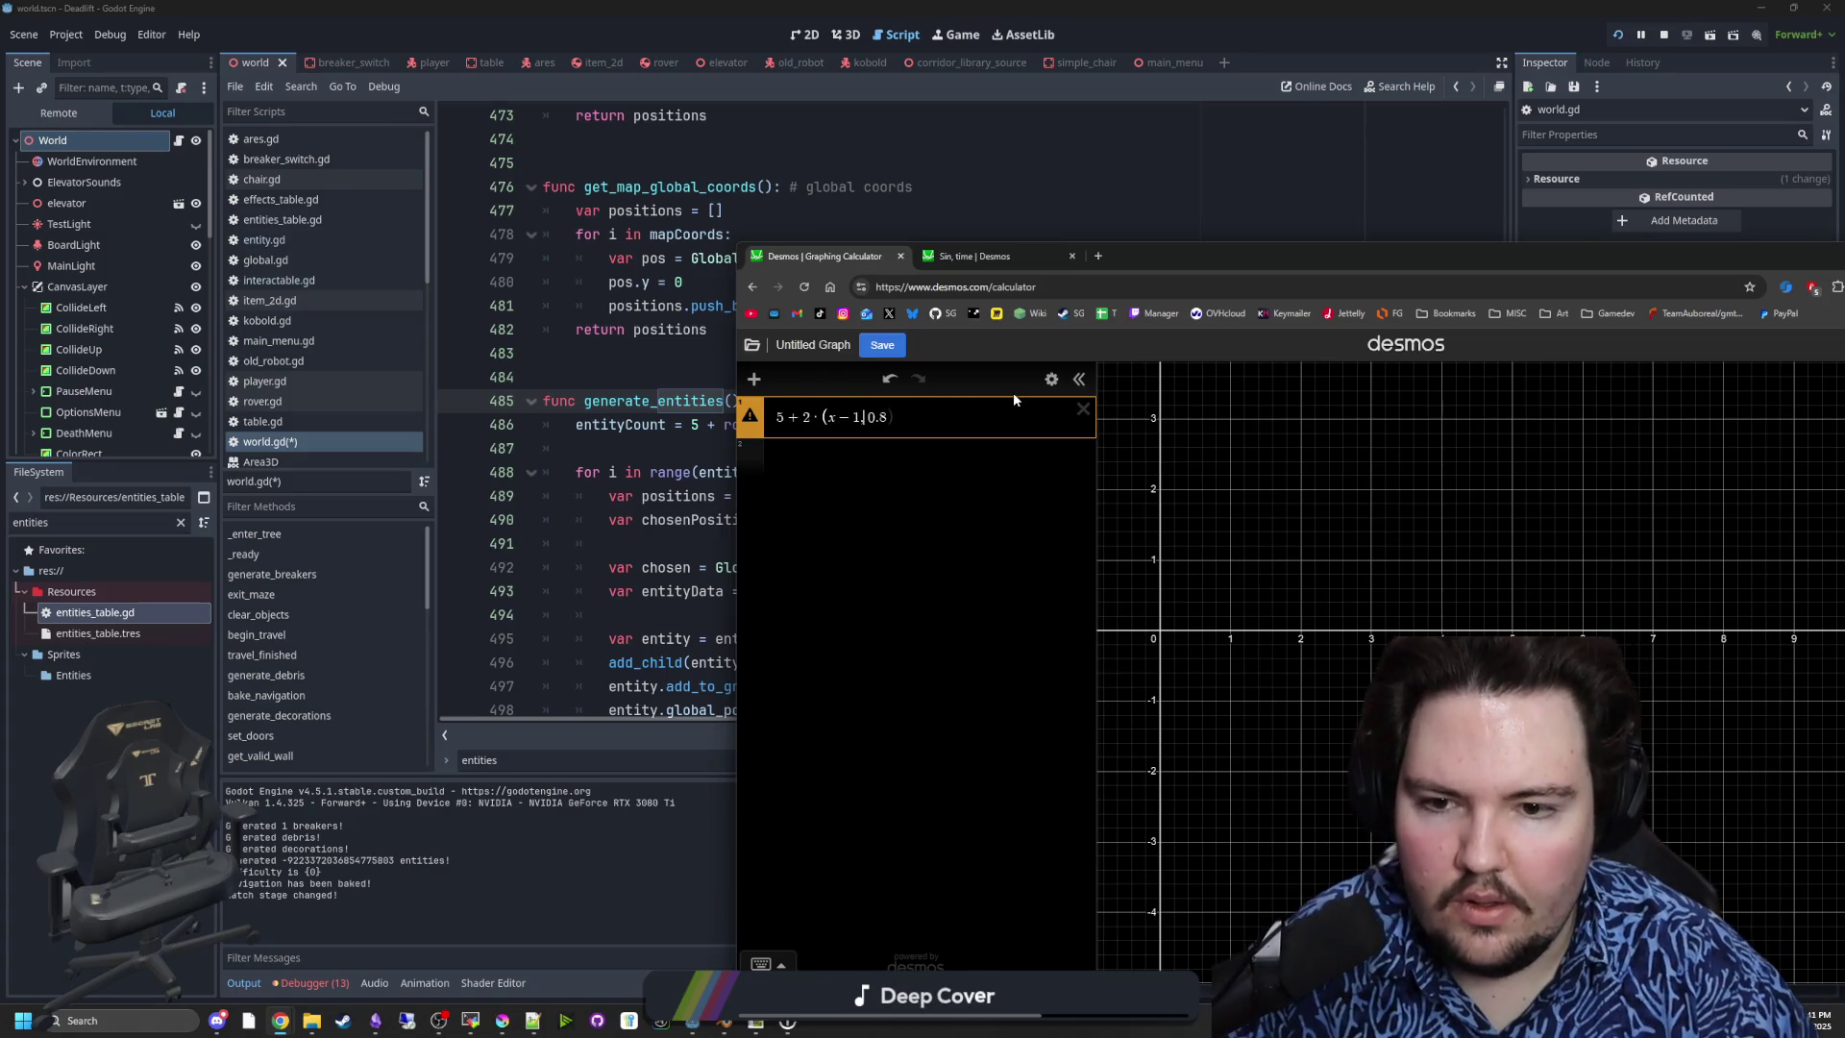
key("BackSpace")
type(")")
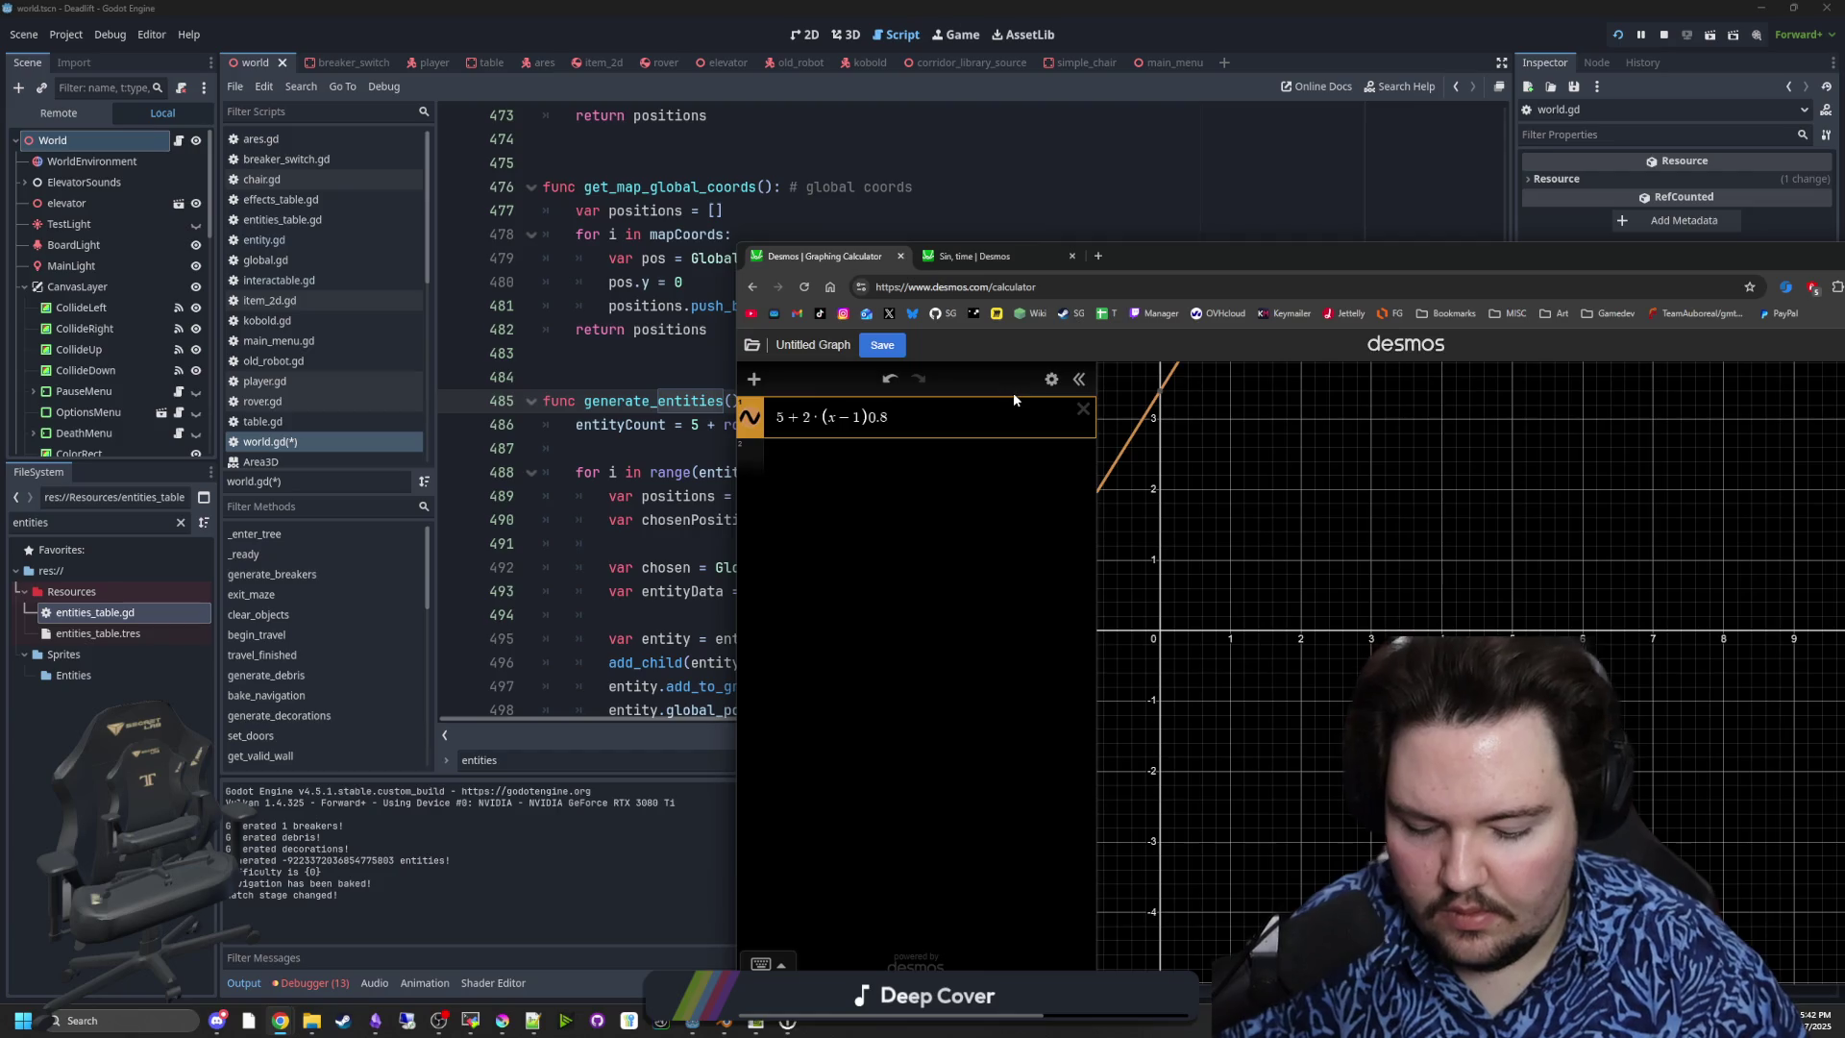
key("Delete")
key("Delete")
key("Delete")
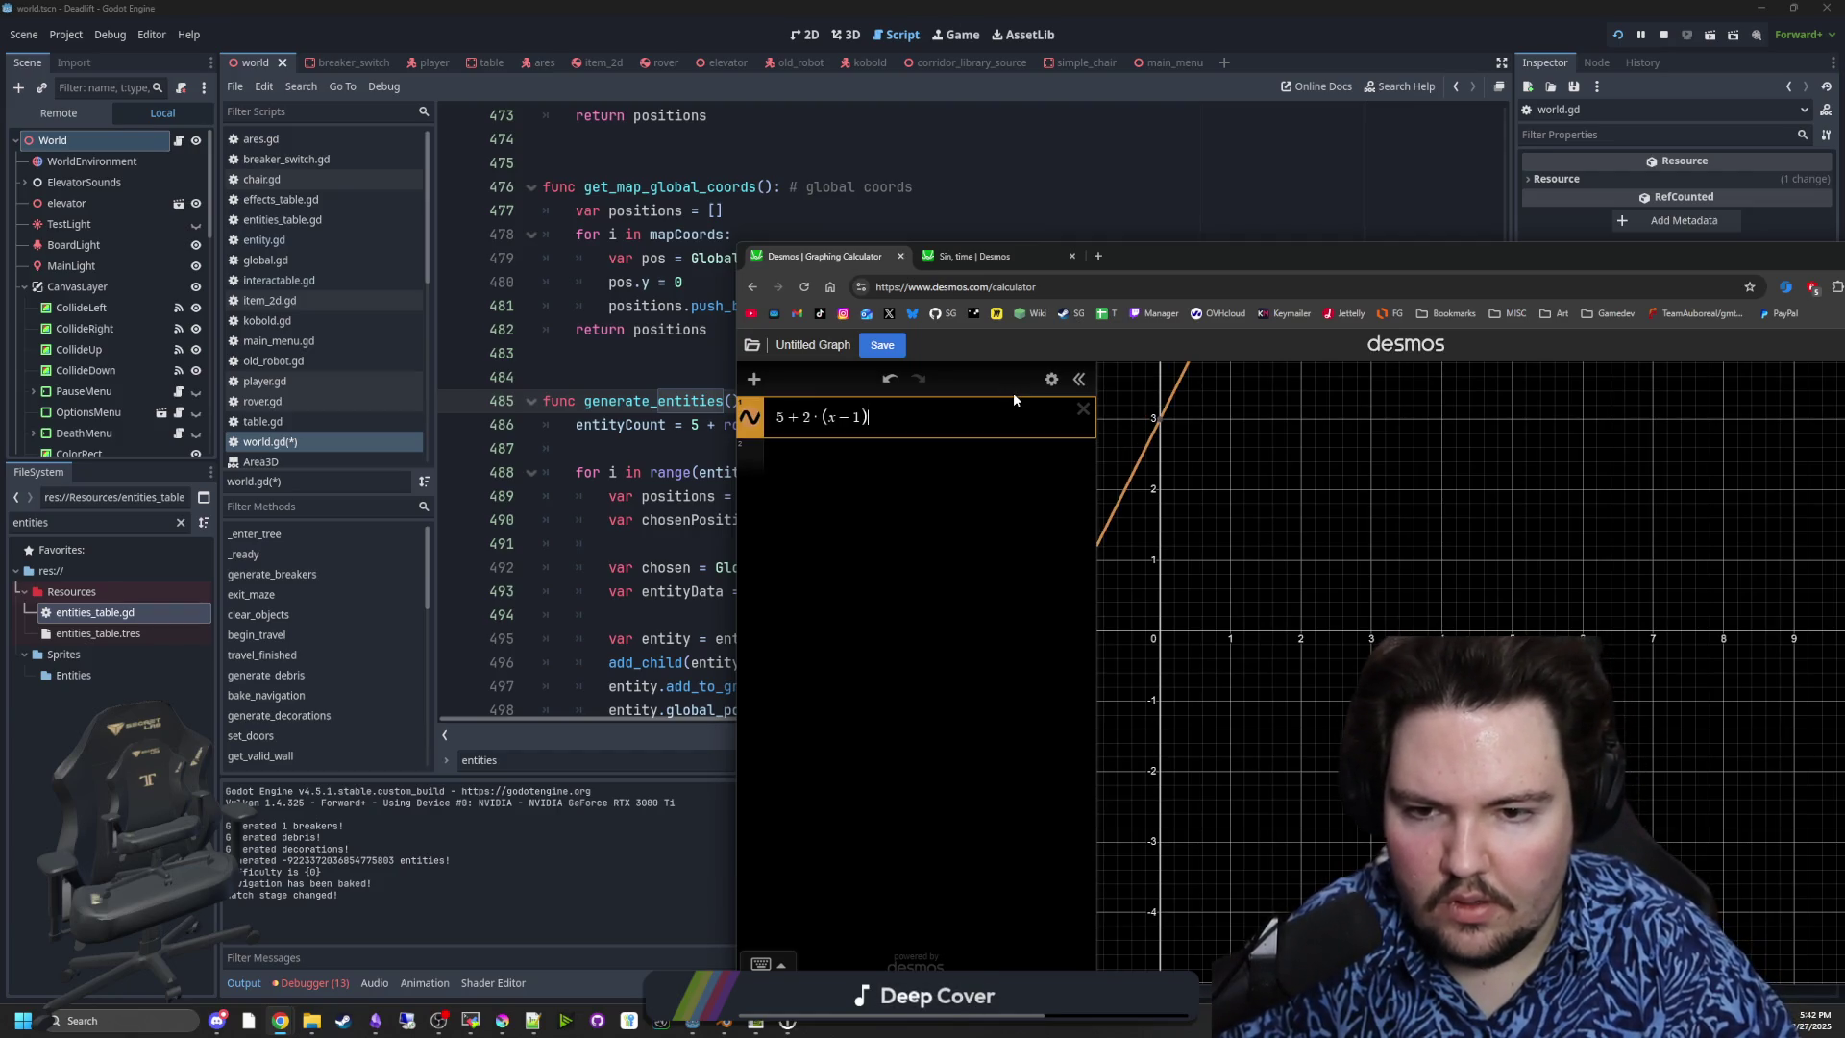
type("^0.8")
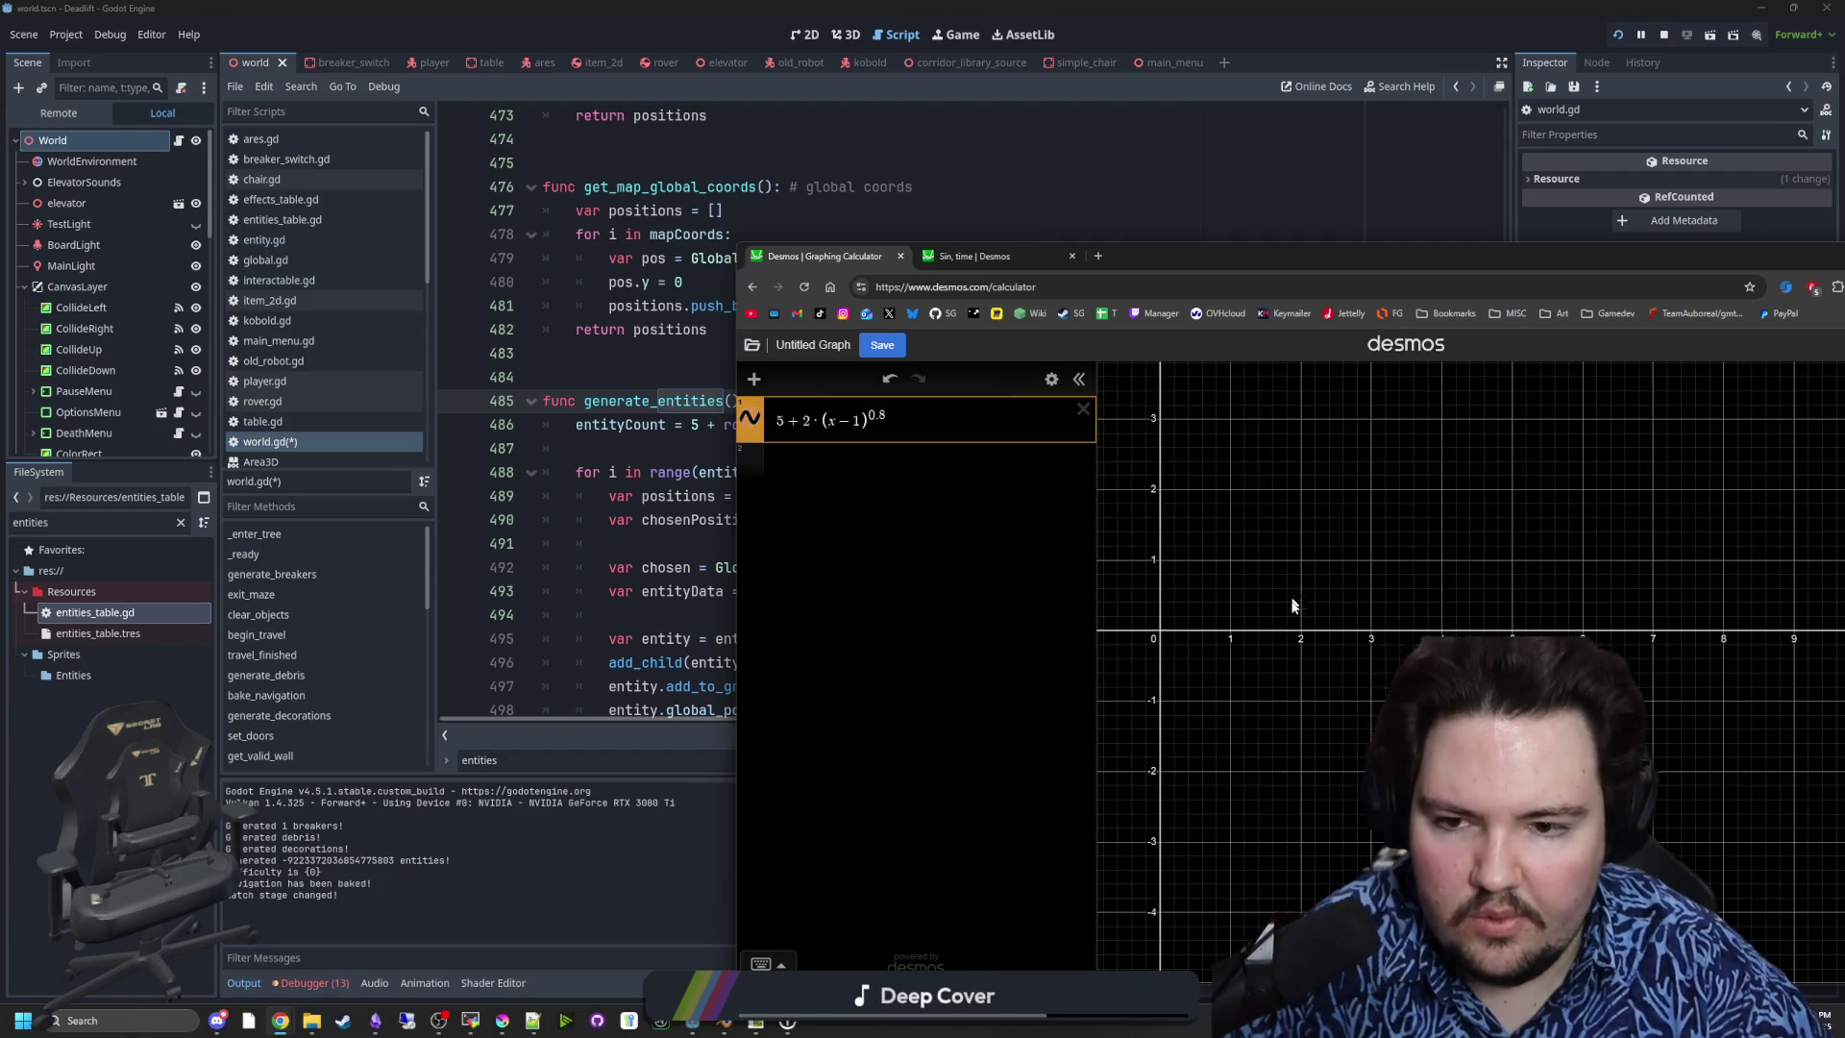
- Zoom the graph and reposition the Desmos window to see the curve's vertex
scroll(1287, 617, "down", 5)
scroll(1277, 533, "up", 10)
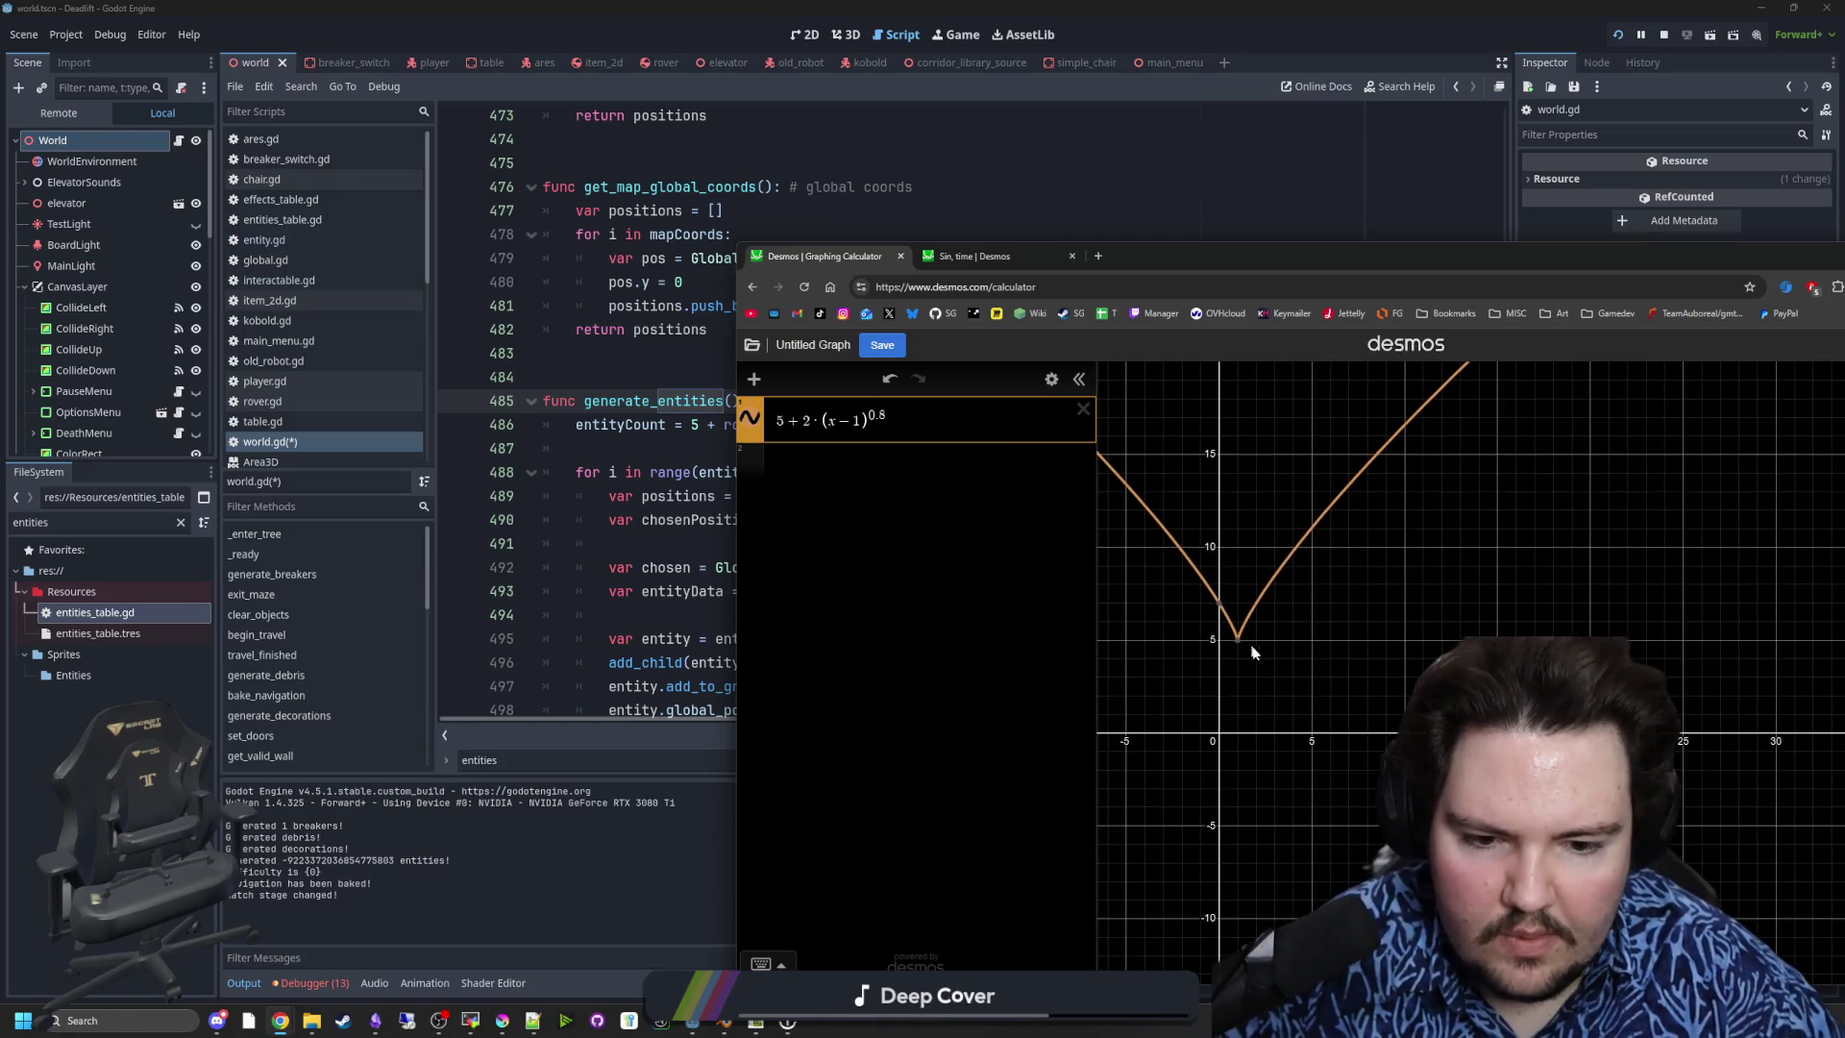
scroll(1242, 689, "down", 3)
scroll(1139, 667, "up", 2)
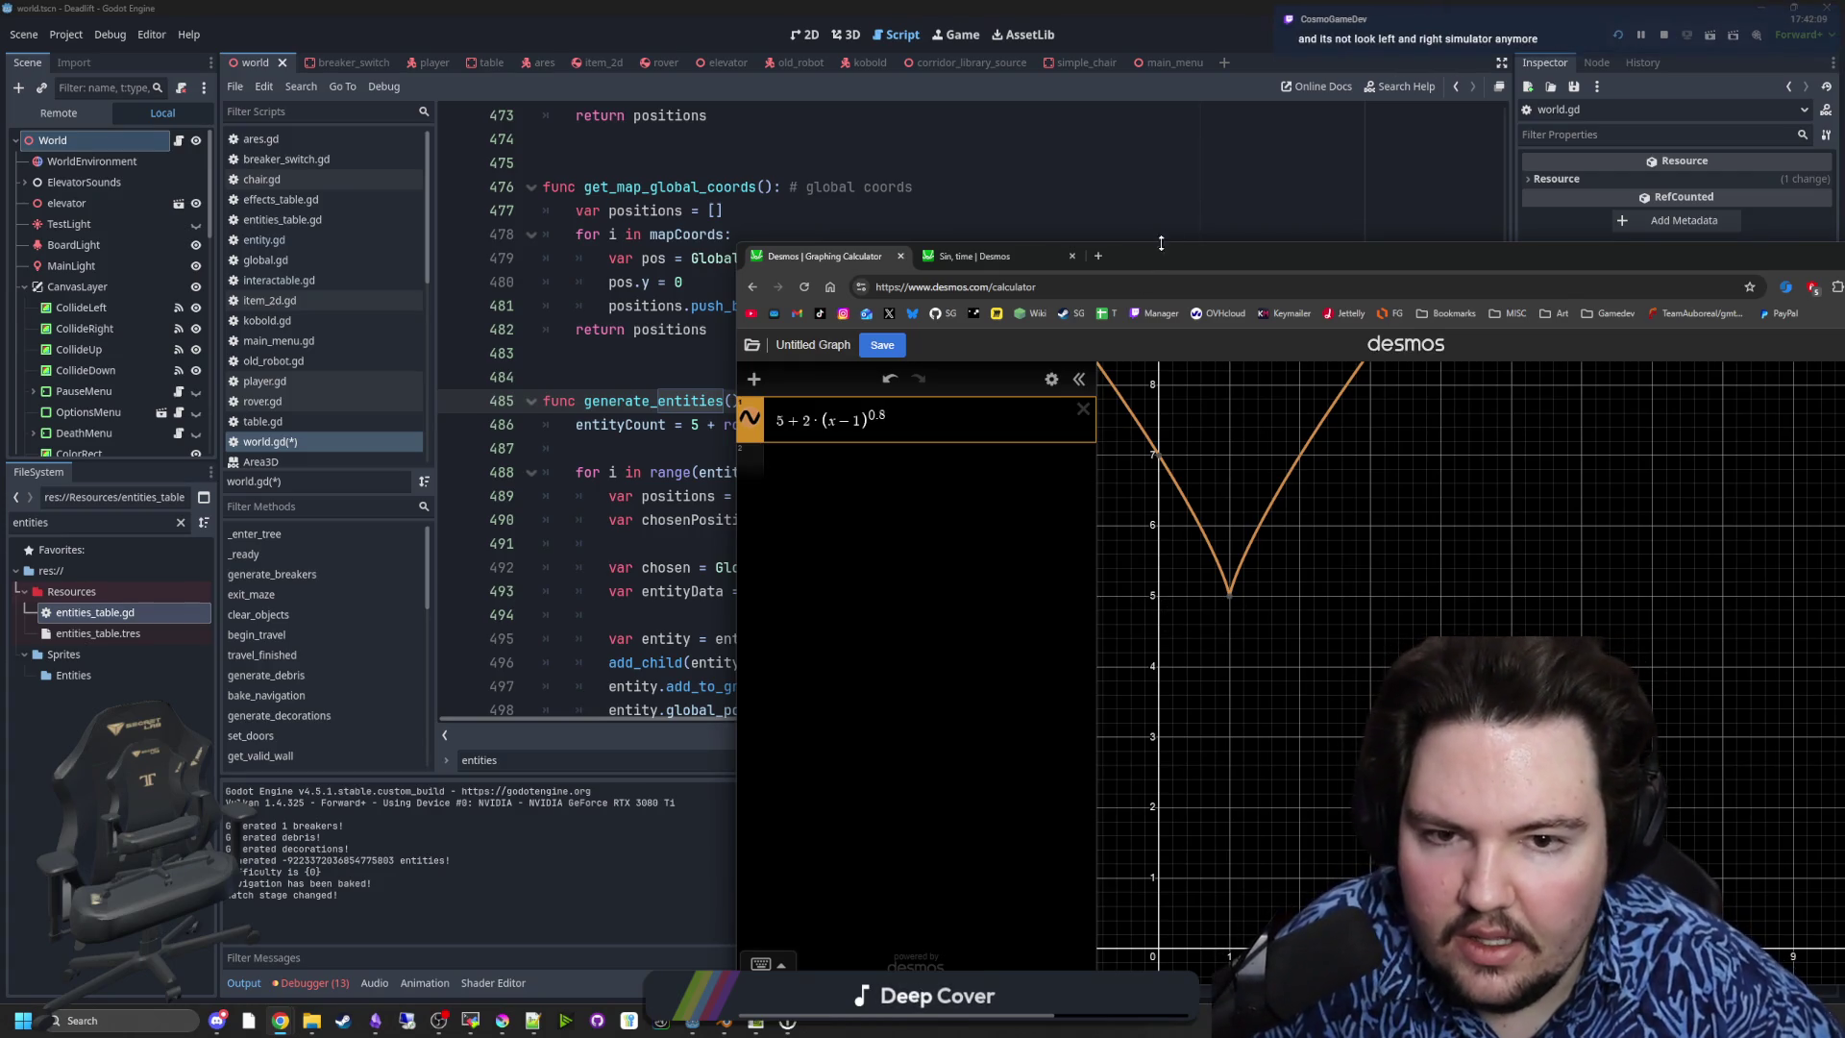
left_click_drag(1139, 263, 1377, 183)
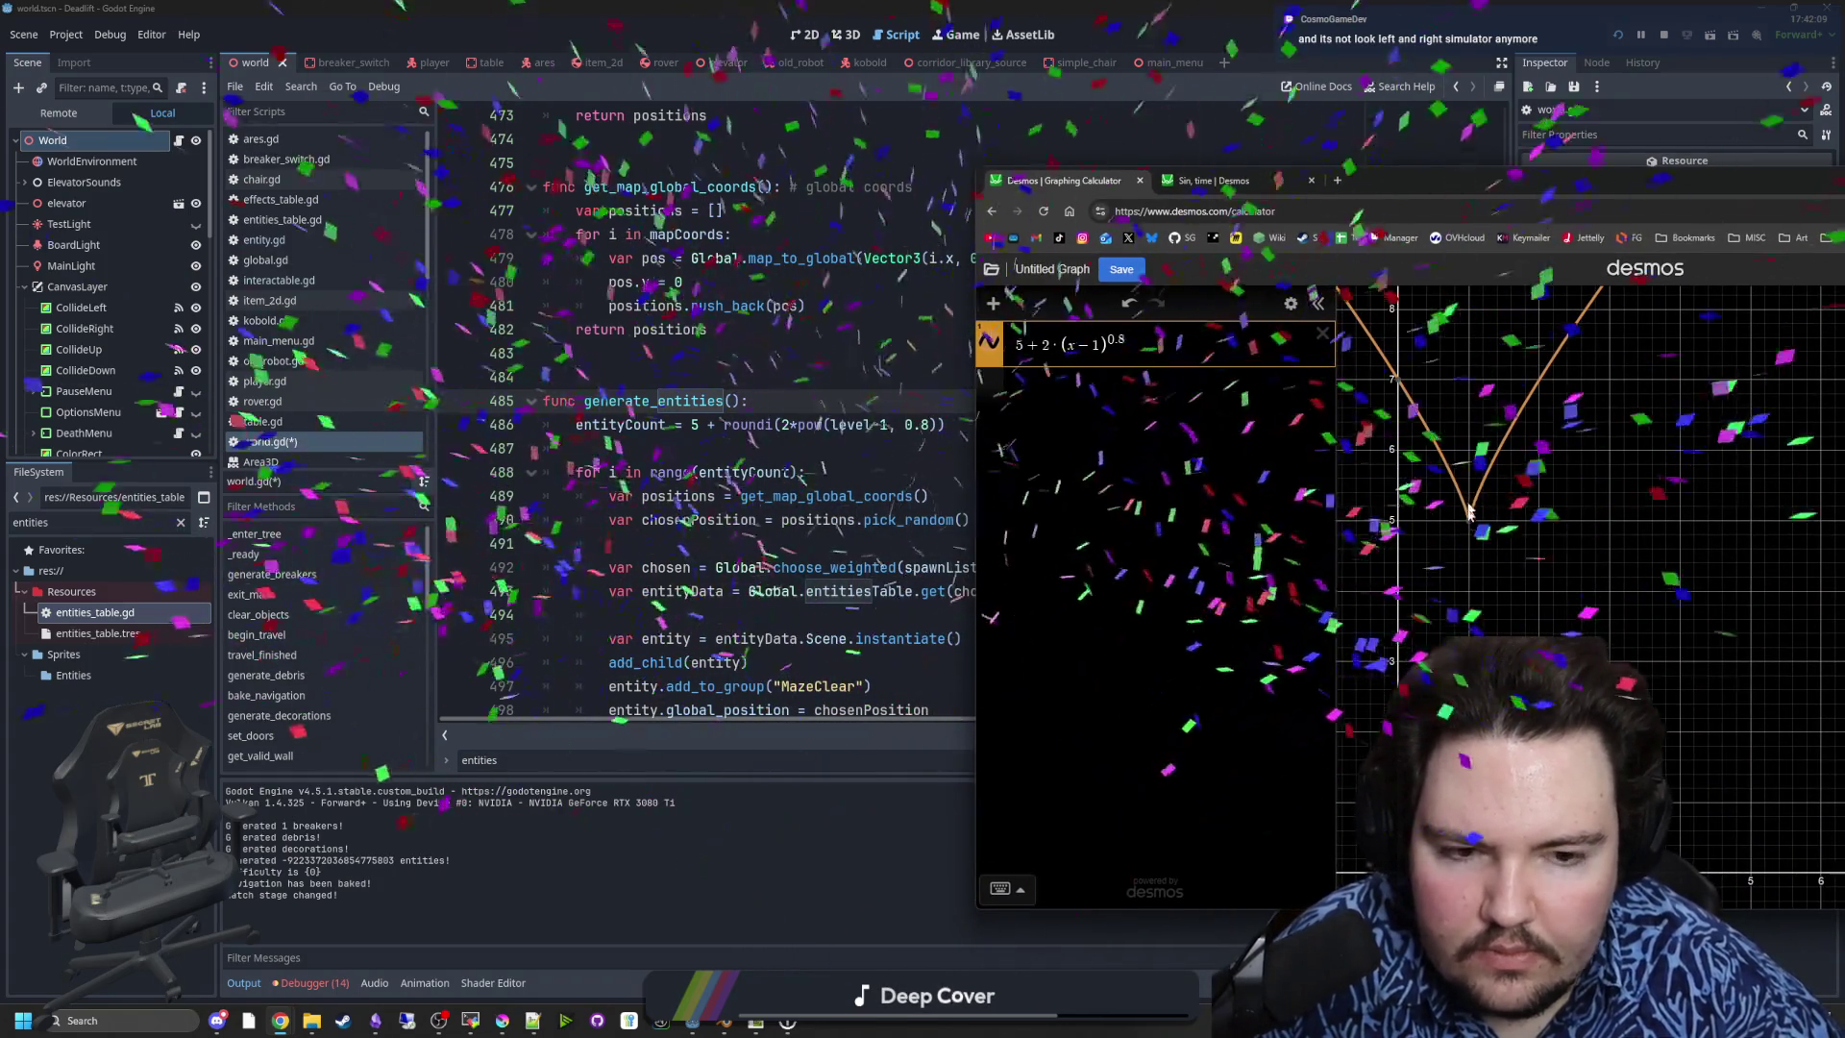
mouse_move(1470, 524)
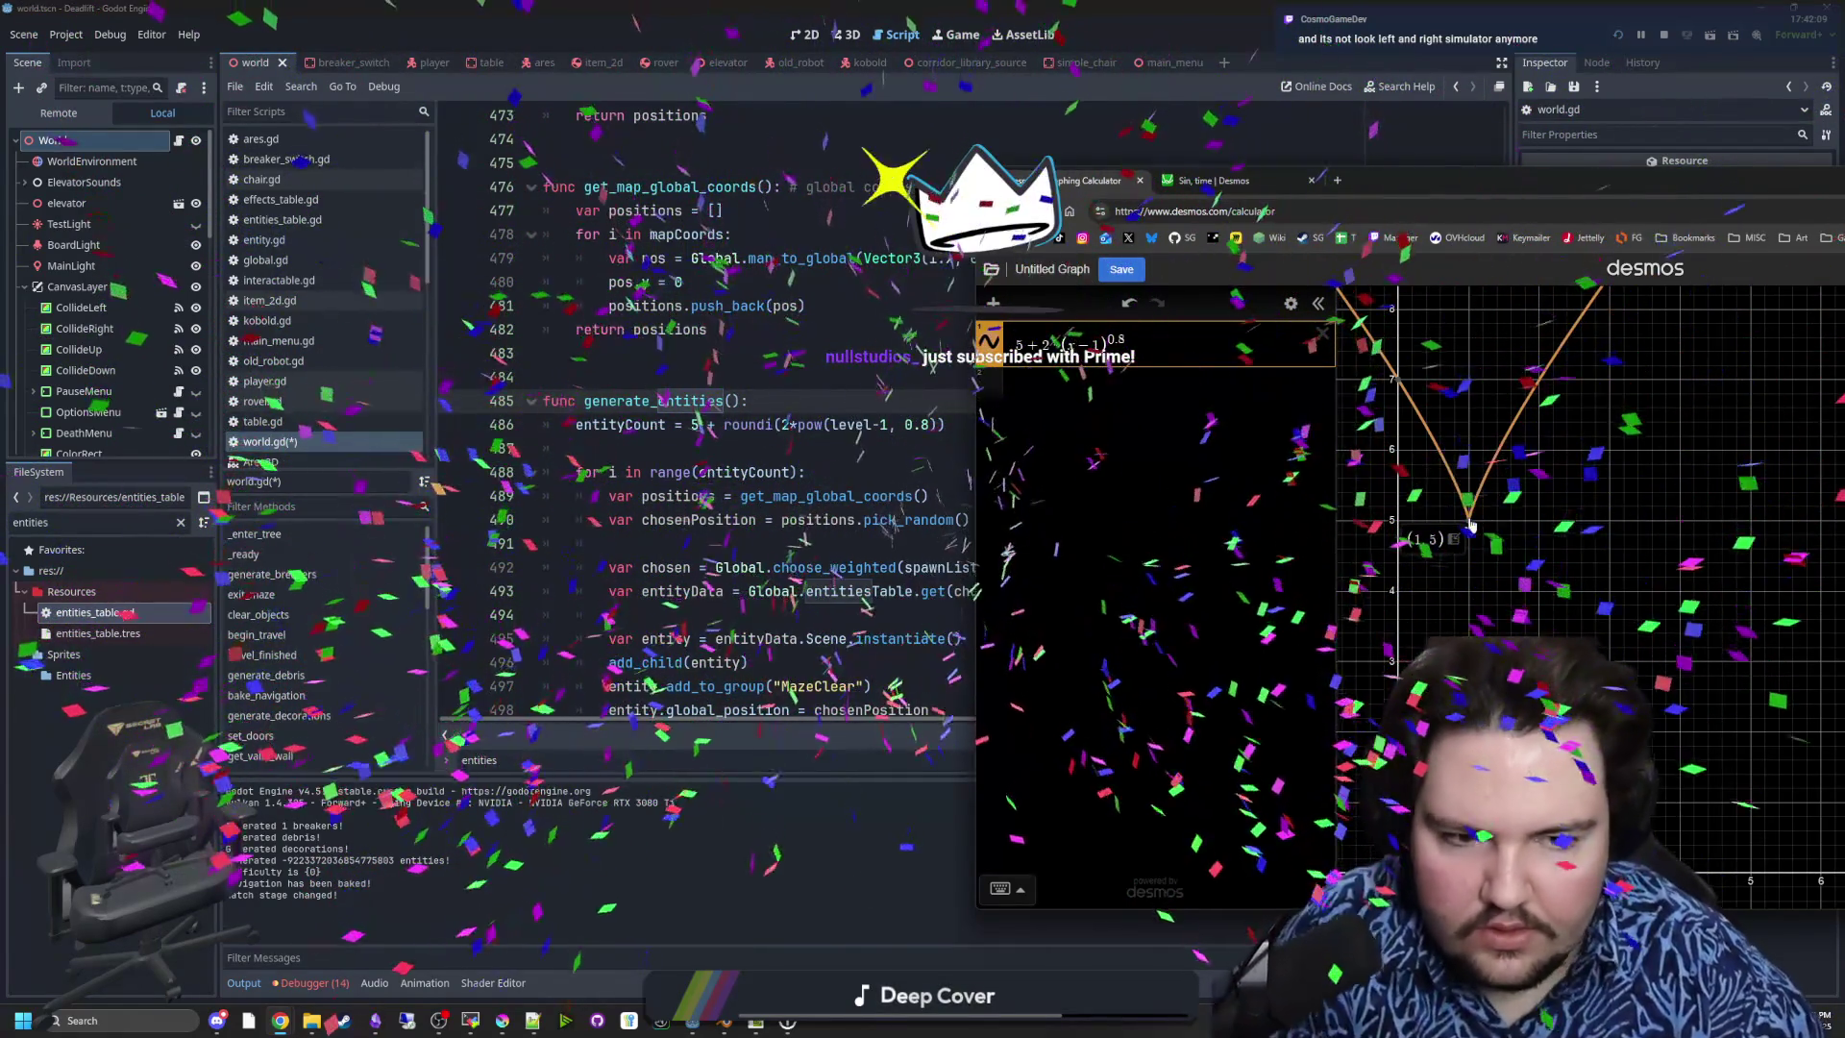
- Pan to the curve's vertex at (1, 5) and add an empty second expression row
left_click_drag(1469, 533, 1458, 520)
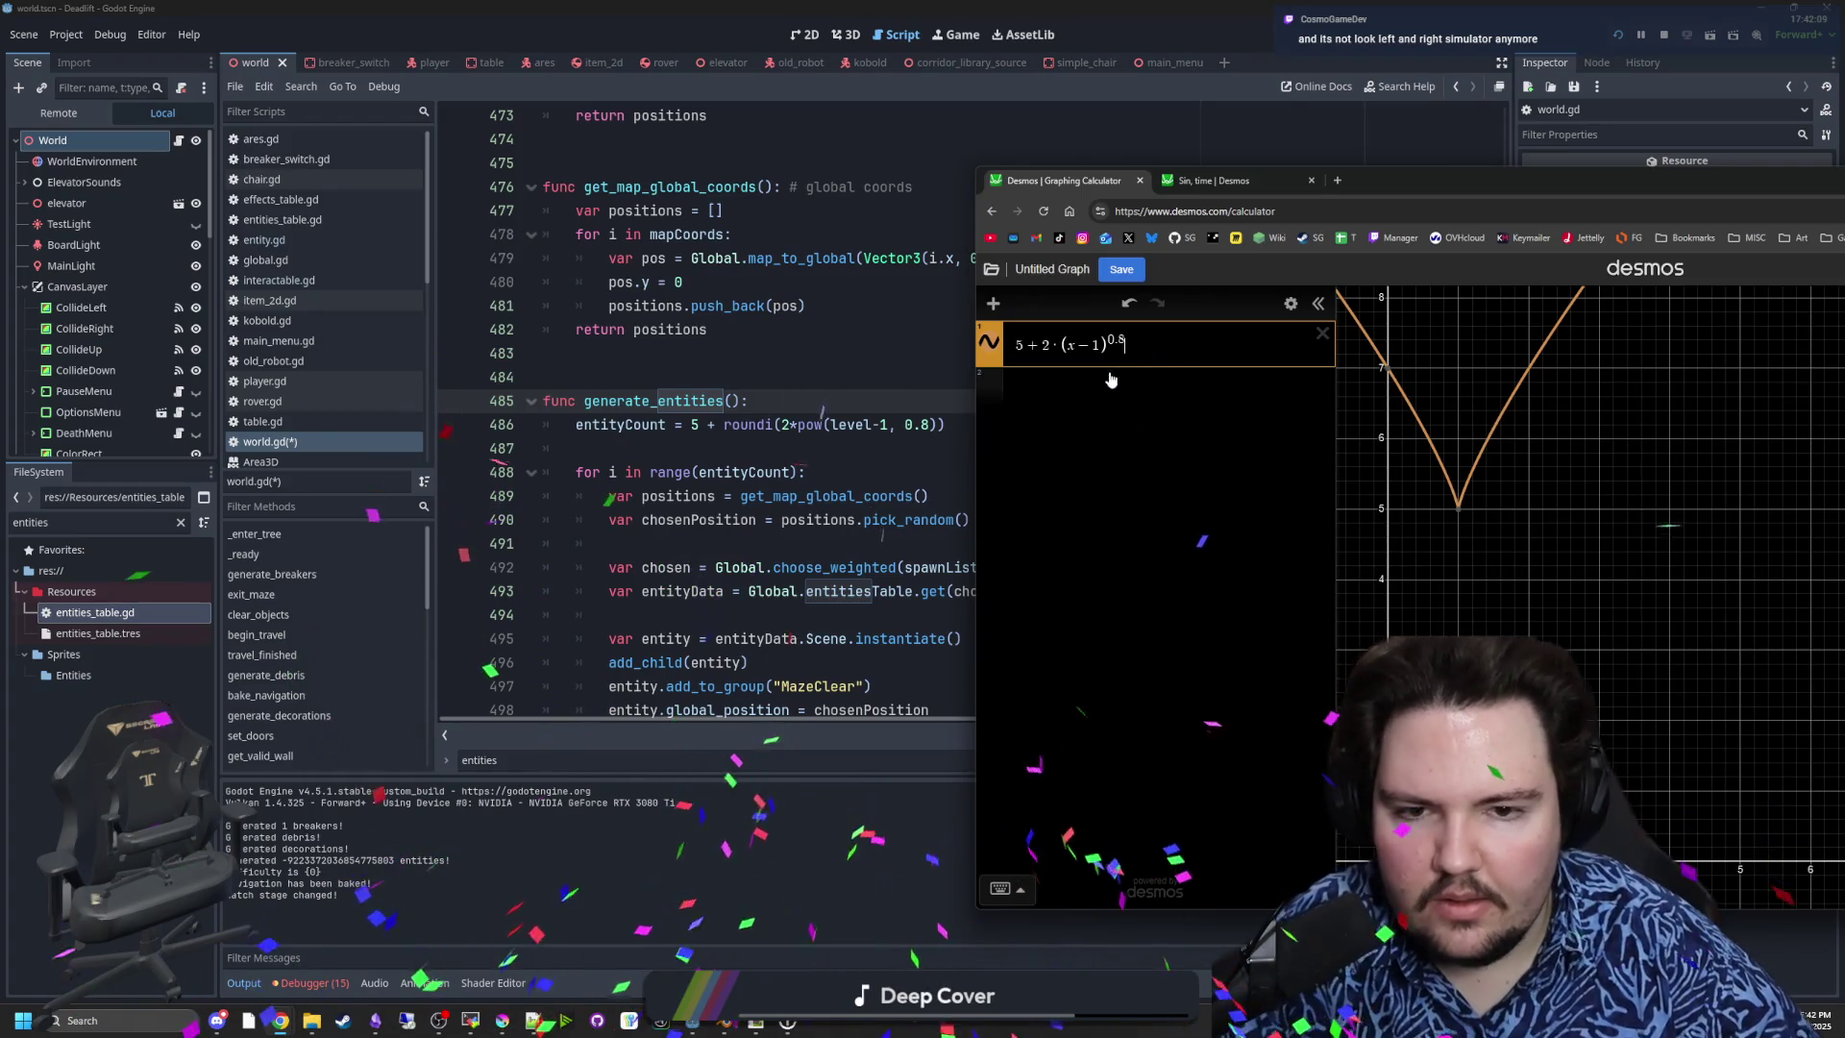
key("Return")
key("Up")
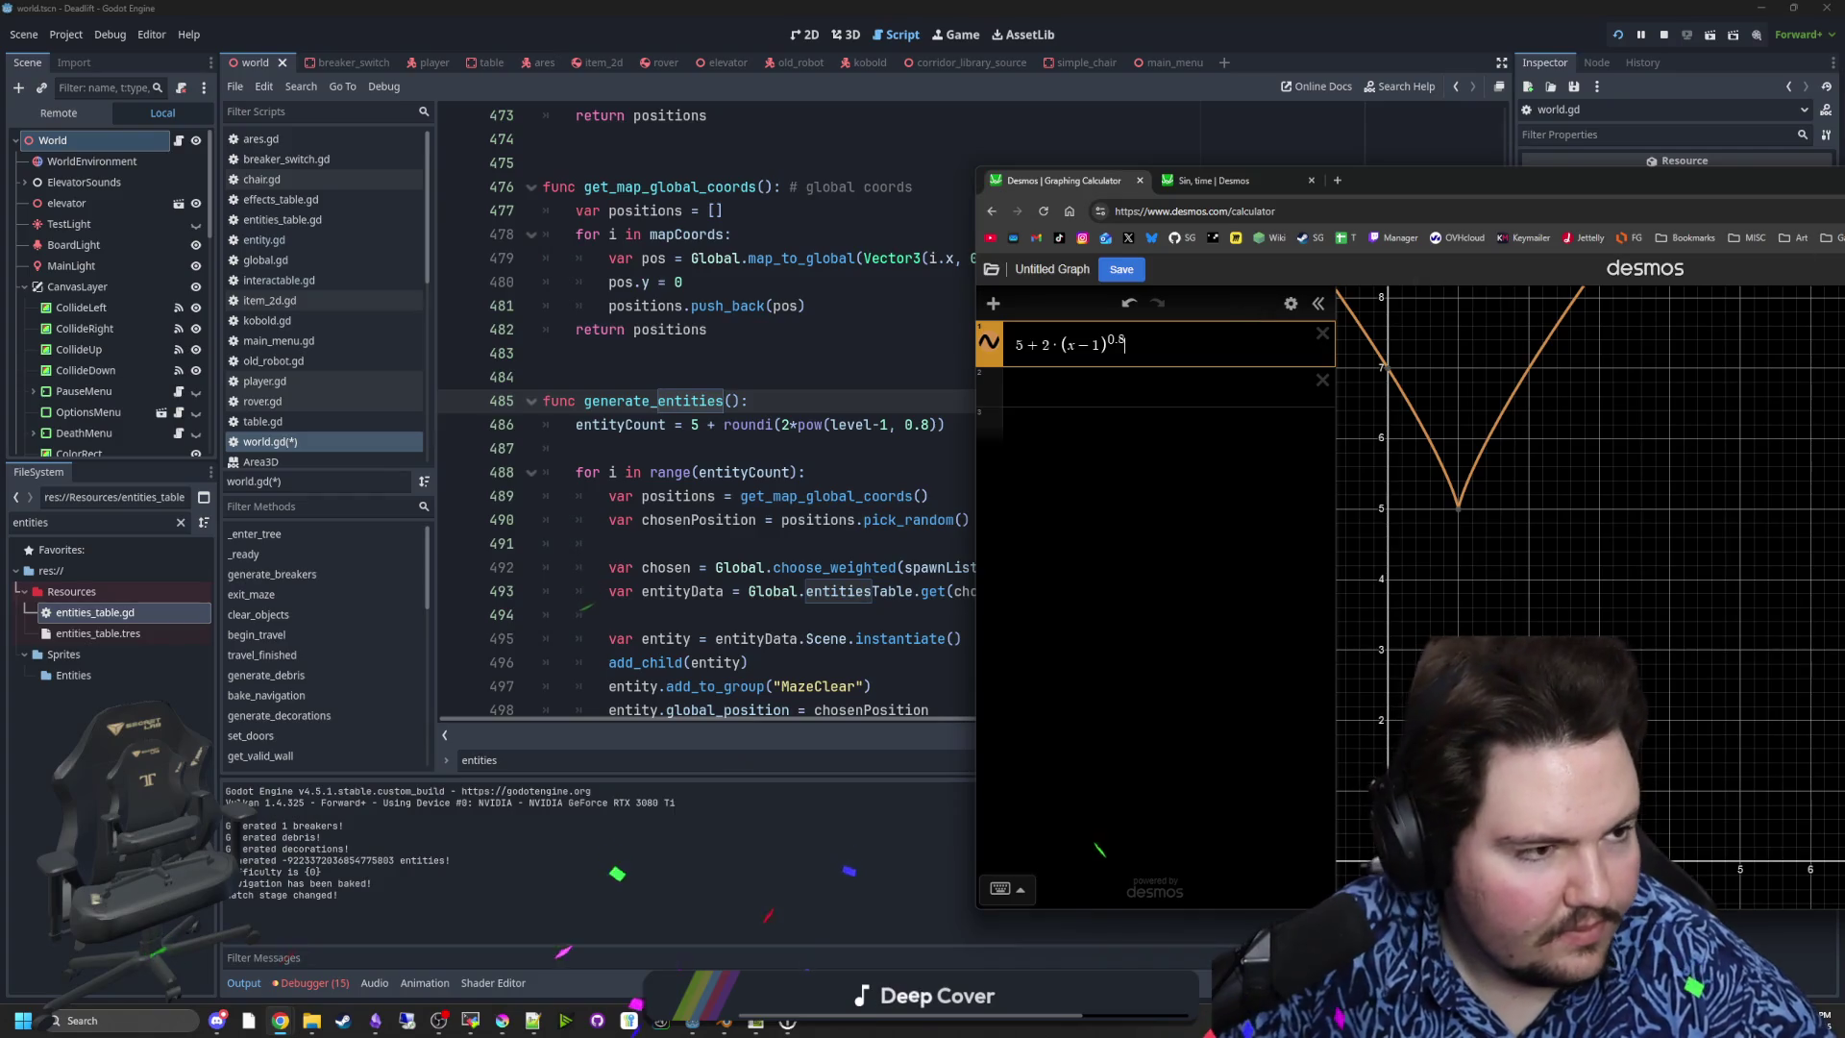
left_click_drag(1423, 181, 1243, 173)
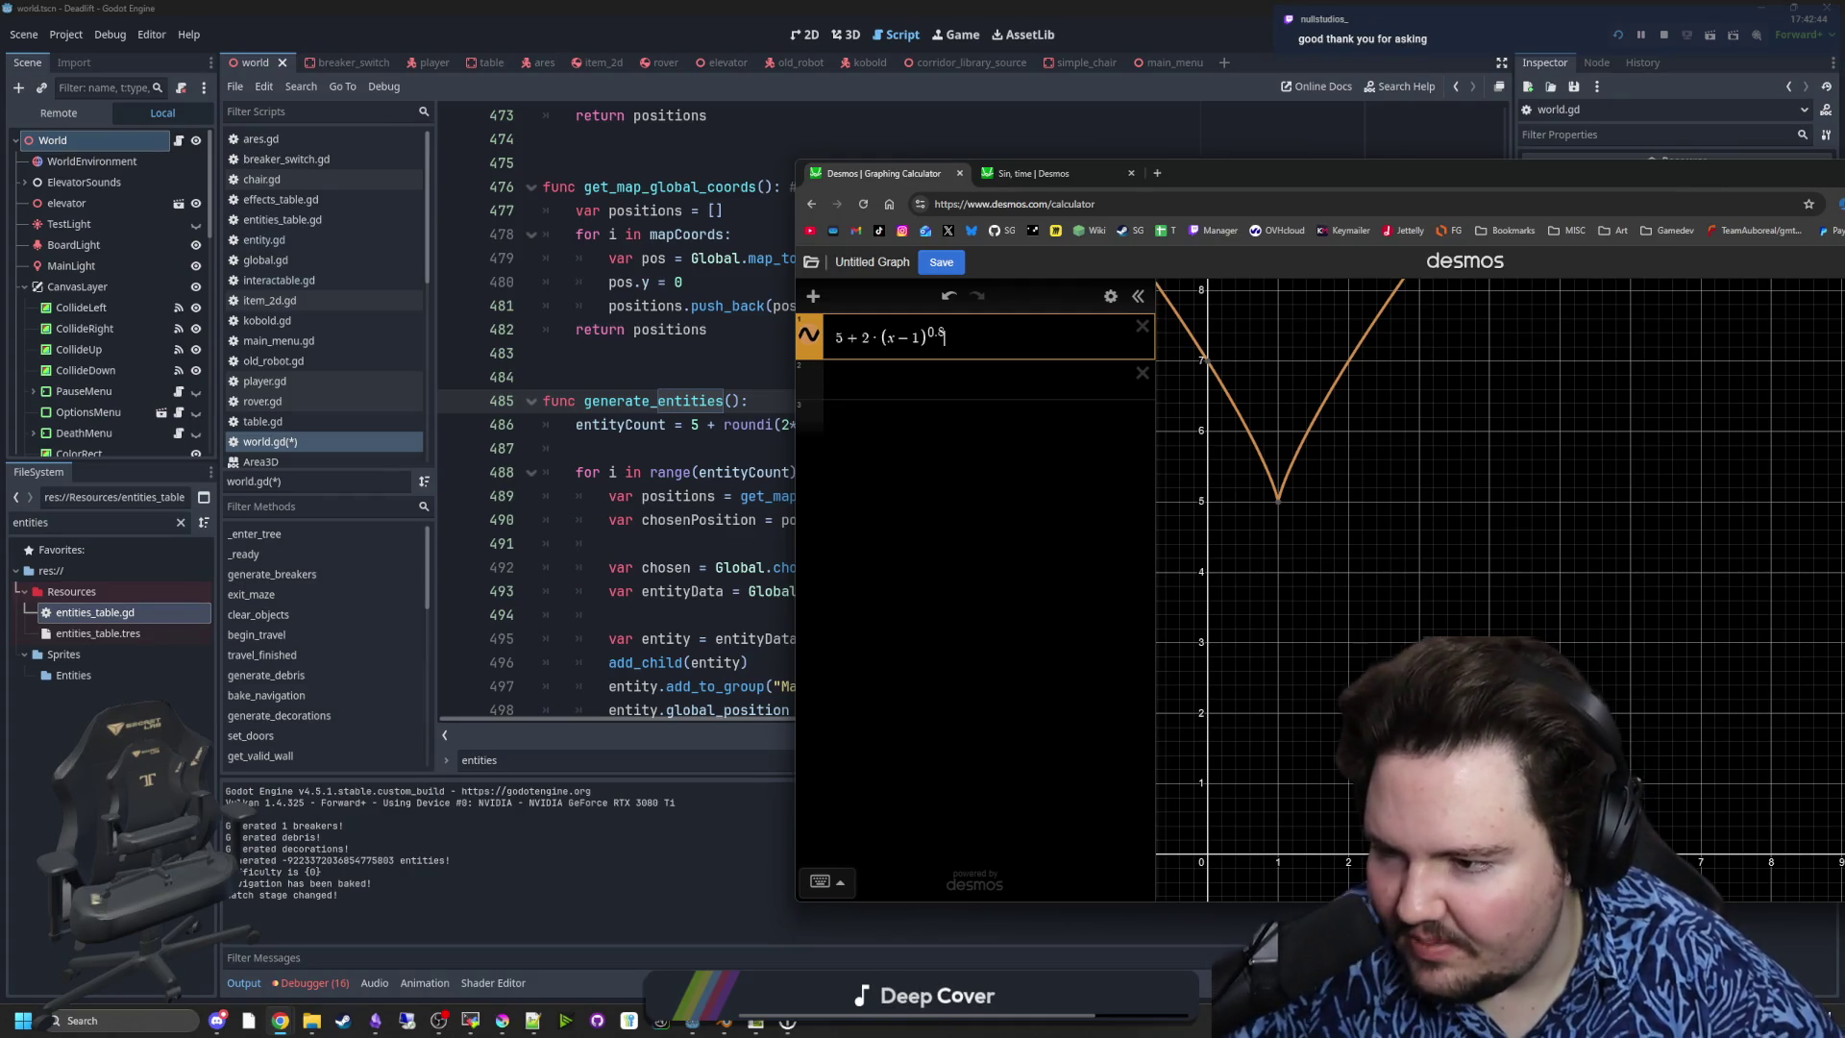
left_click(868, 362)
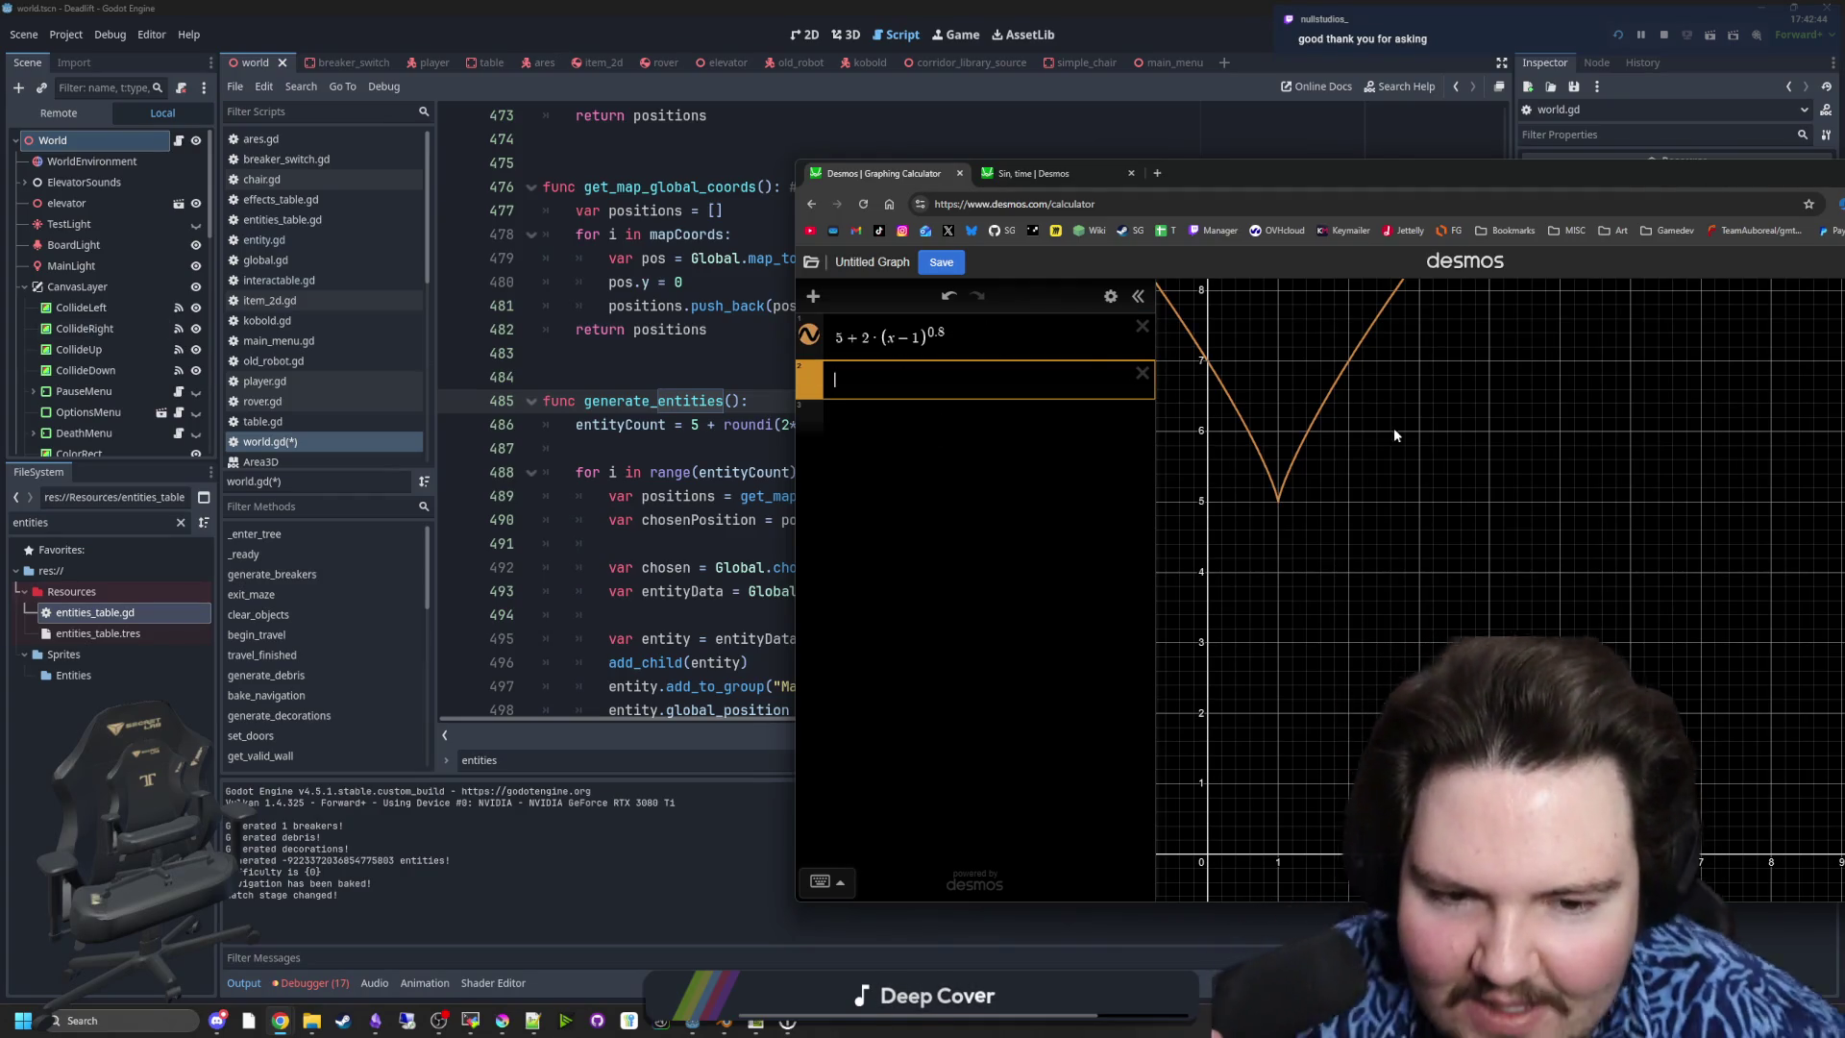
left_click(1274, 502)
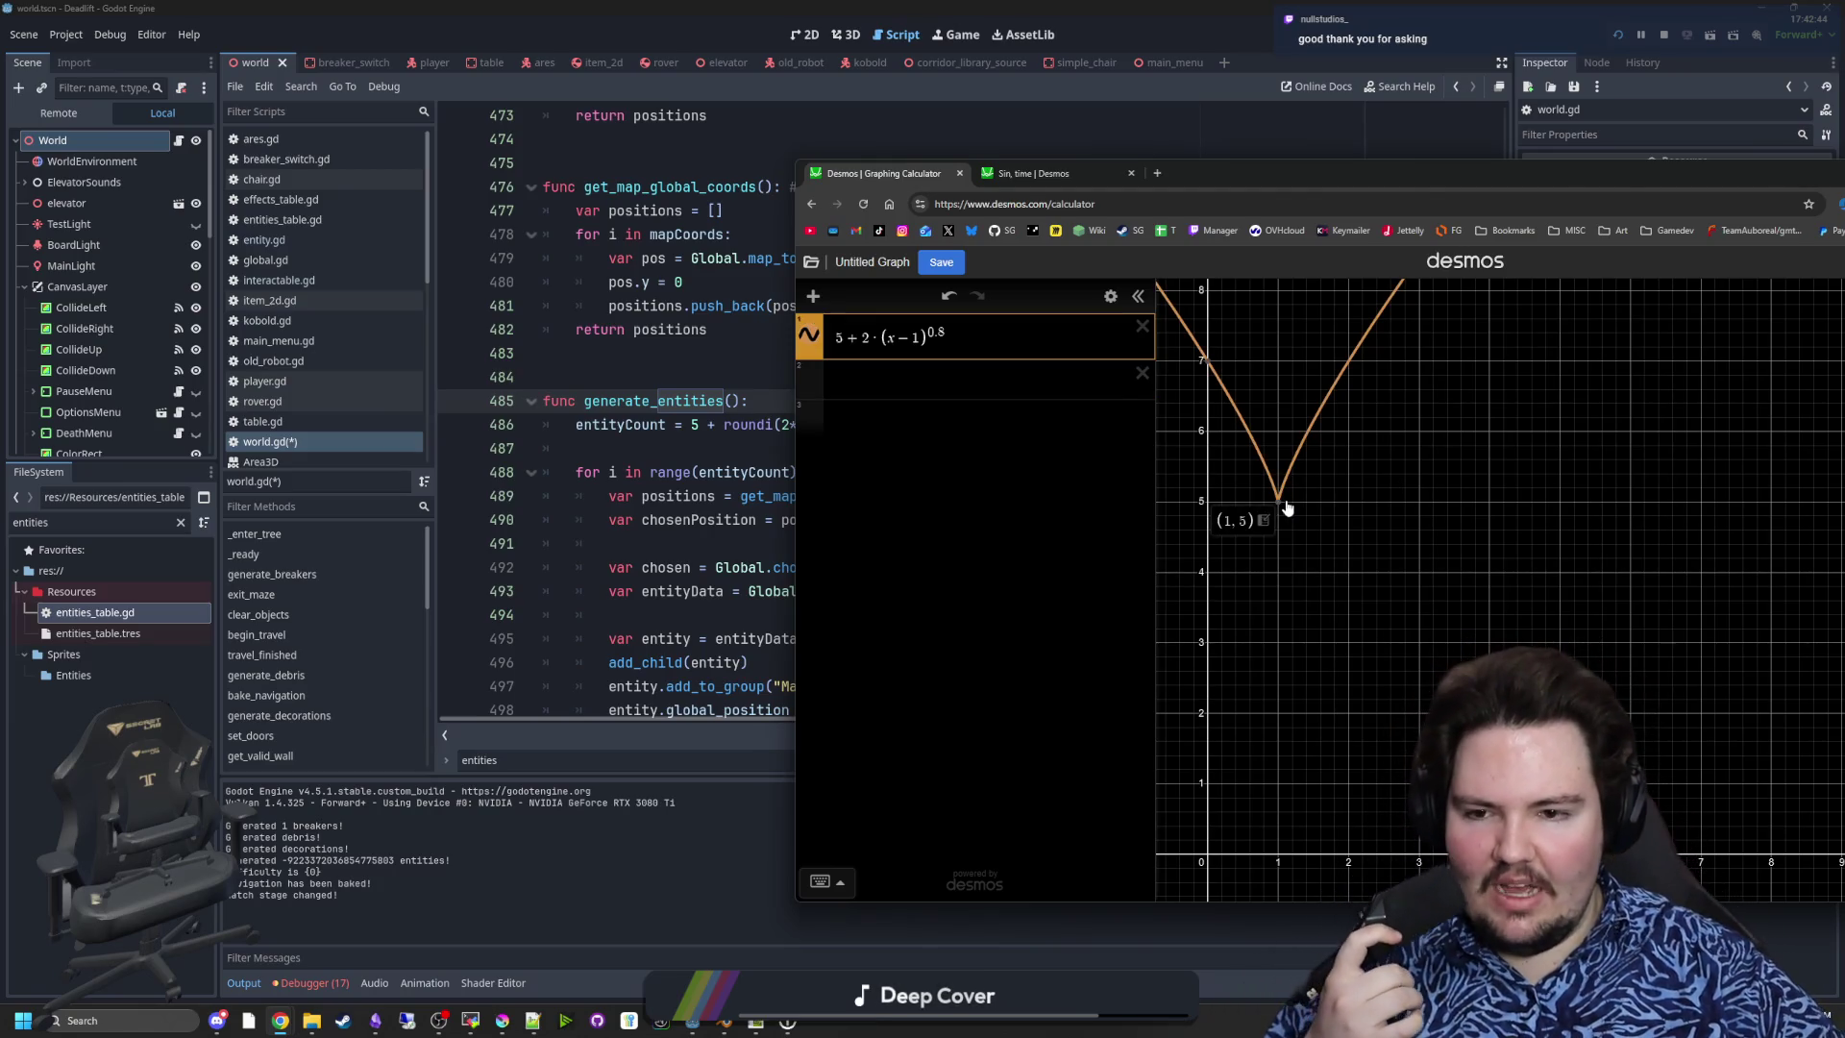
- Show the Godot debugger's error list, then bring Desmos back to the front
left_click(315, 982)
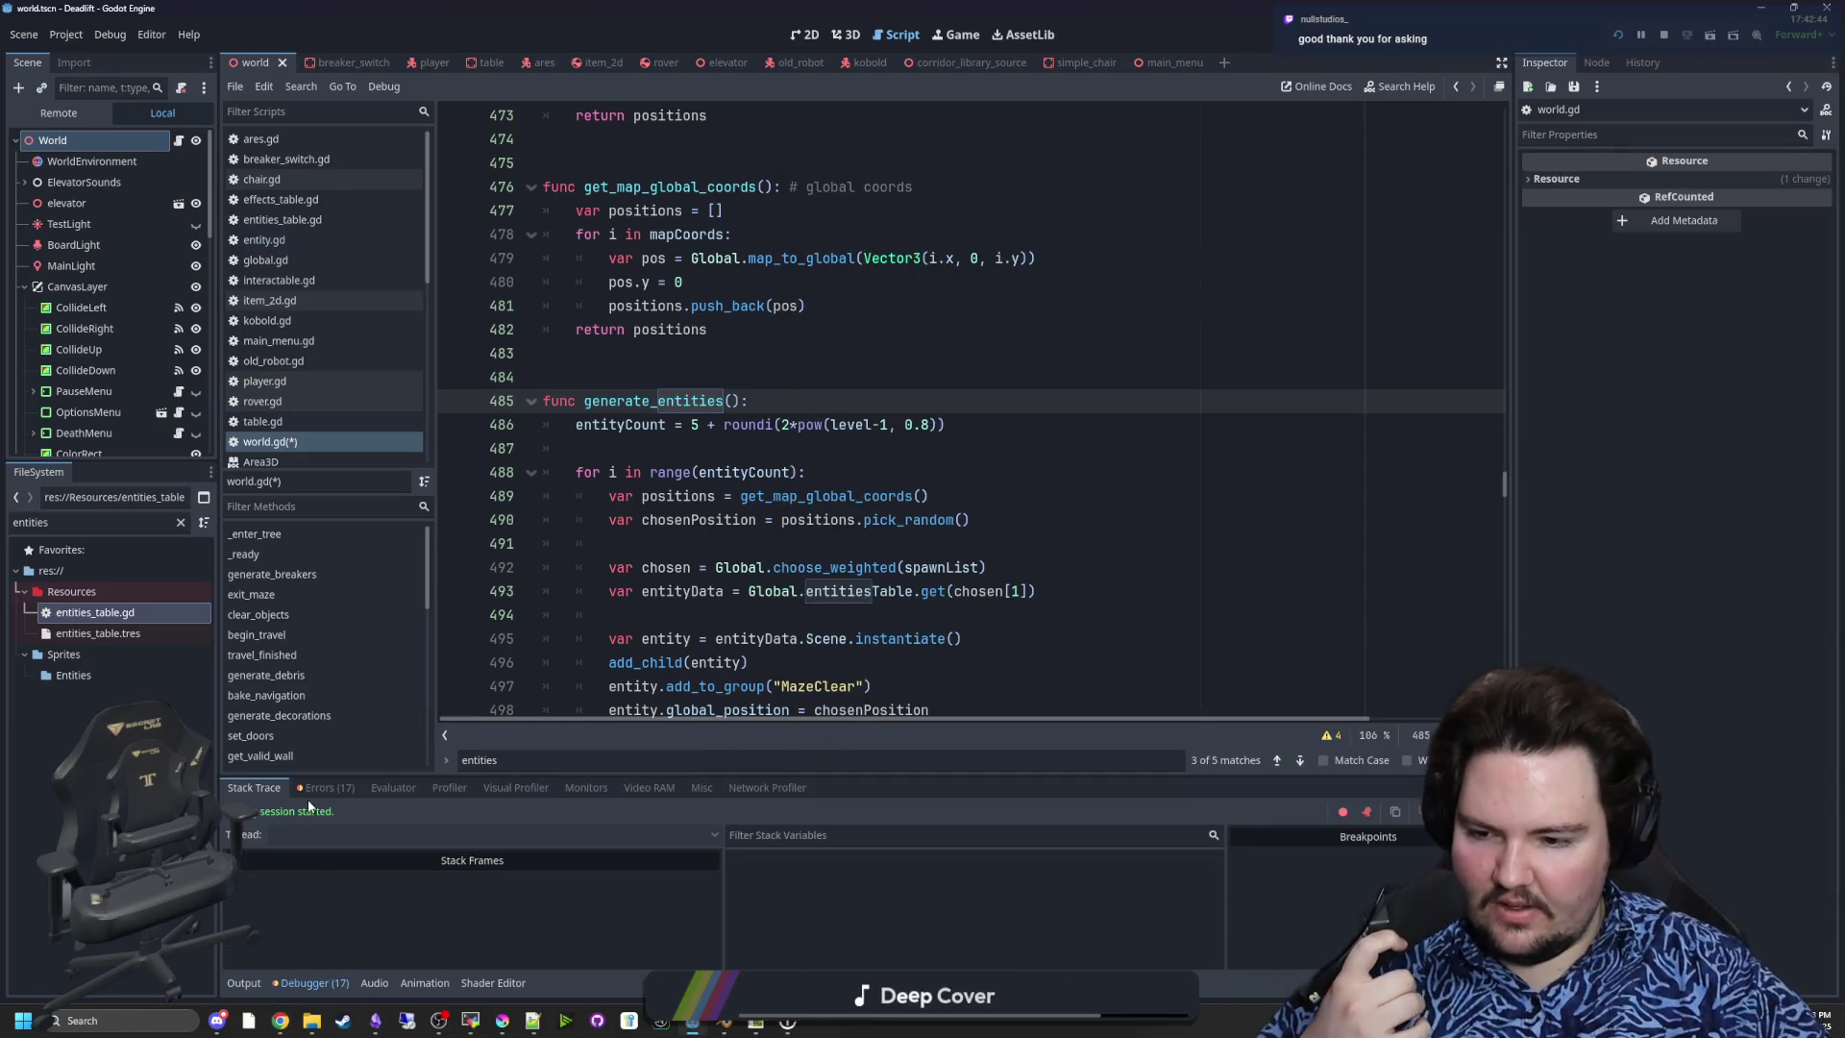
left_click(325, 787)
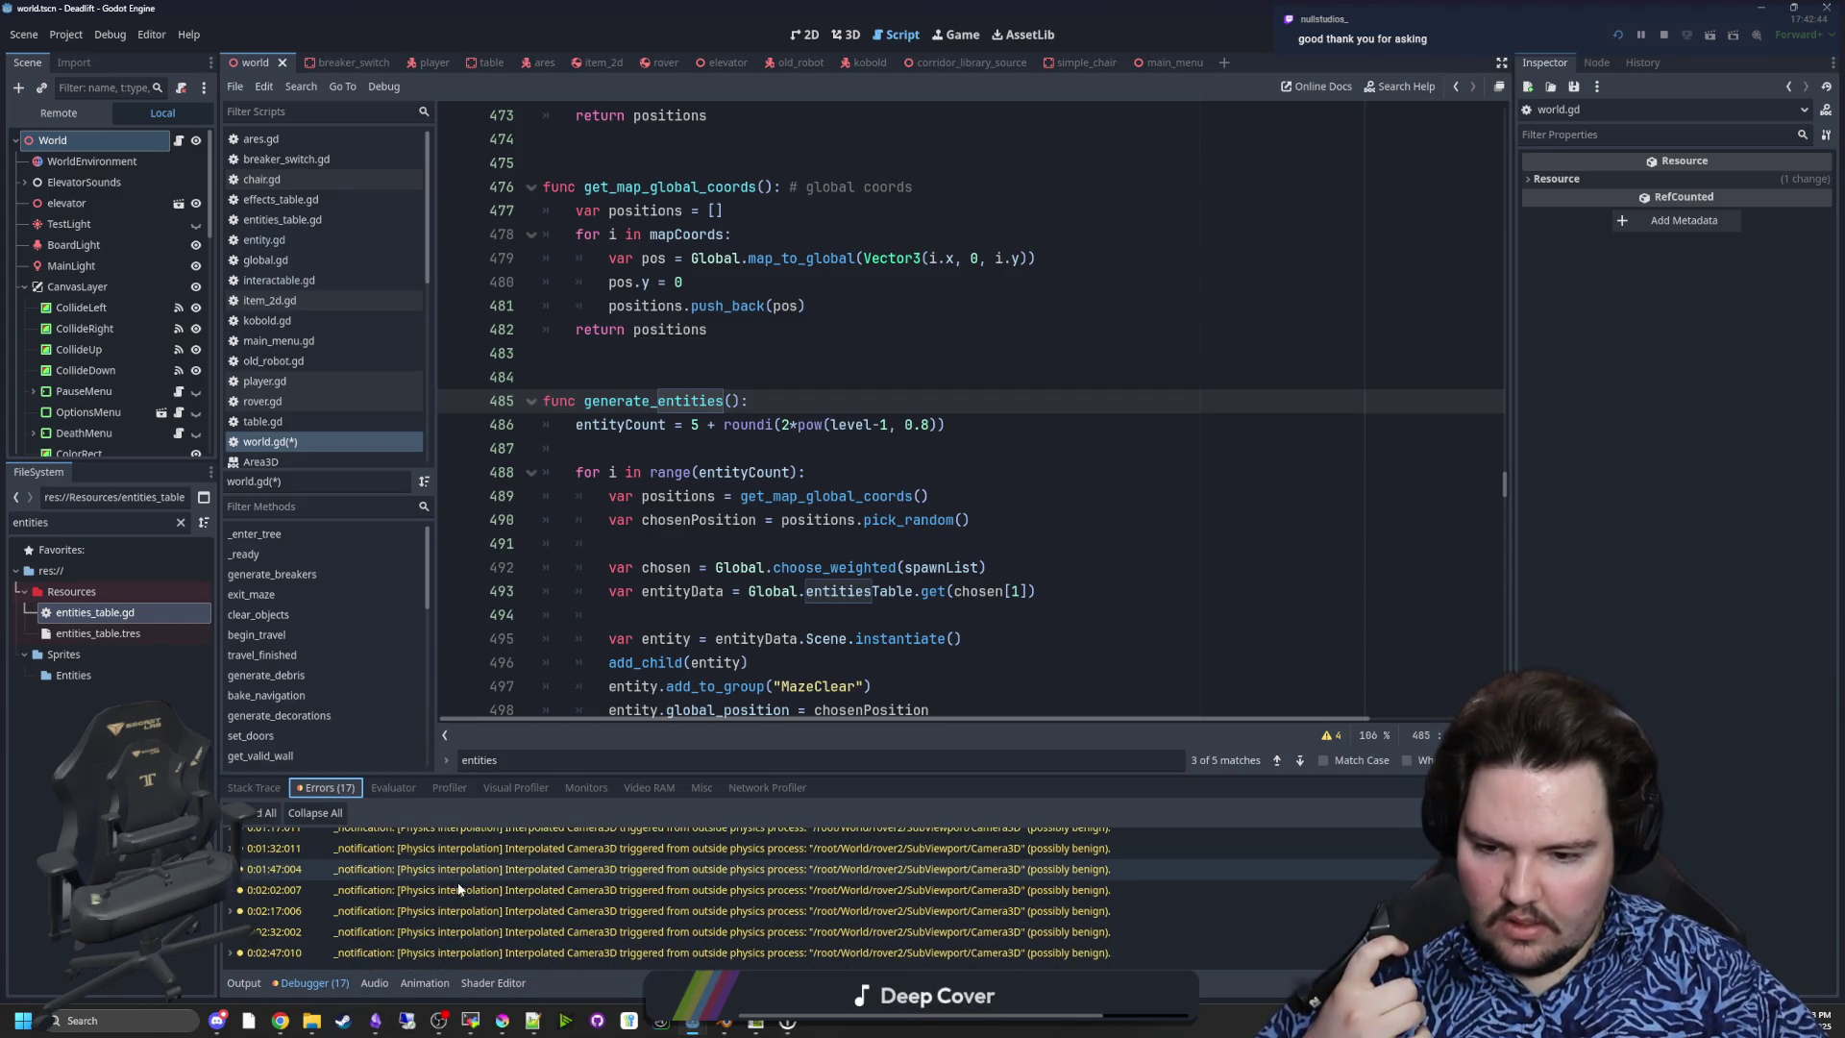
mouse_move(280, 1021)
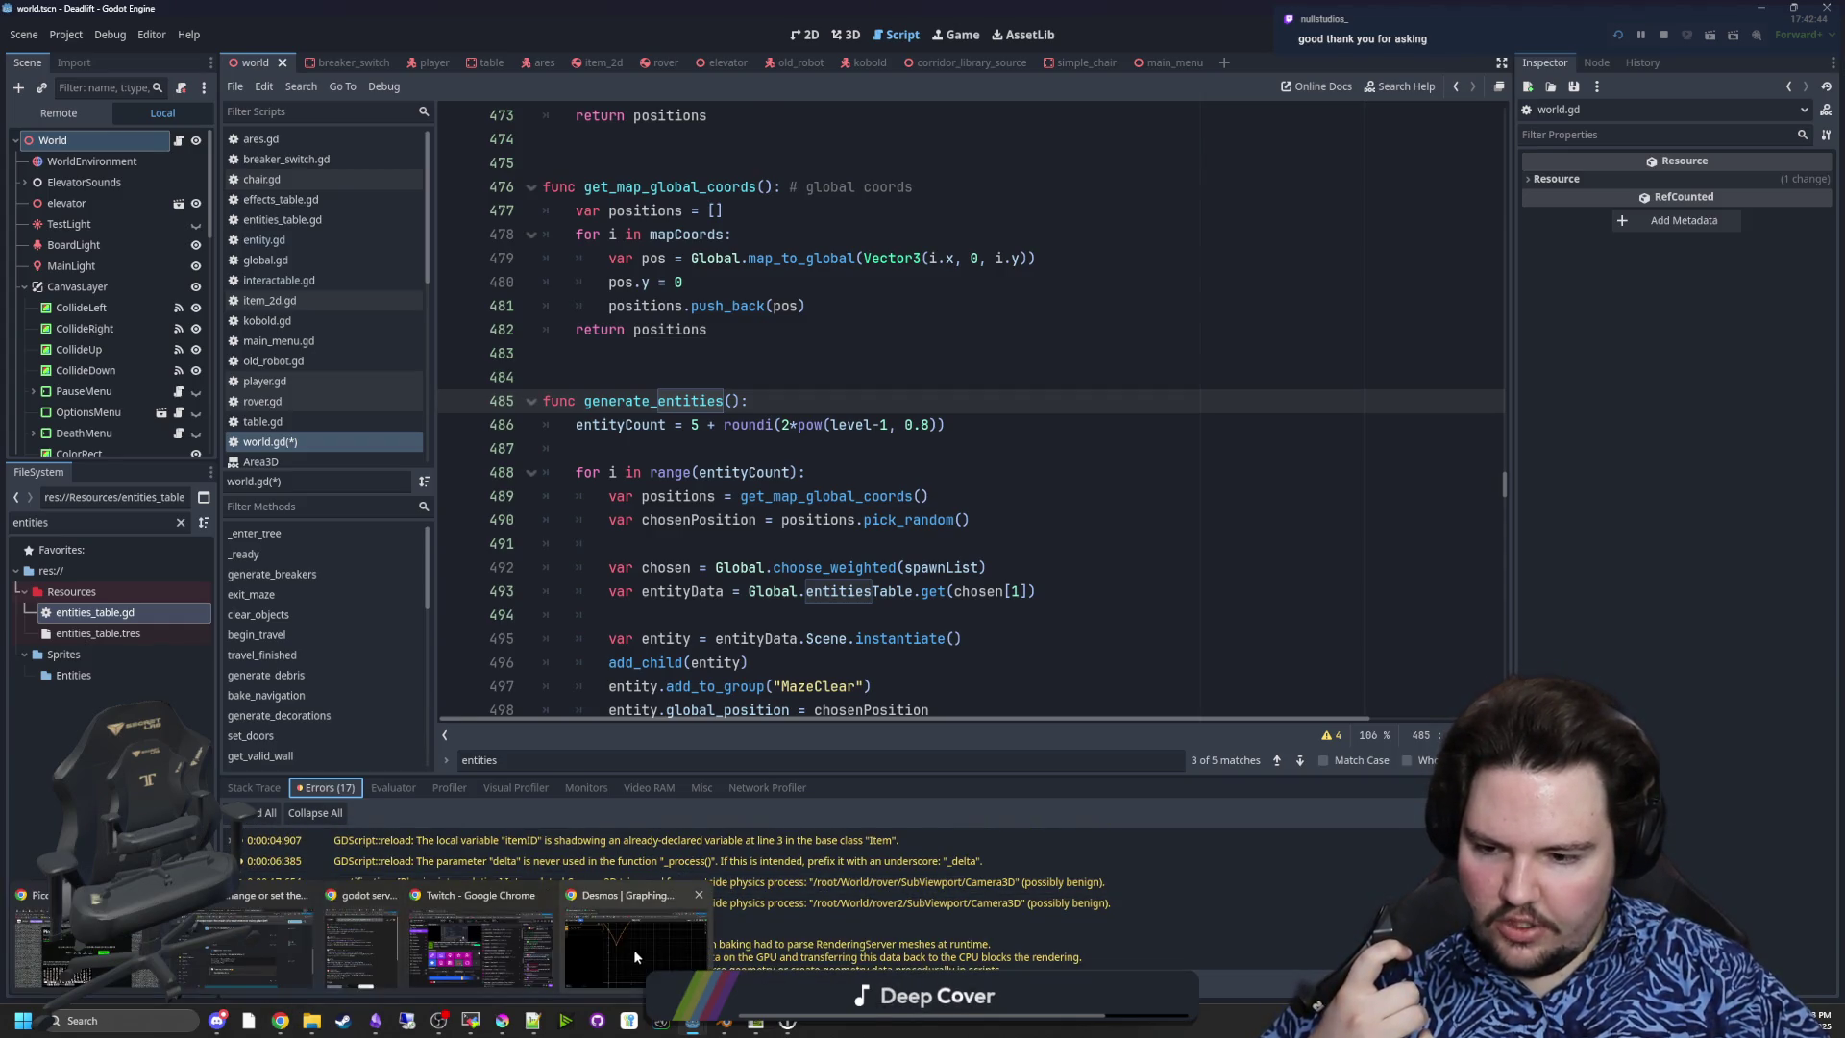
left_click(635, 948)
mouse_move(1205, 175)
left_mouse_down()
mouse_move(1205, 206)
mouse_move(941, 205)
mouse_move(1065, 198)
mouse_move(1618, 262)
mouse_move(1240, 301)
left_mouse_up()
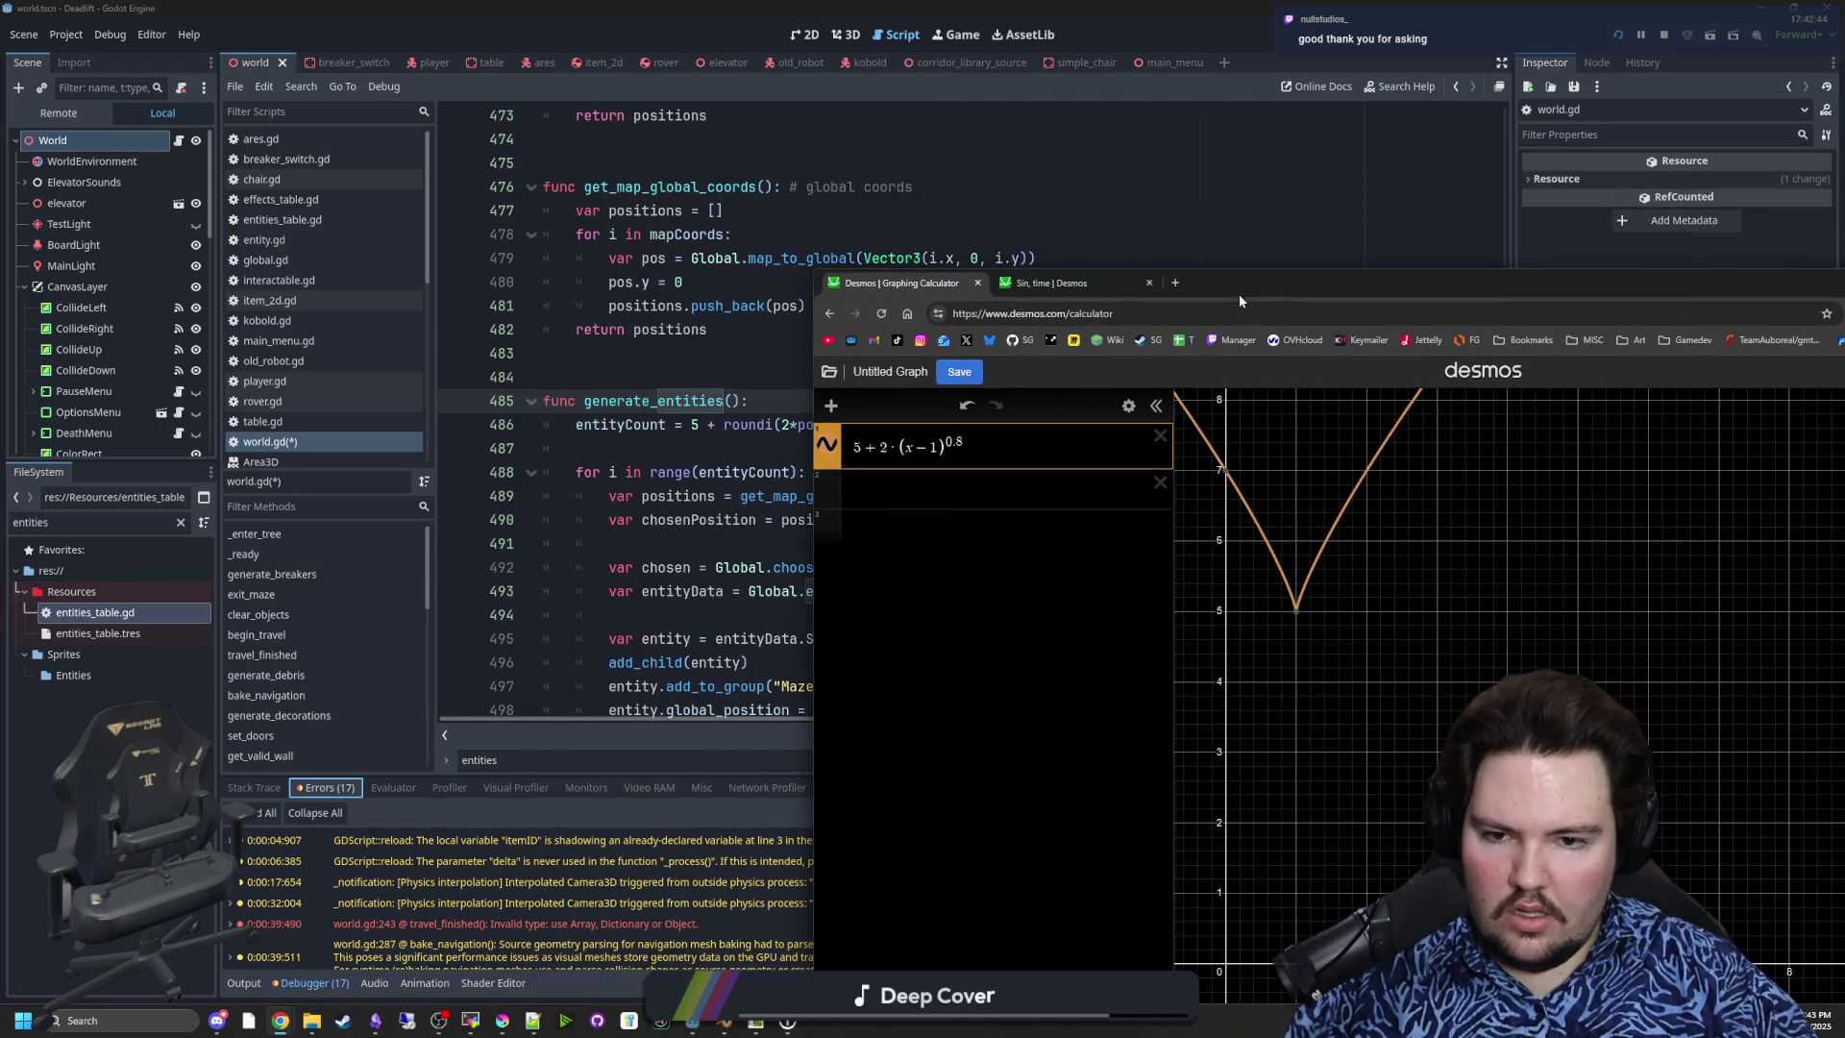
- Test 0^8 in a third Desmos row, clear it, and switch back to Godot
left_click(954, 545)
type("0^8")
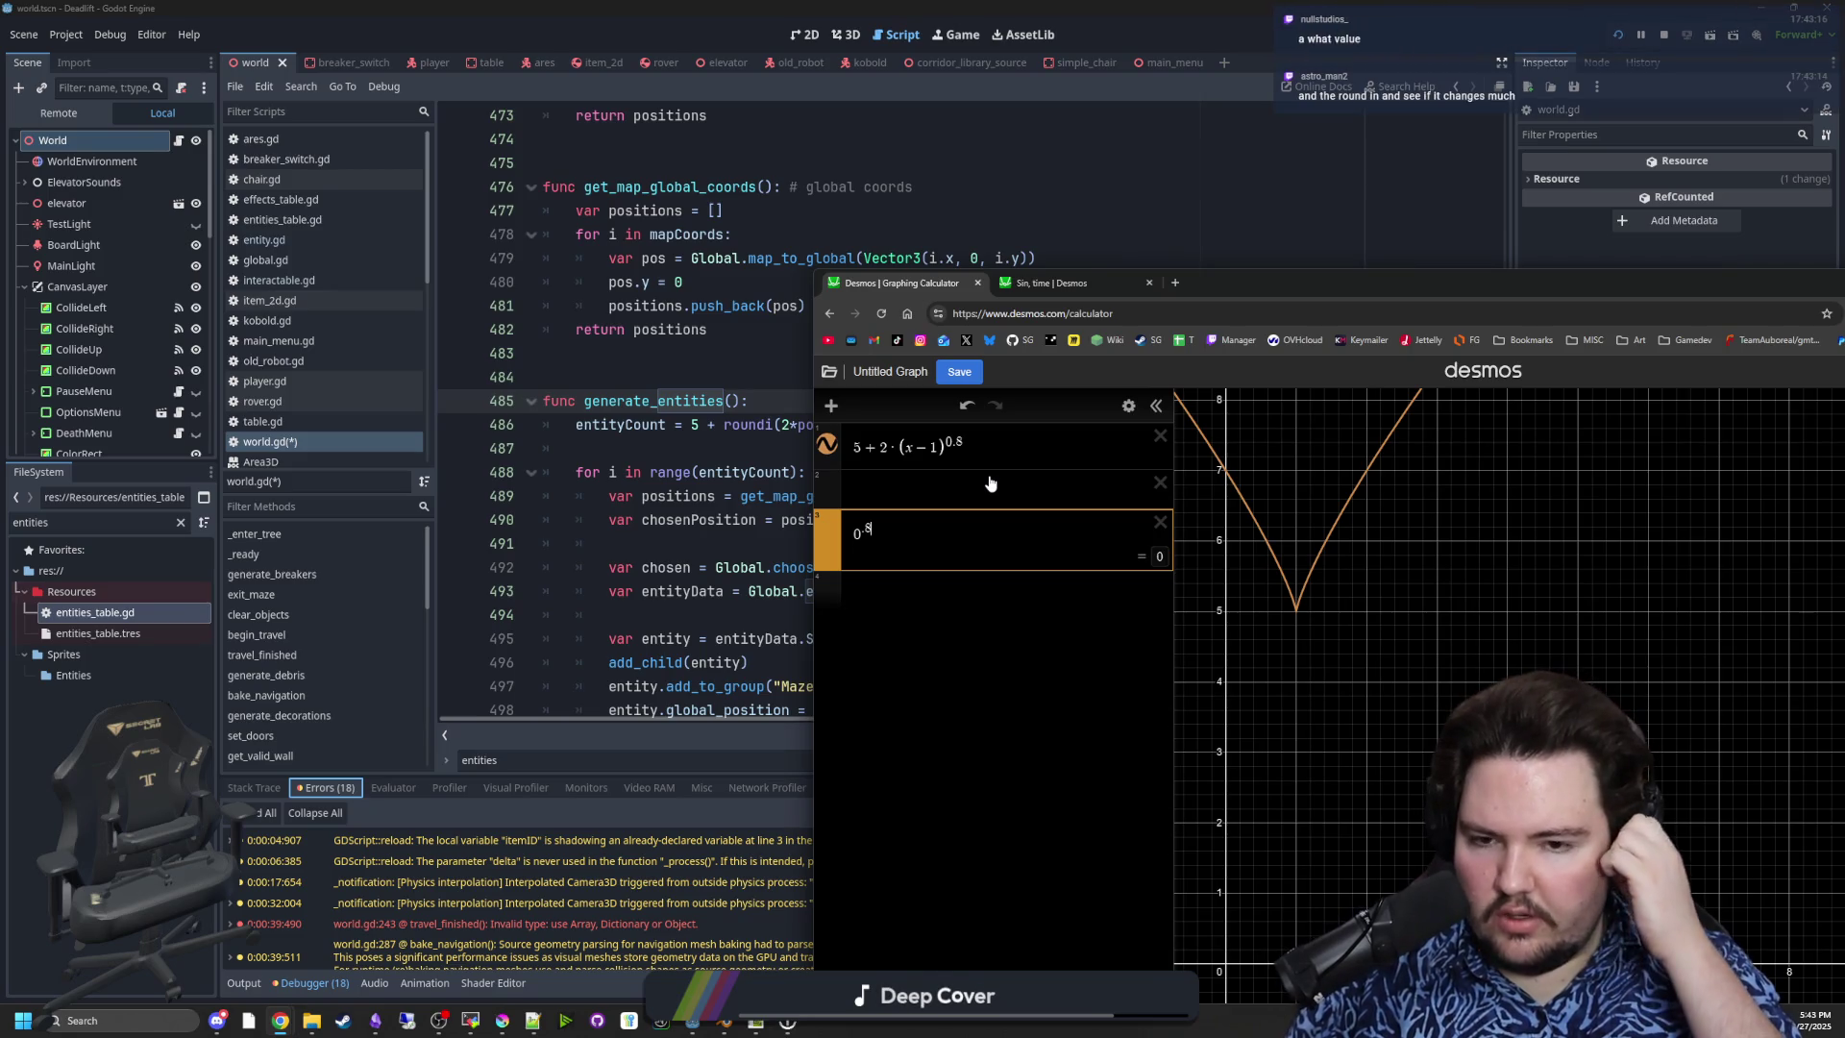
key("BackSpace")
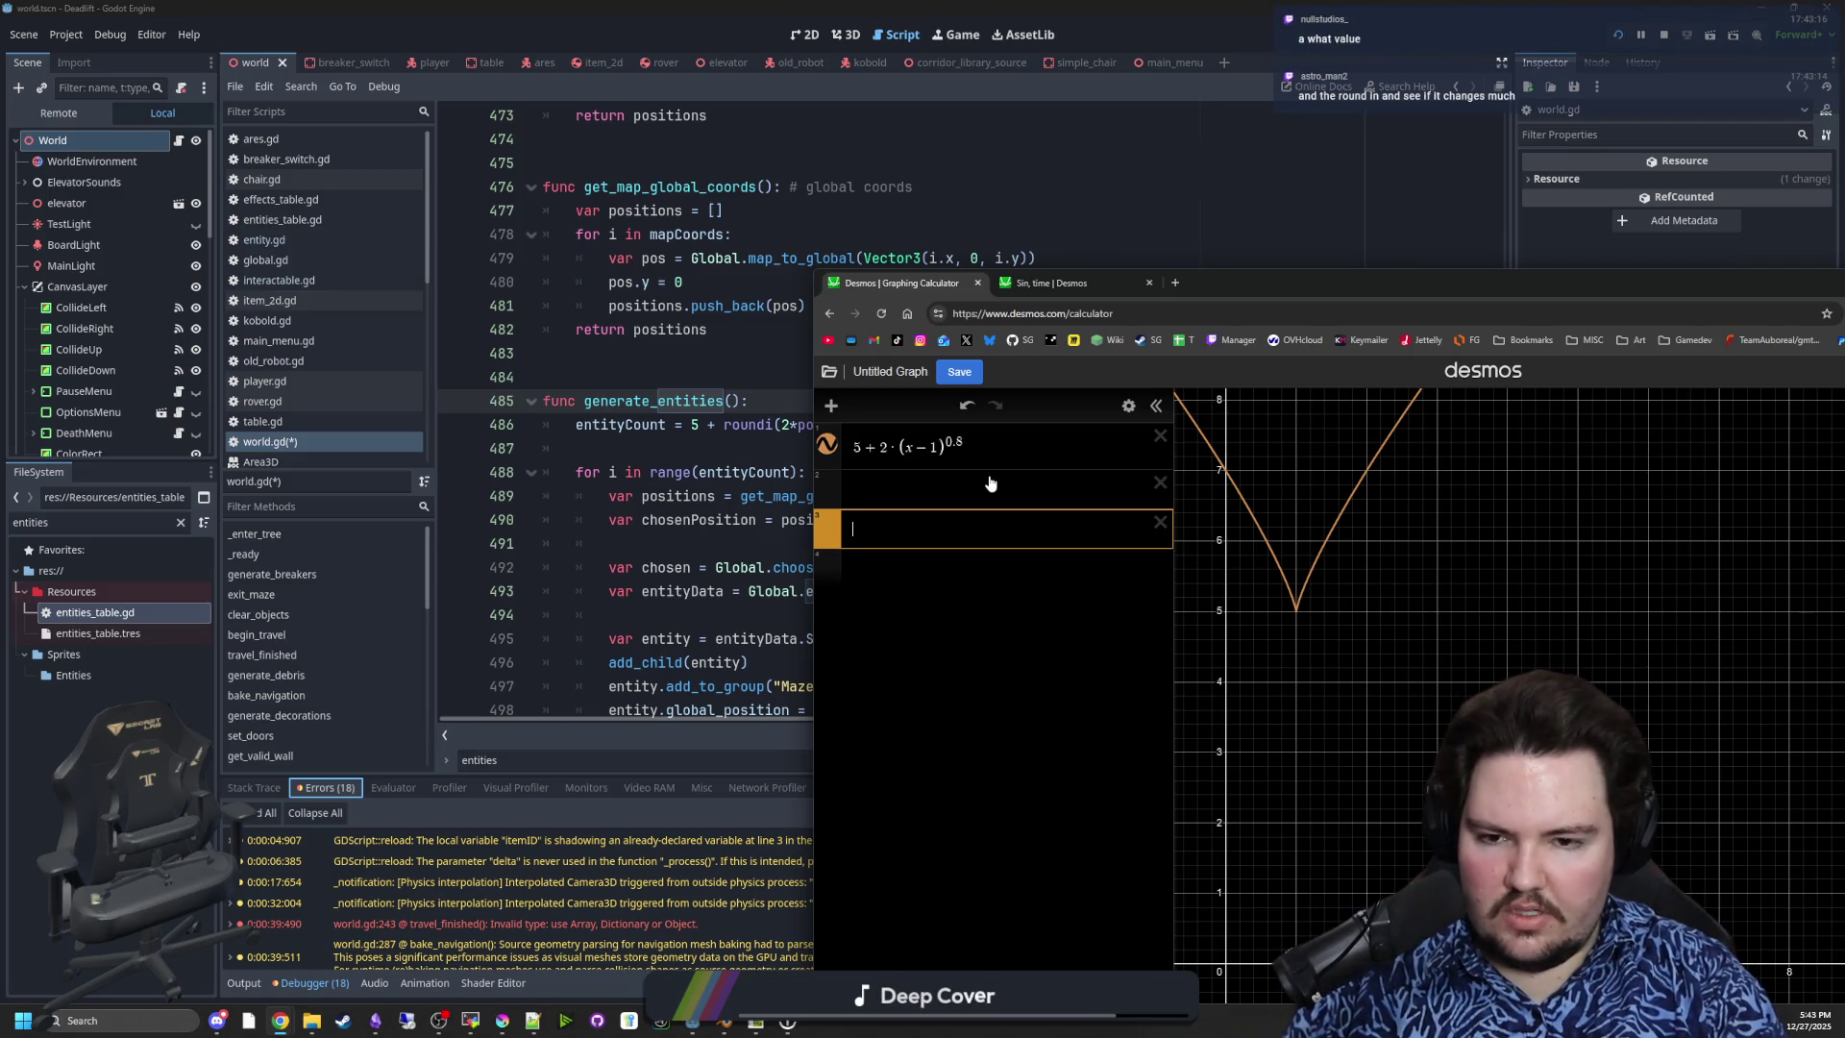
key("alt+Tab")
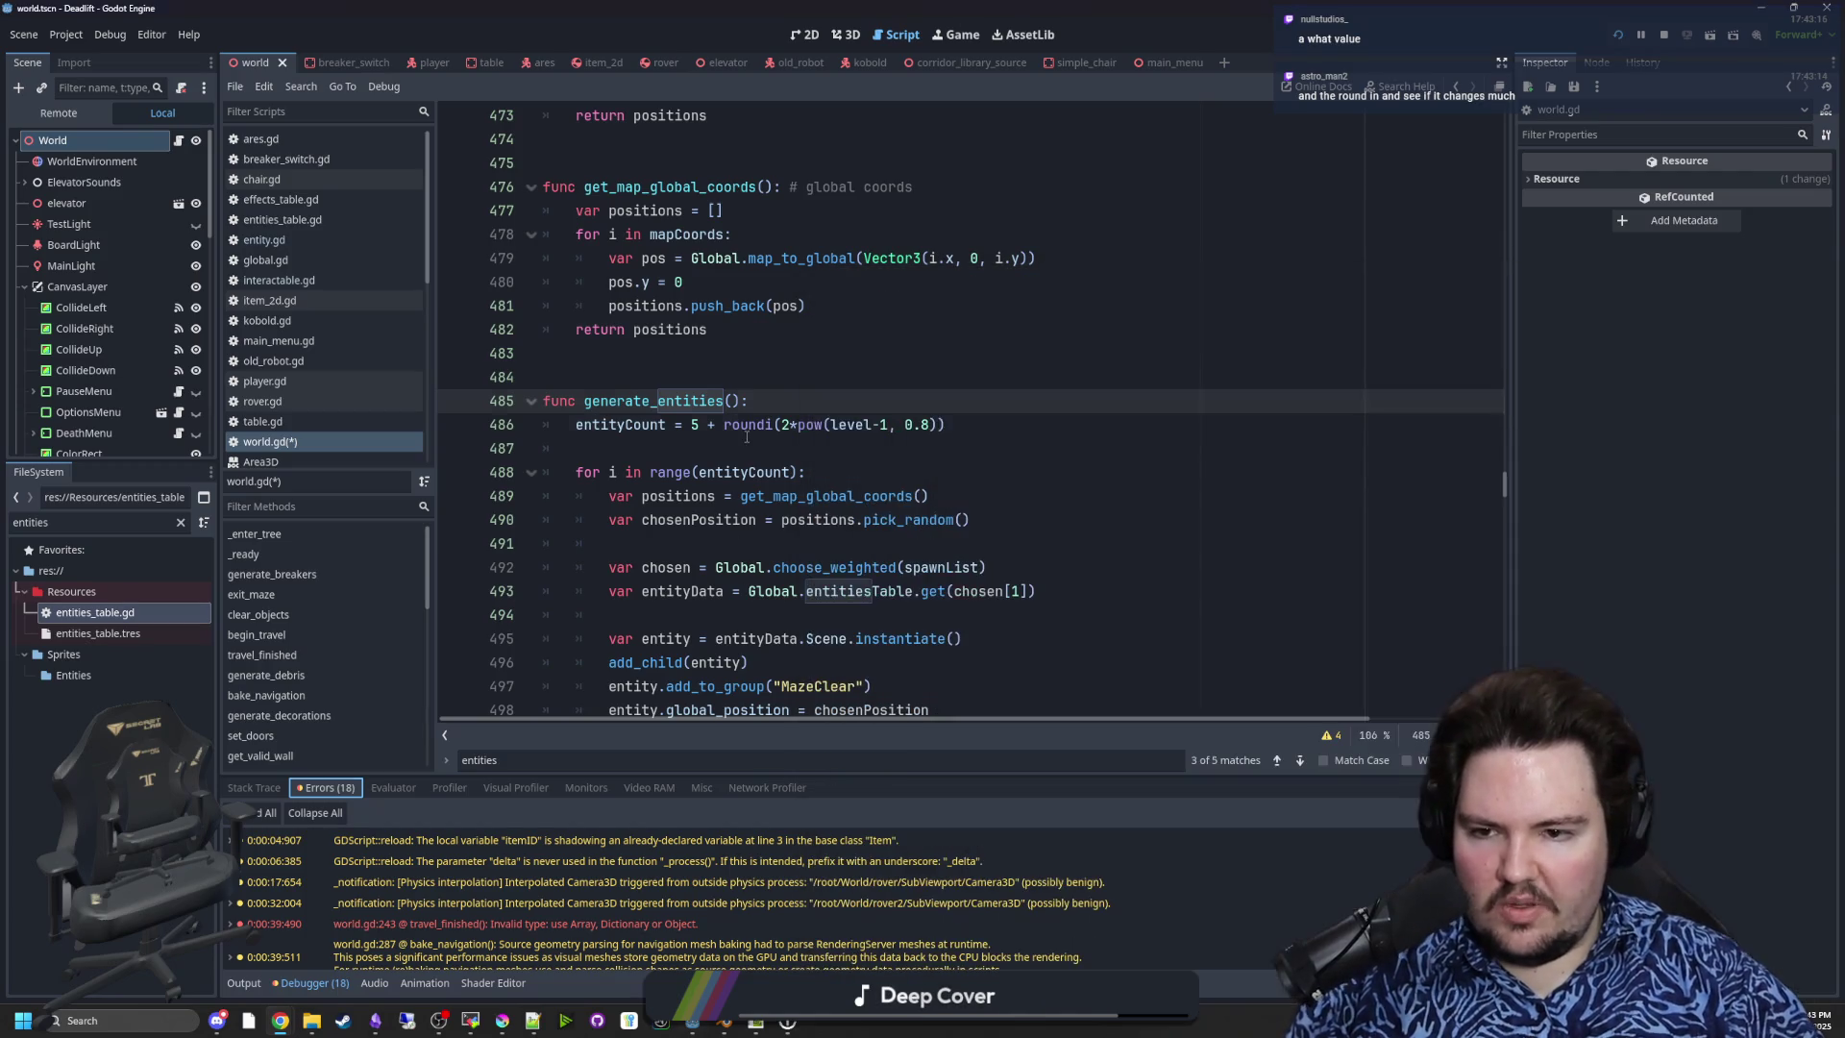
- Switch Godot's bottom panel to the output log and place the caret in world.gd
scroll(792, 434, "up", 1)
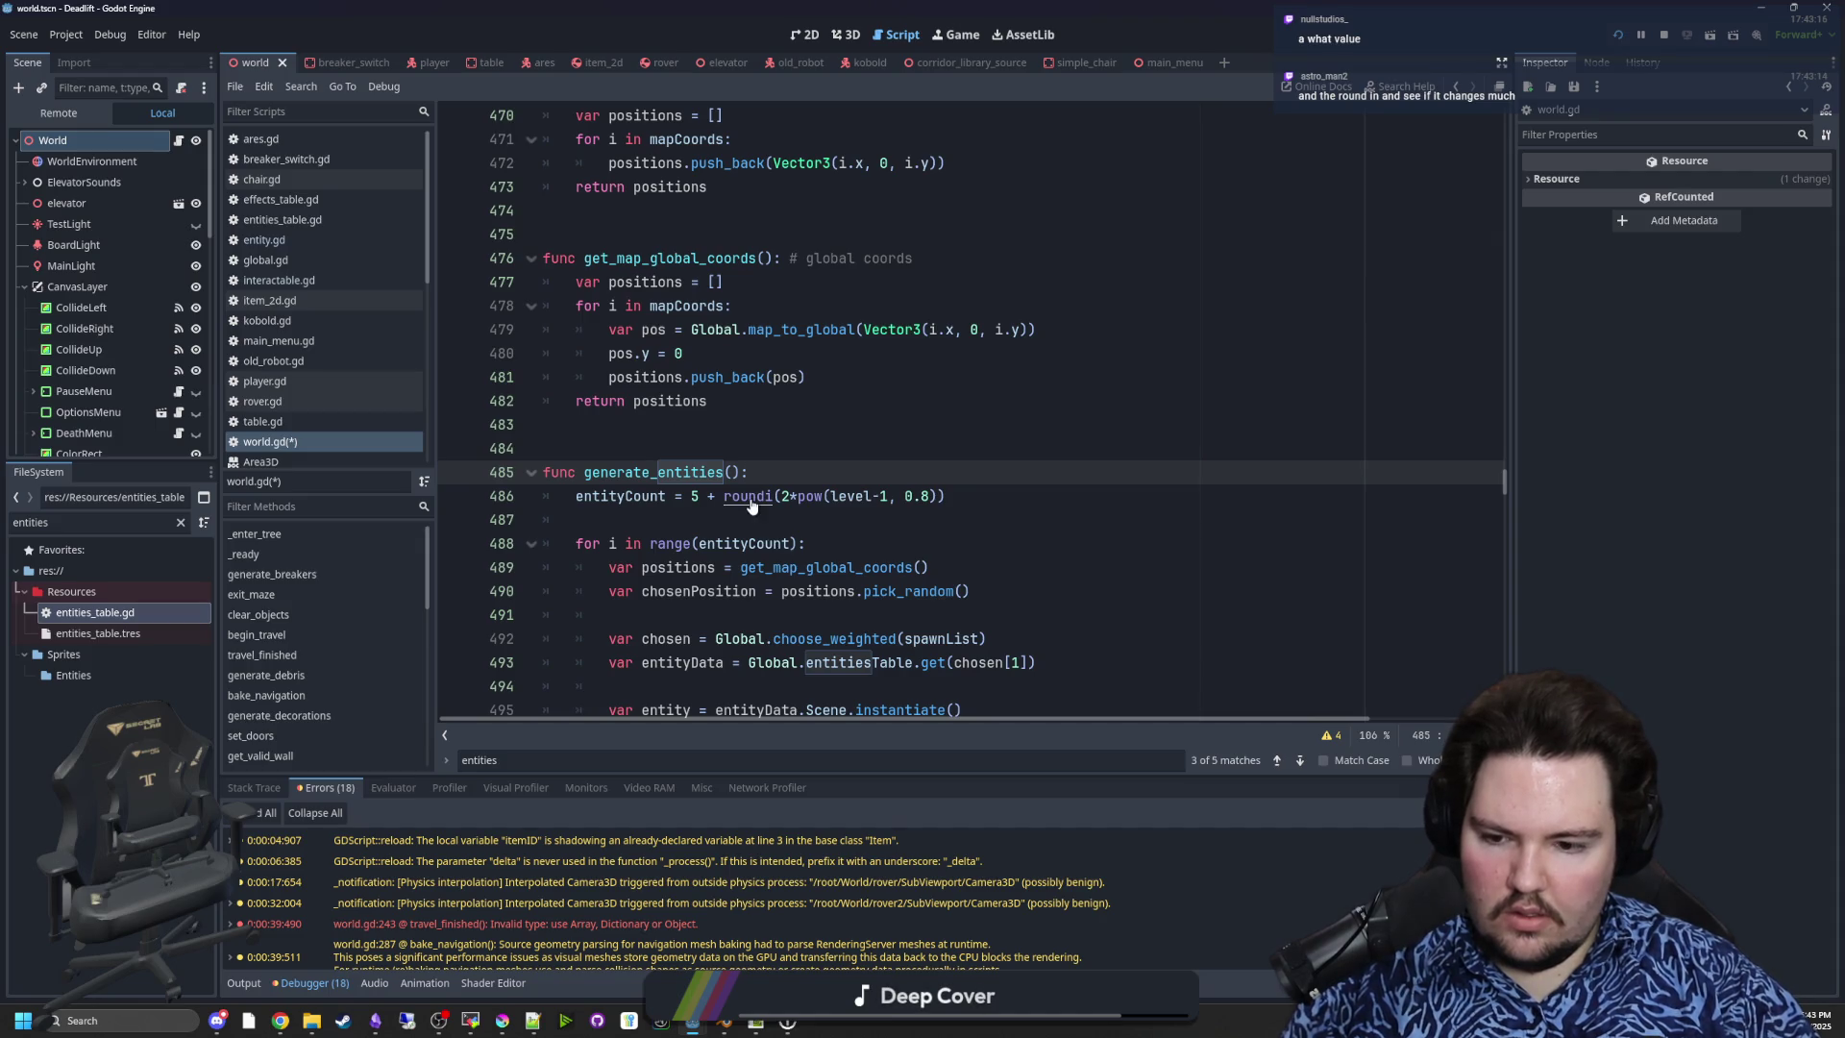
left_click(259, 980)
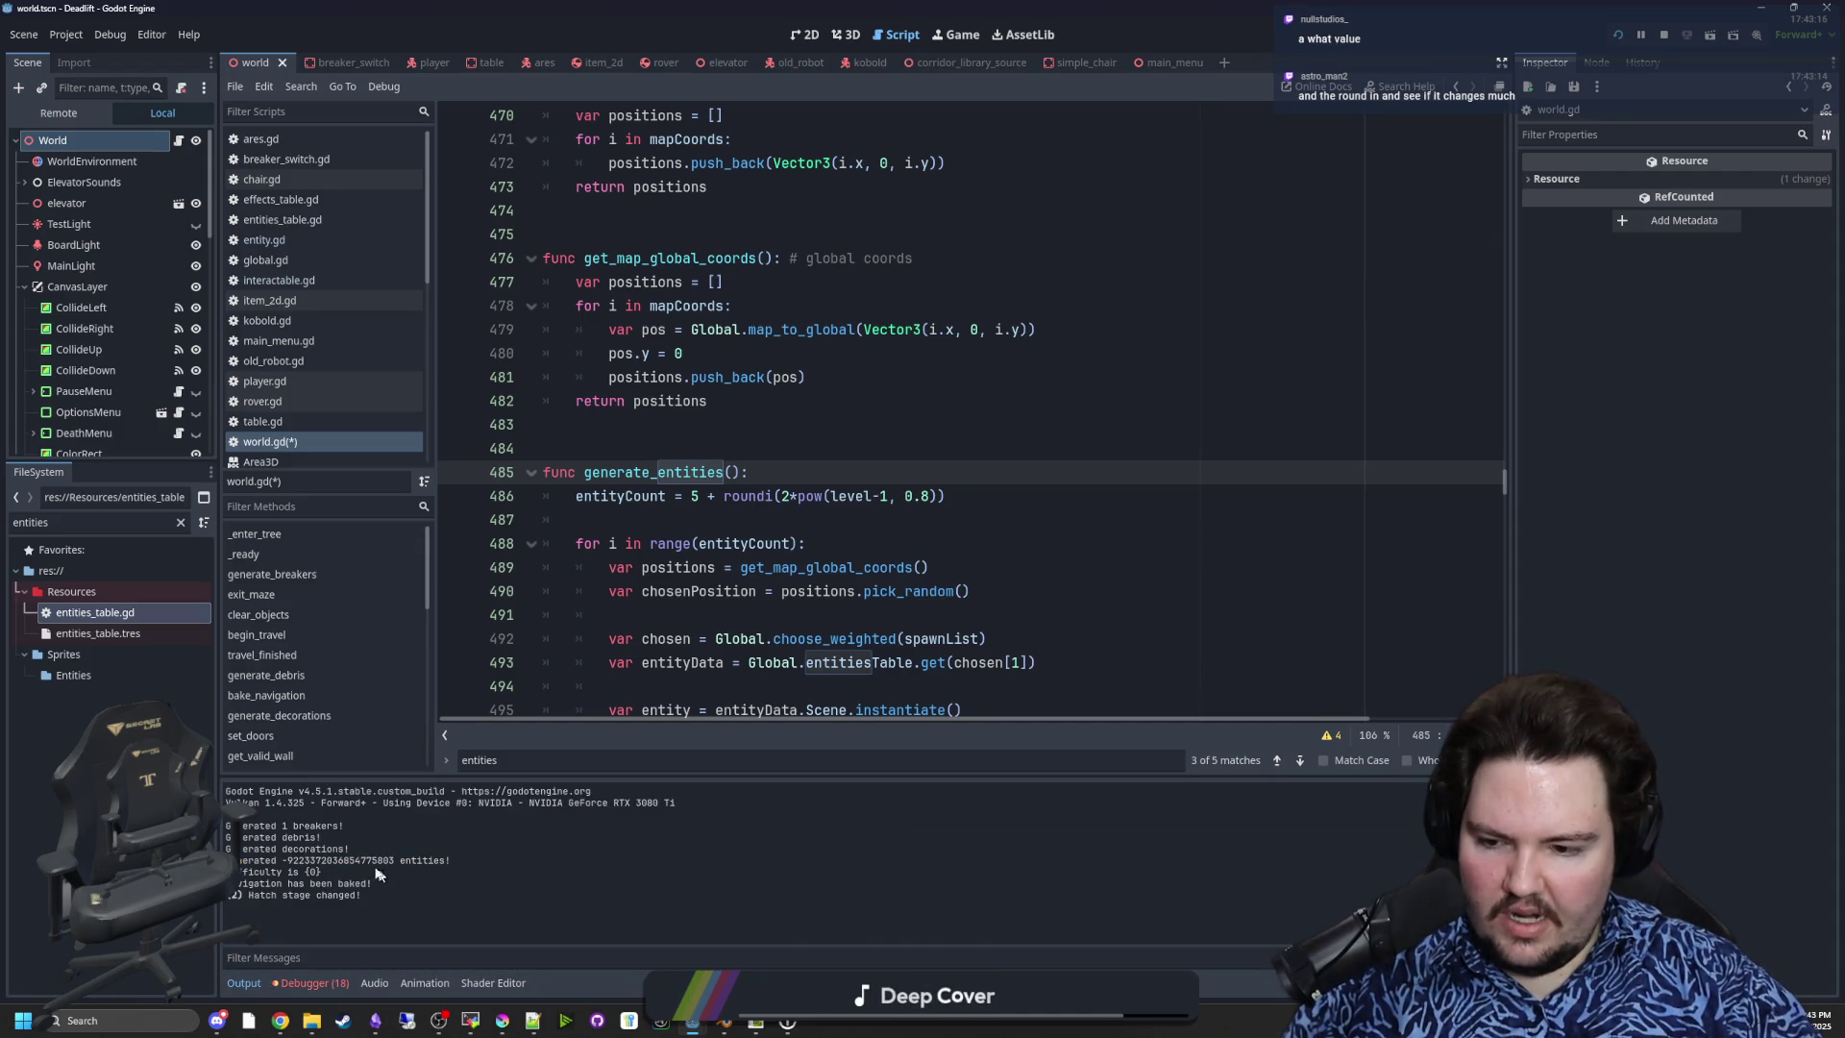
left_click(776, 527)
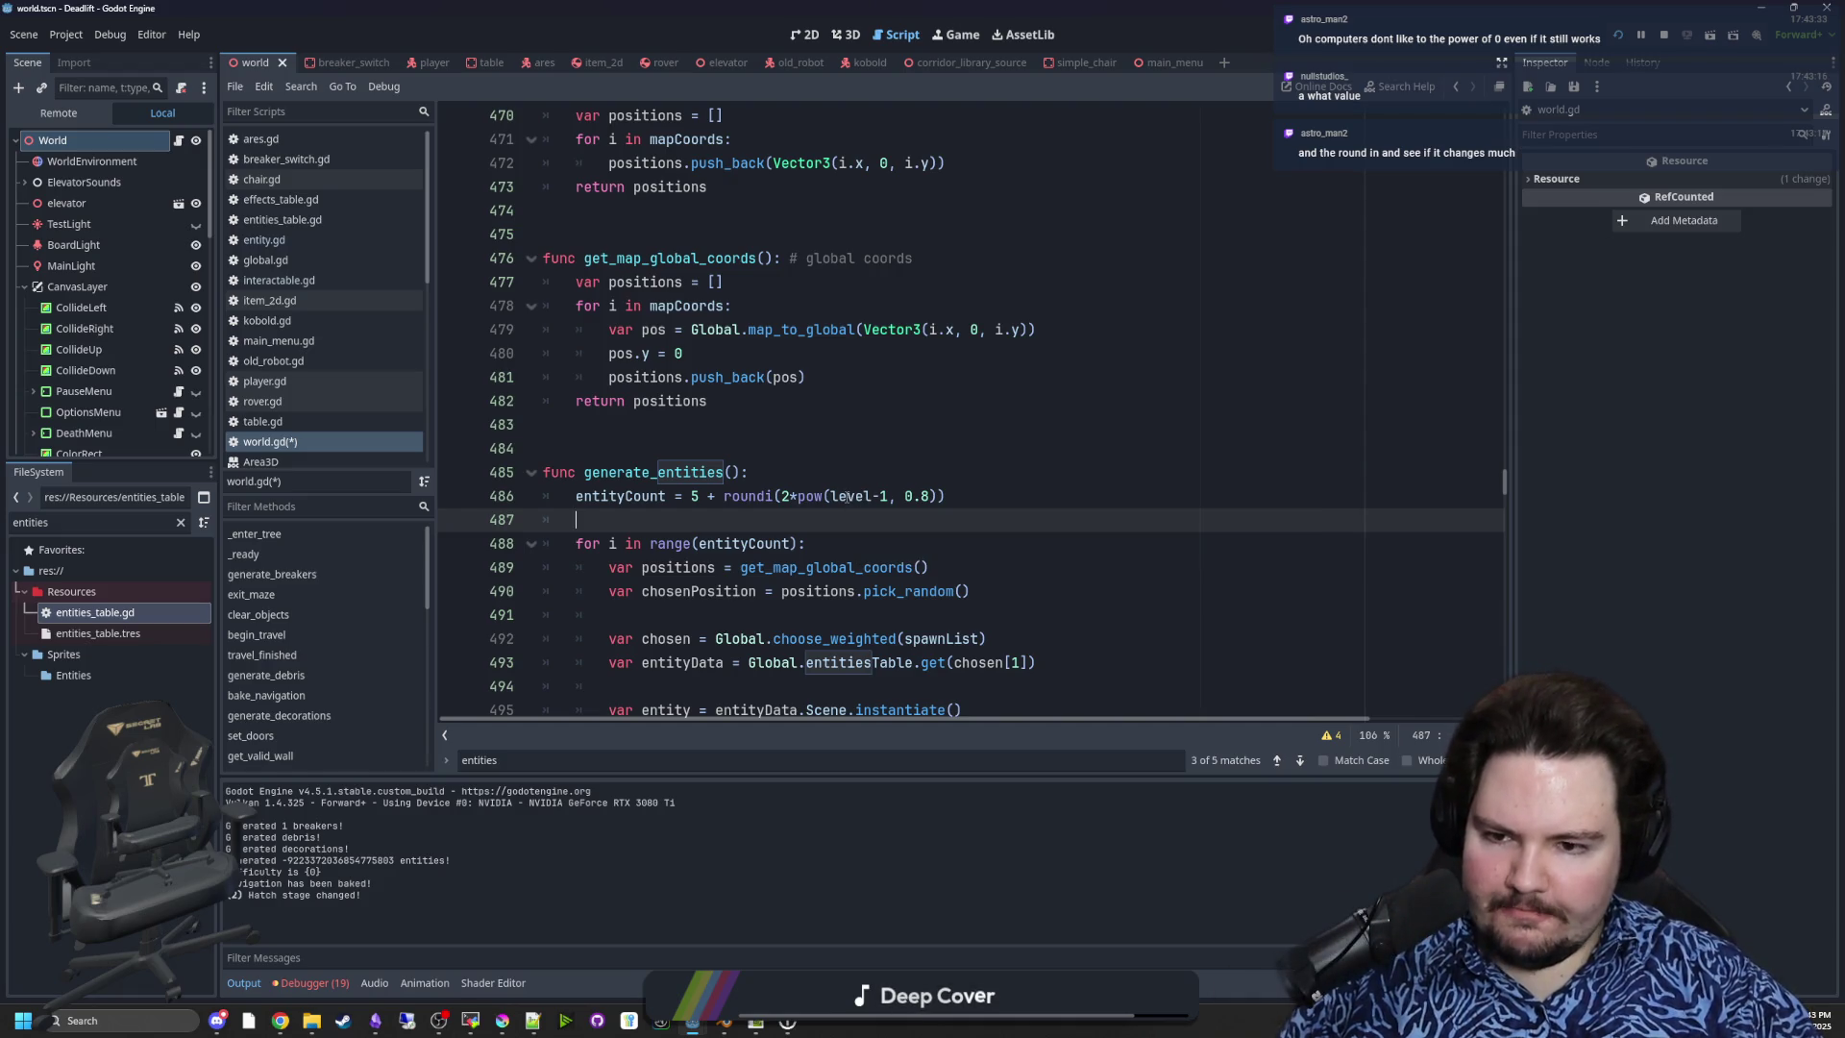
scroll(782, 454, "up", 5)
scroll(759, 480, "down", 4)
left_click(728, 519)
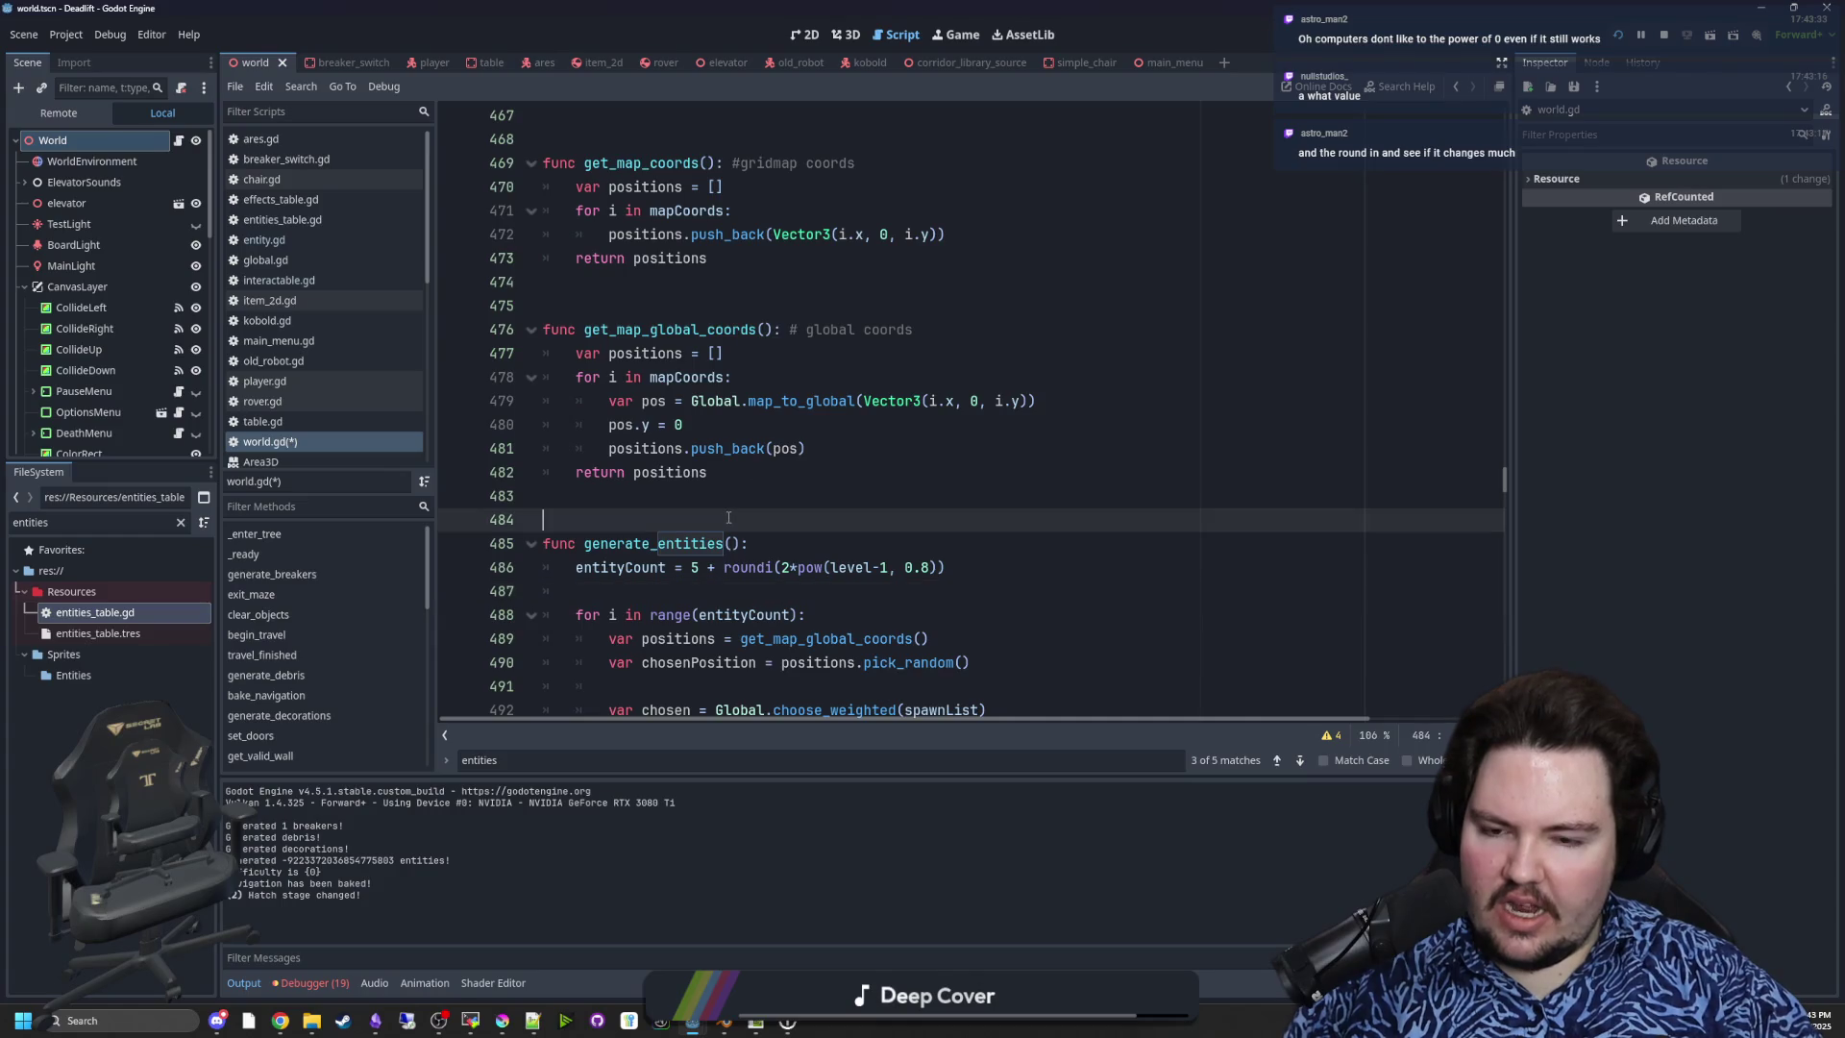
- Search world.gd for generate_maze and jump to its call in travel_finished
key("ctrl+f")
scroll(728, 519, "up", 10)
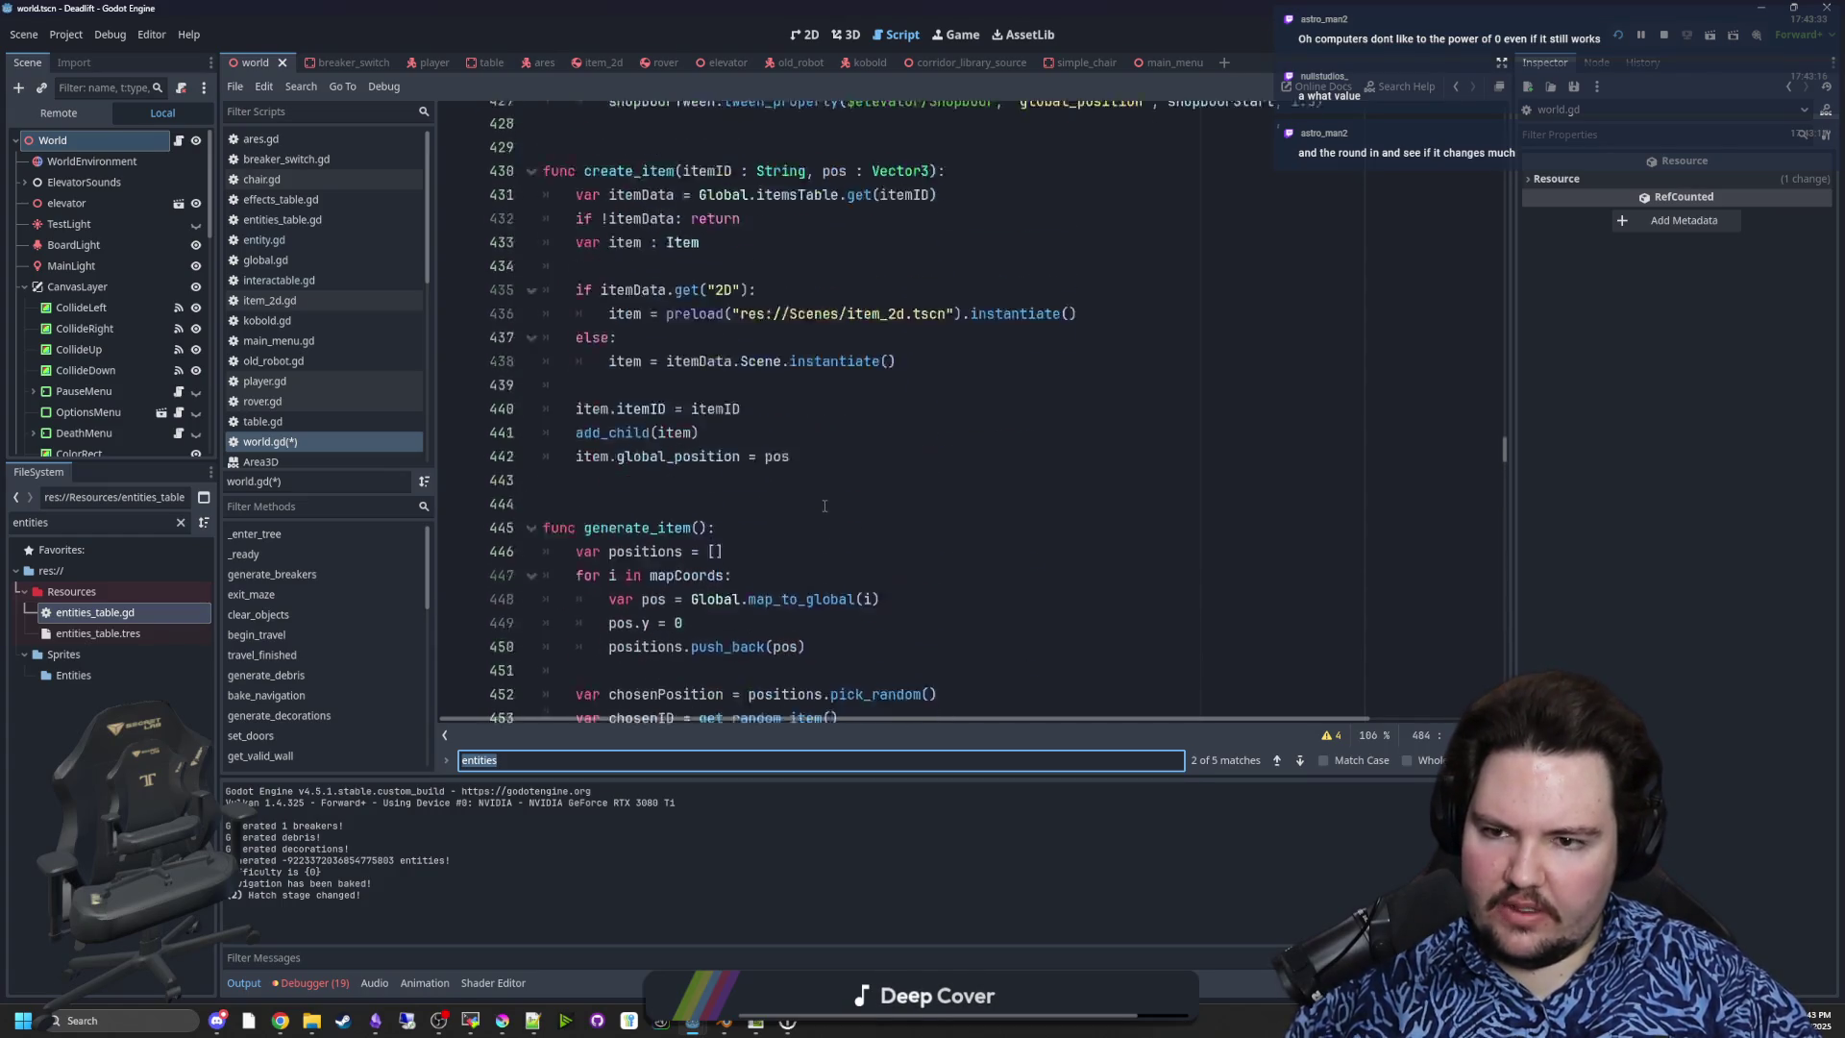
scroll(836, 495, "up", 4)
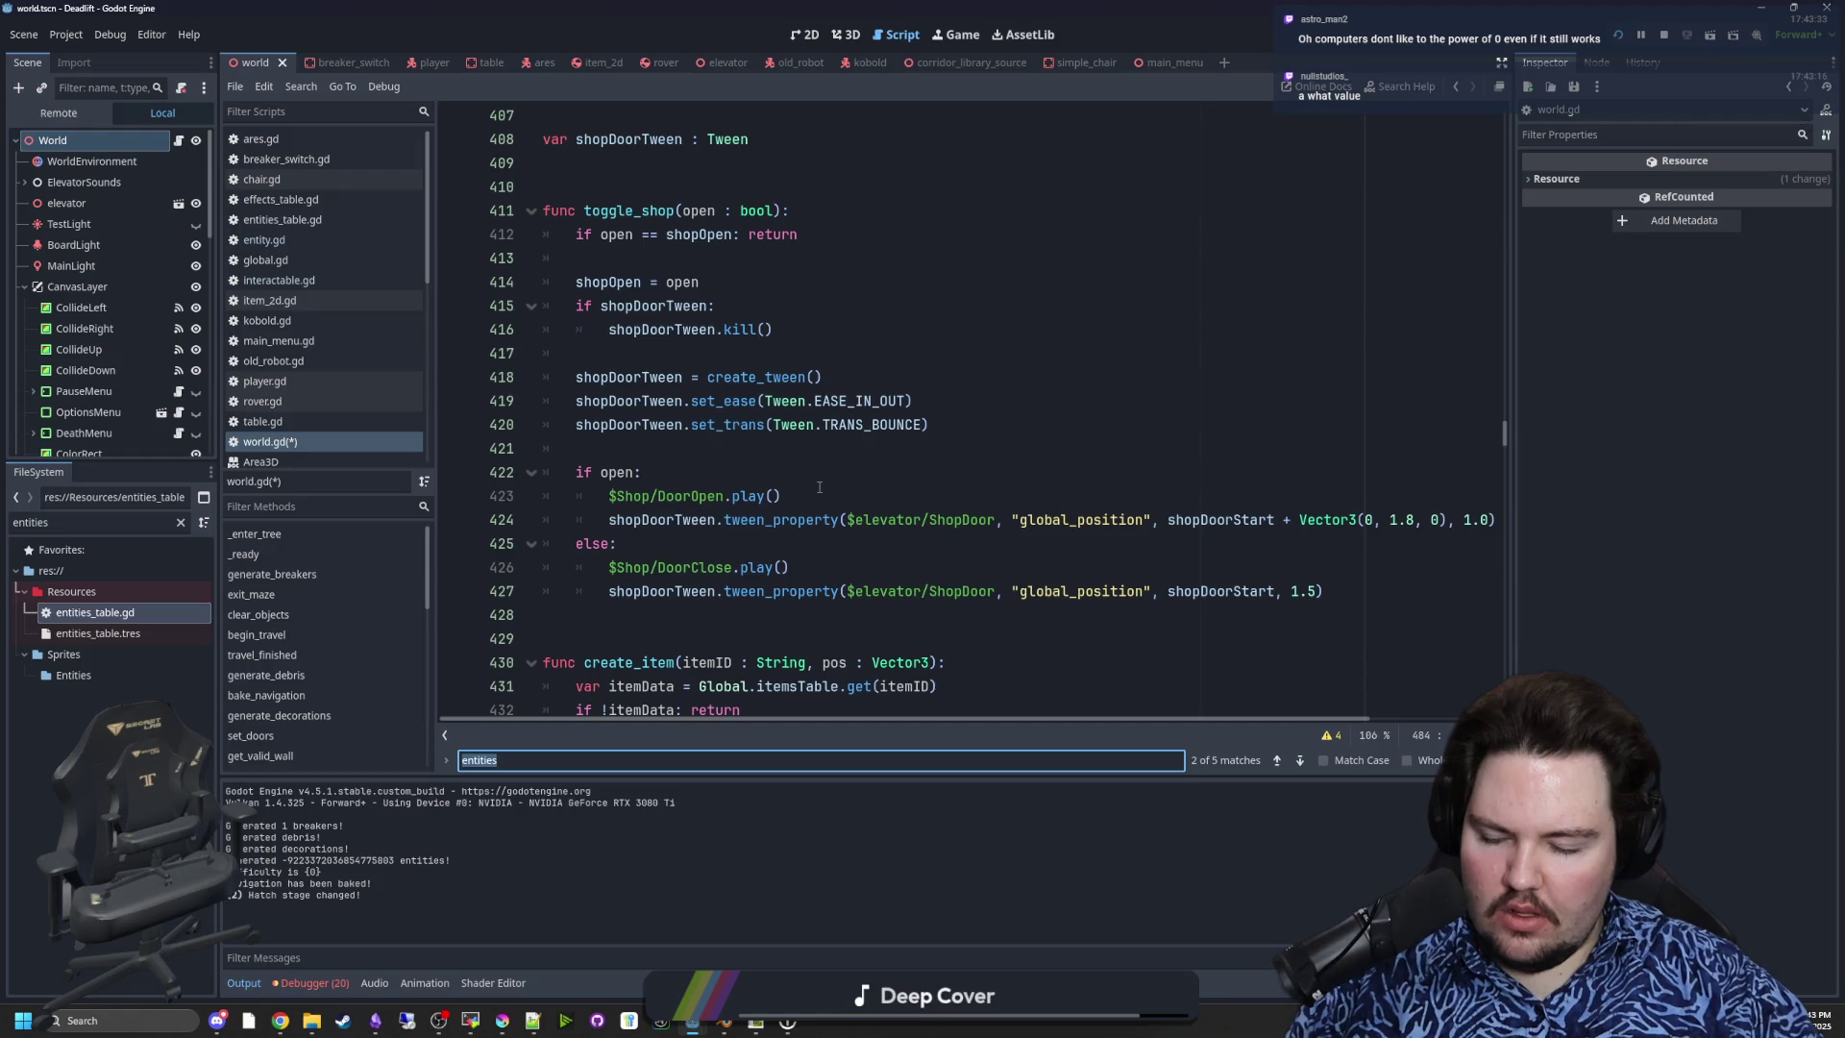
scroll(810, 487, "up", 10)
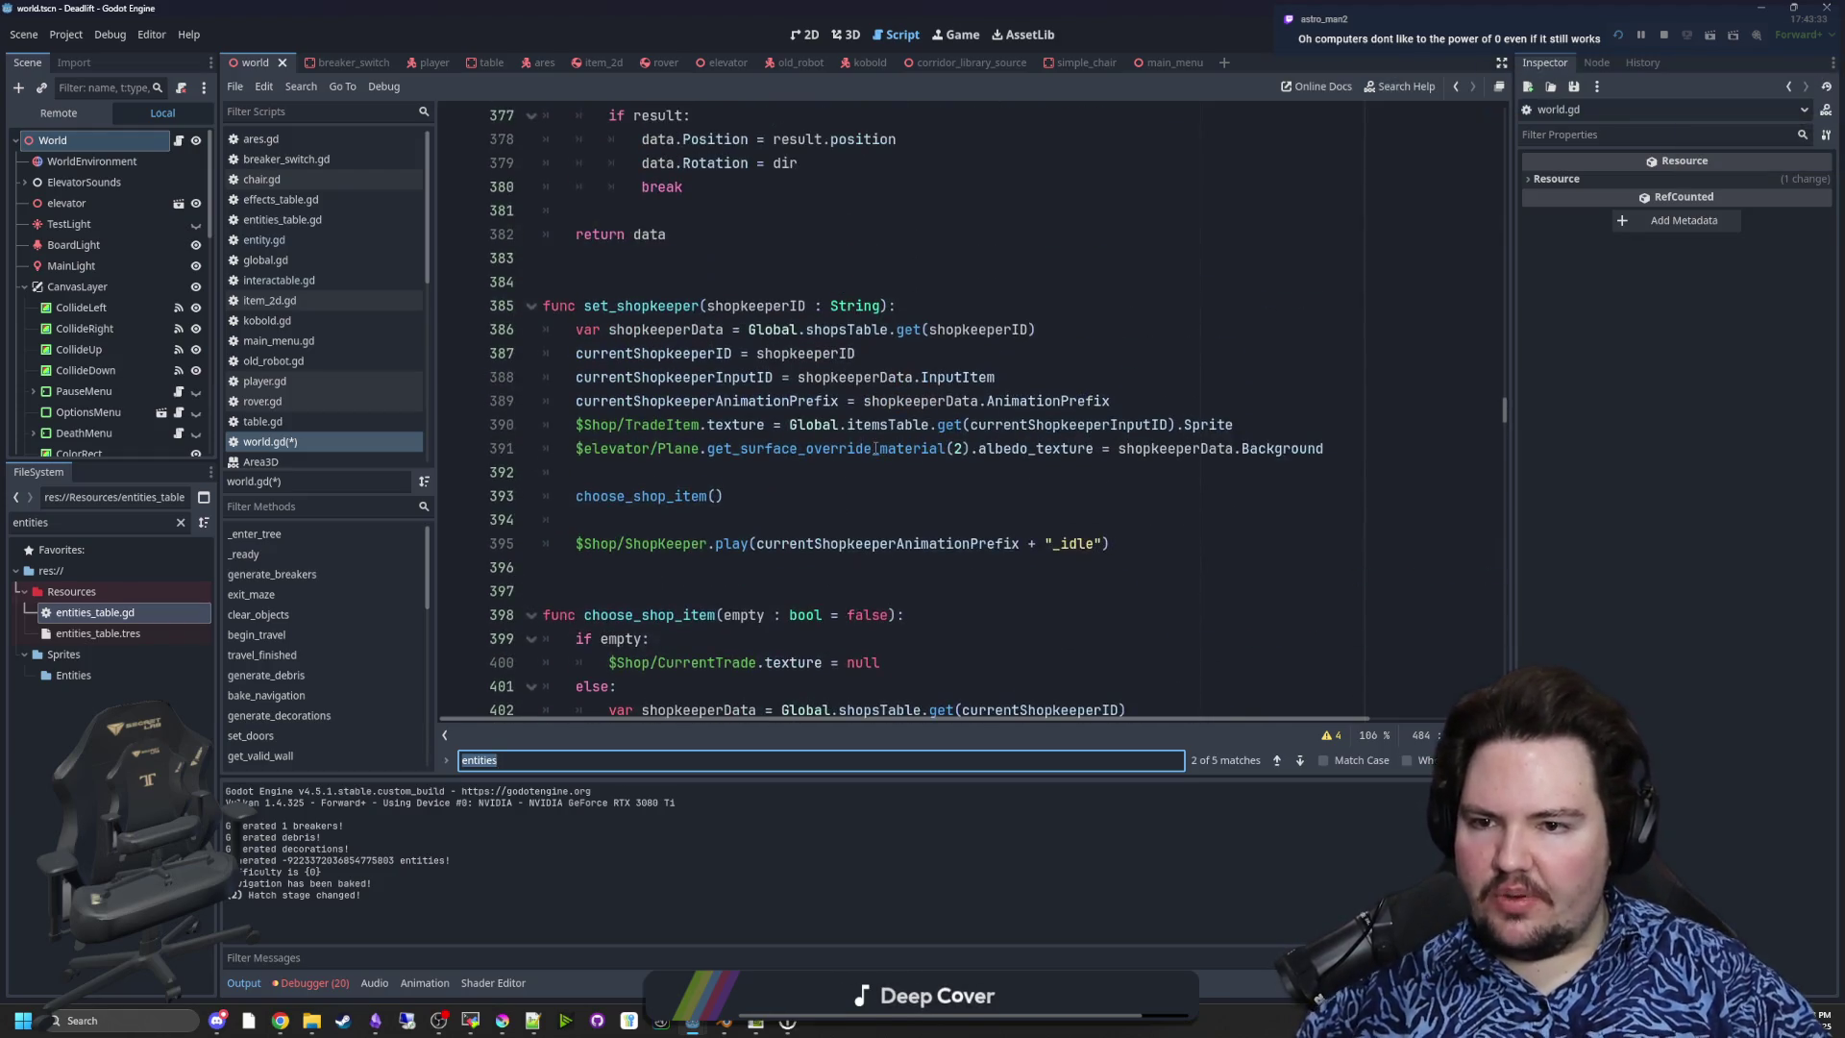
left_click(876, 448)
type("generate_maze")
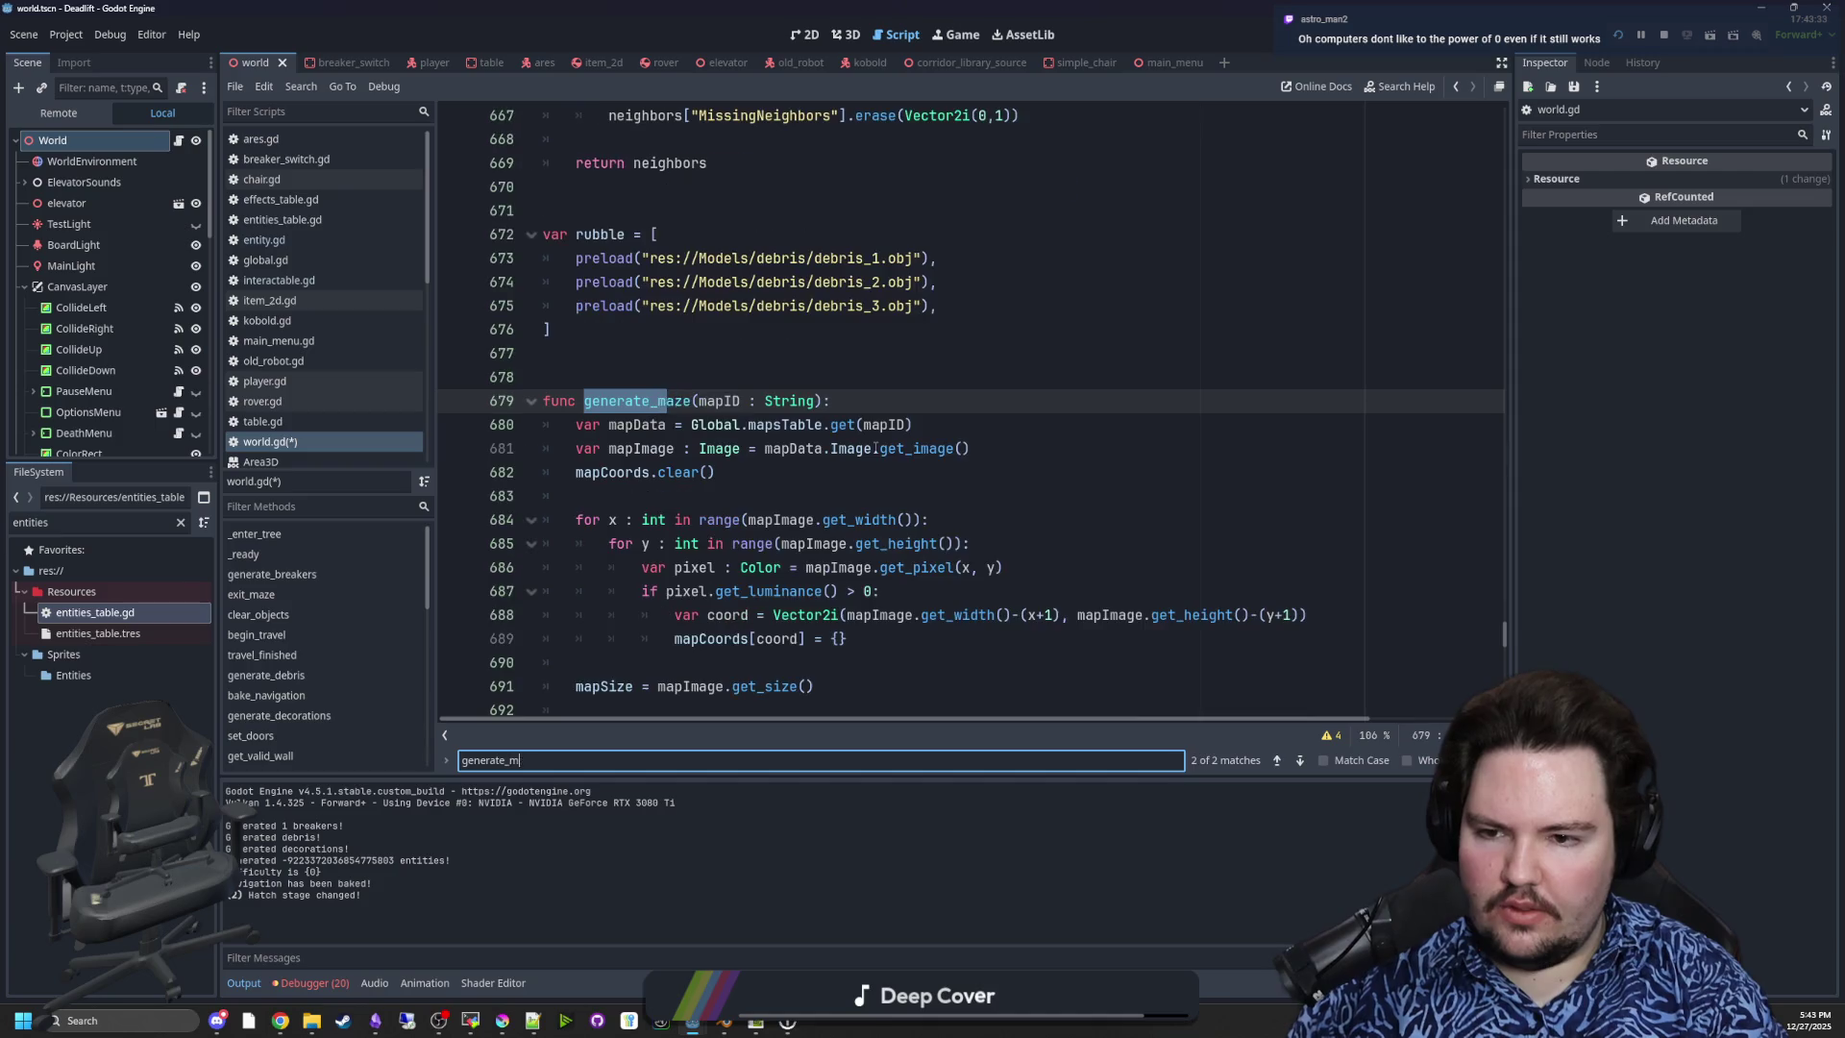
scroll(875, 448, "down", 17)
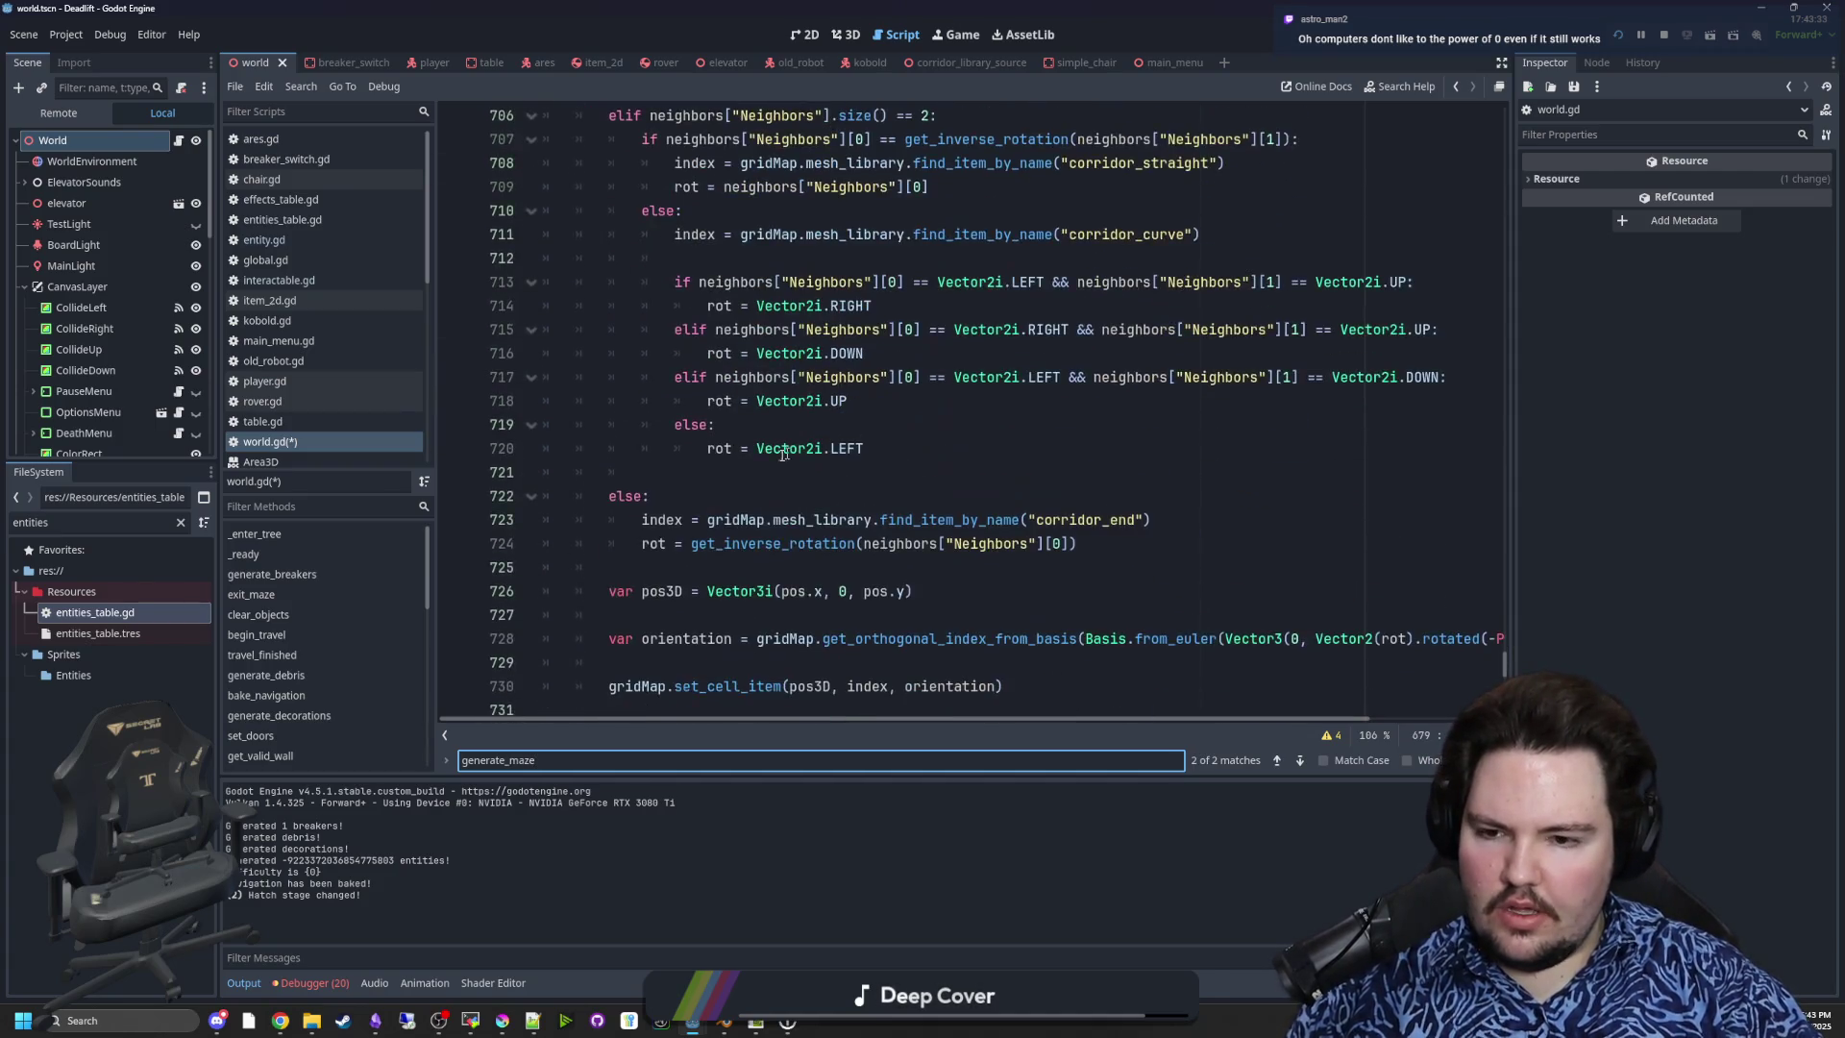
key("Return")
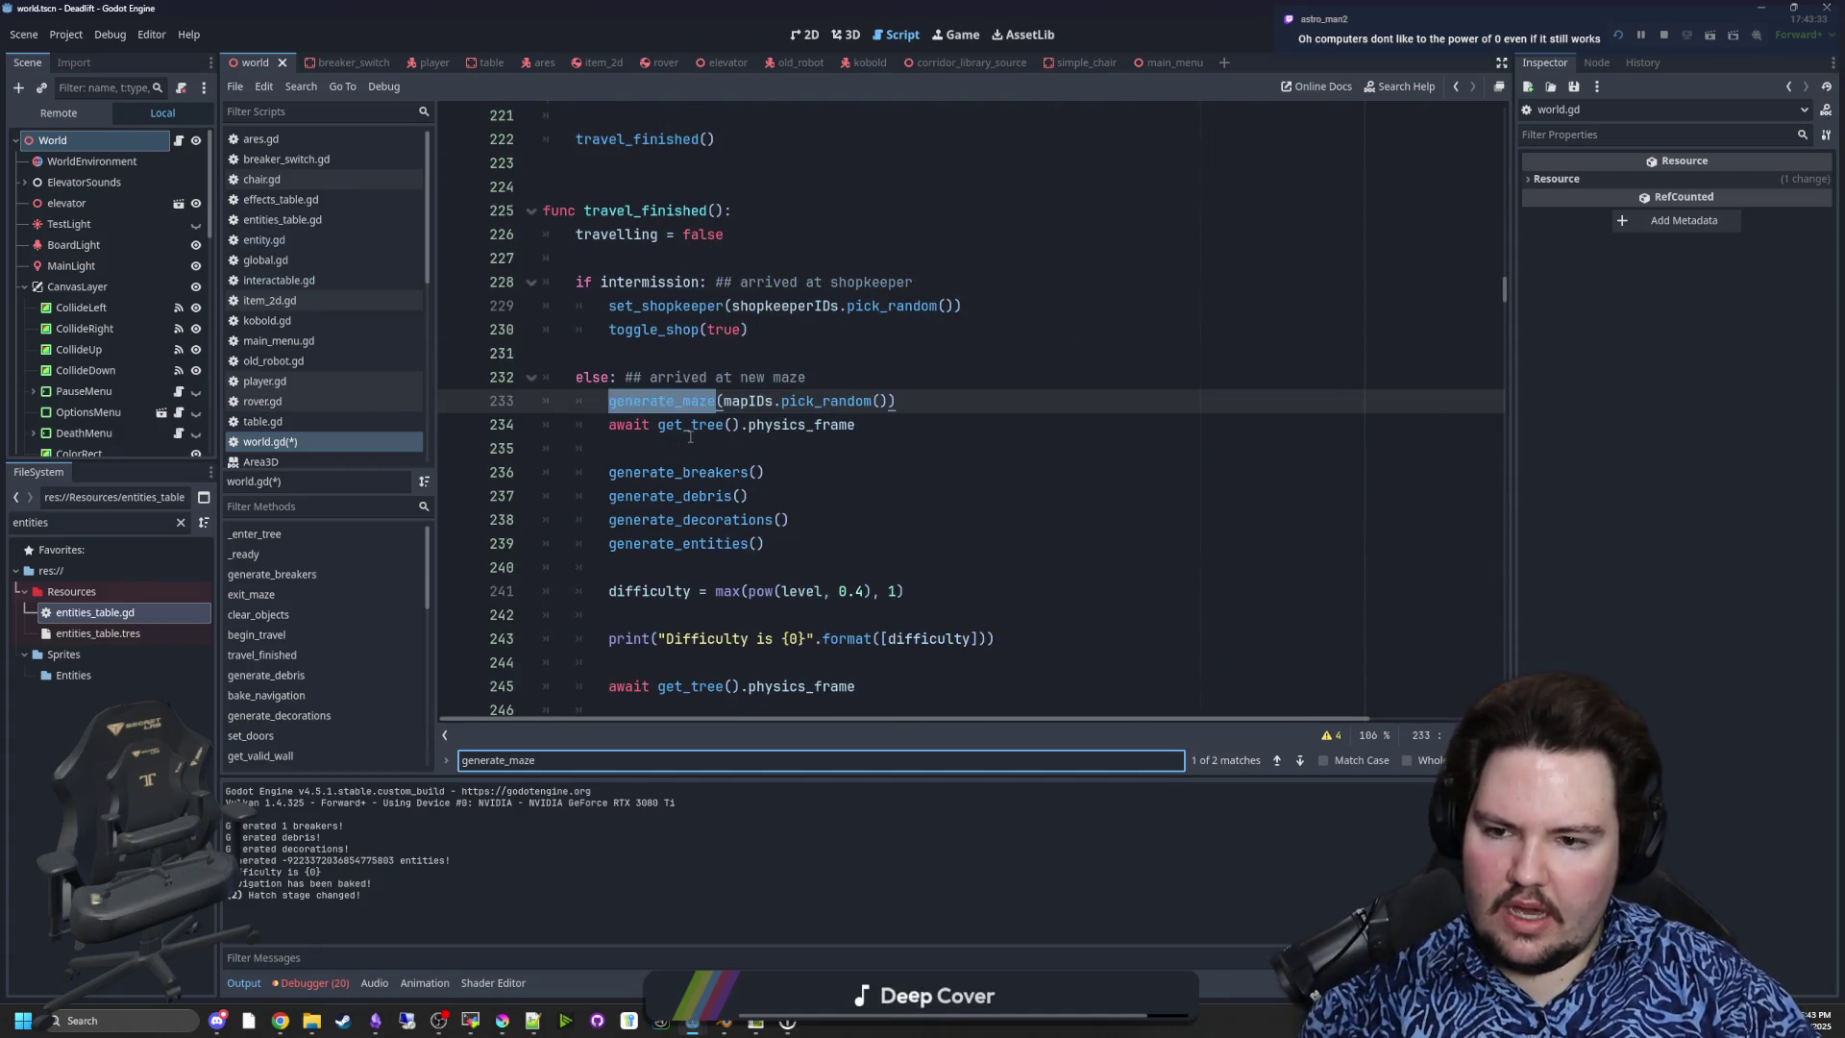
- Delete the 'level += 1' line at the end of the new-maze branch
left_click(692, 591)
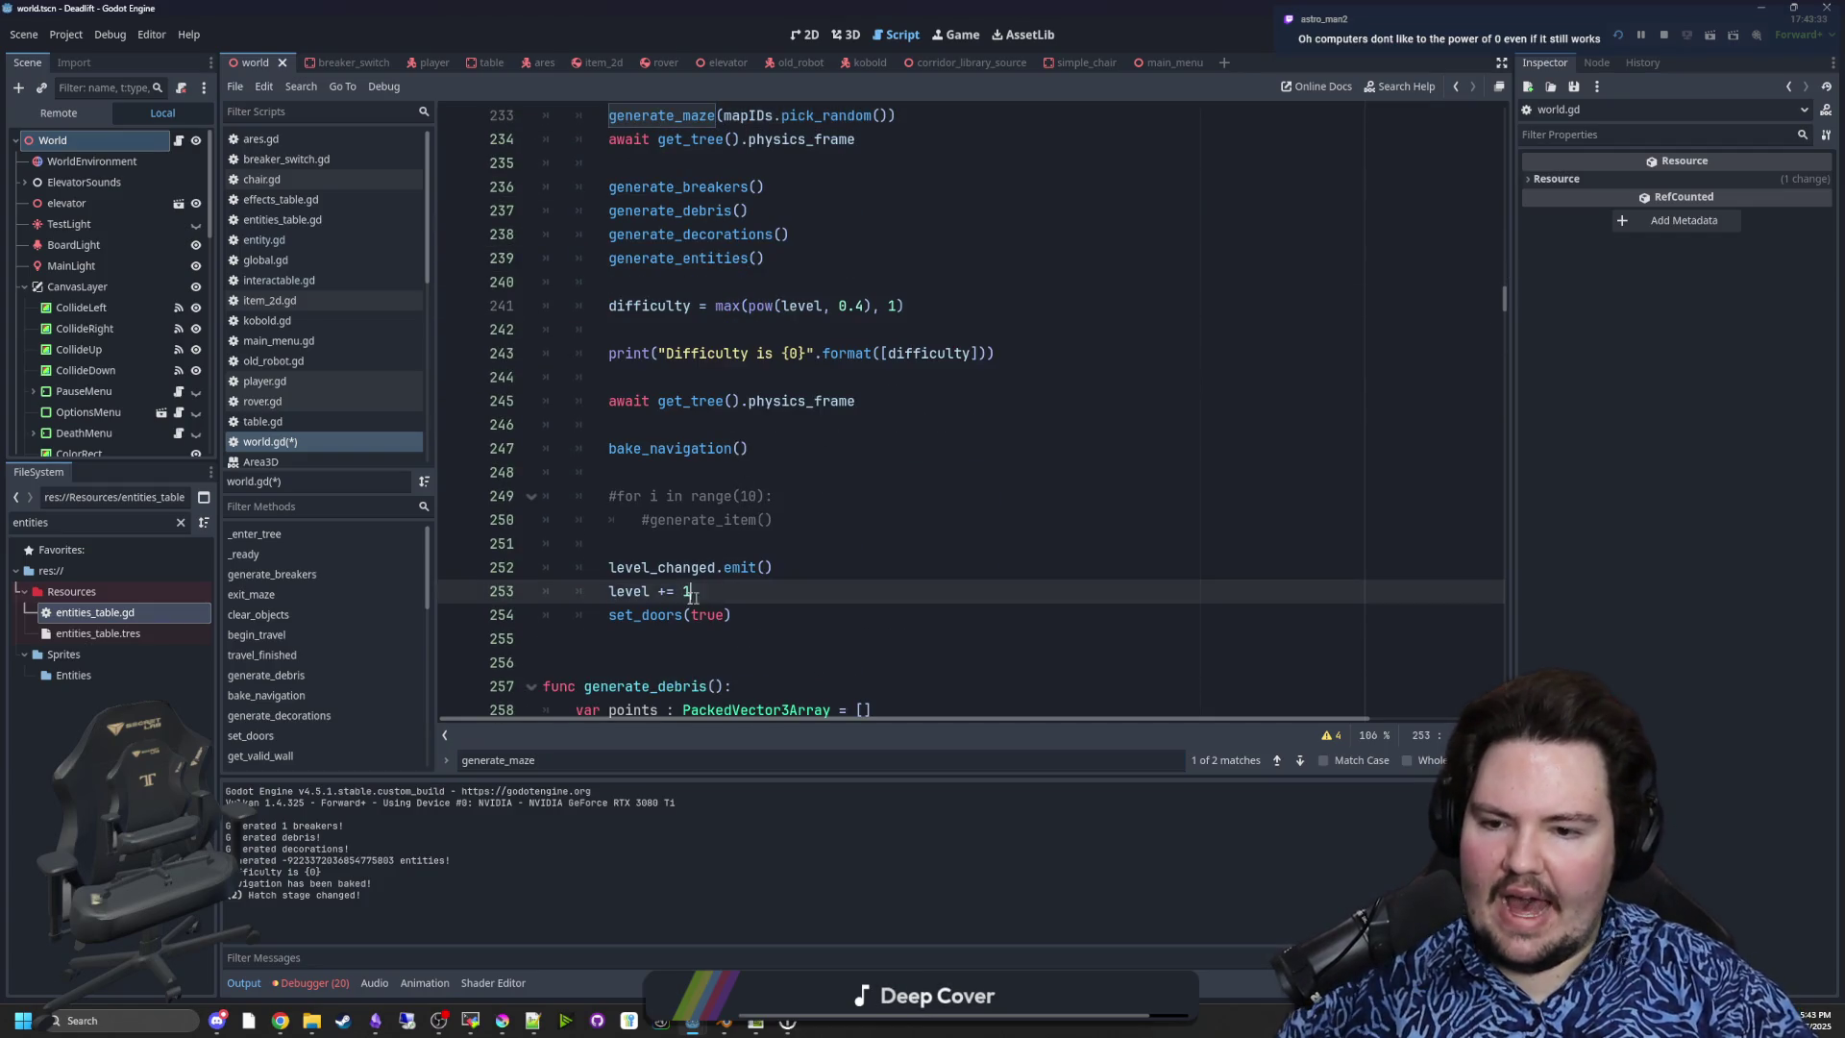
key("shift+Home")
key("BackSpace")
key("BackSpace")
scroll(707, 522, "up", 2)
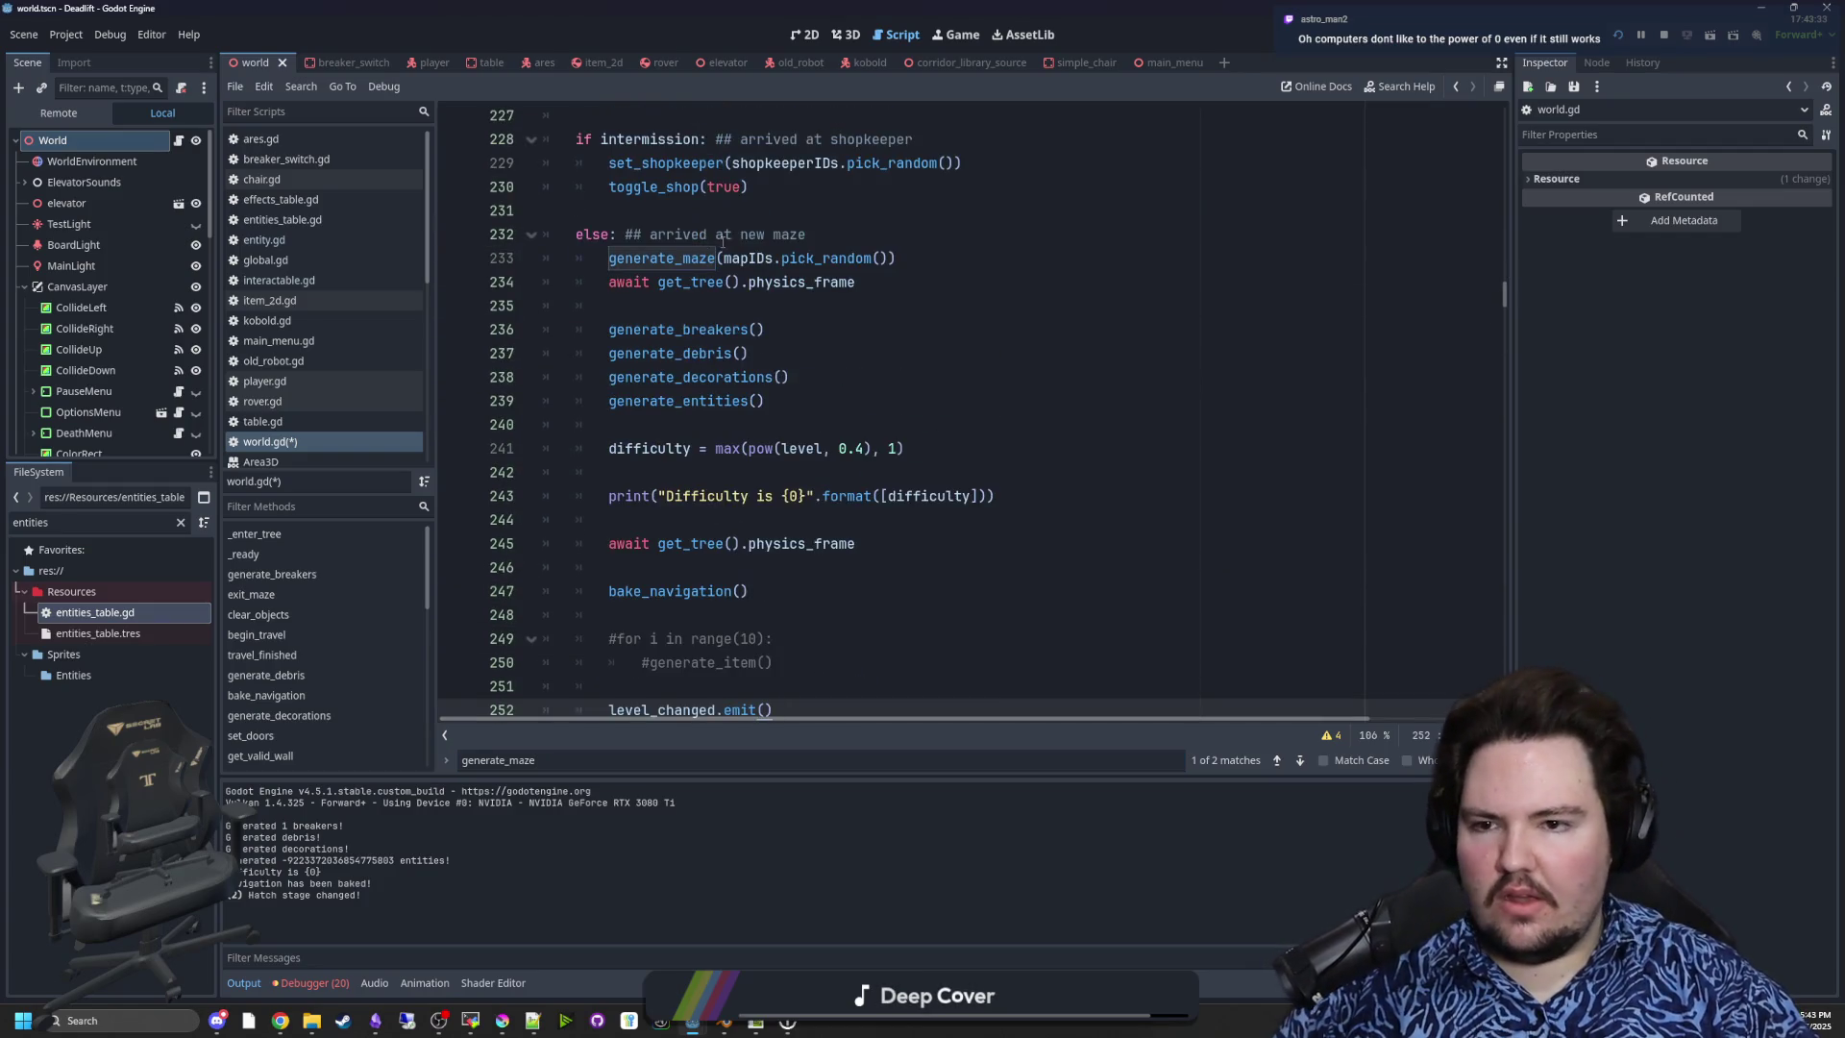
- Add 'level += 1' under the new-maze else line and save world.gd
left_click(867, 236)
key("Return")
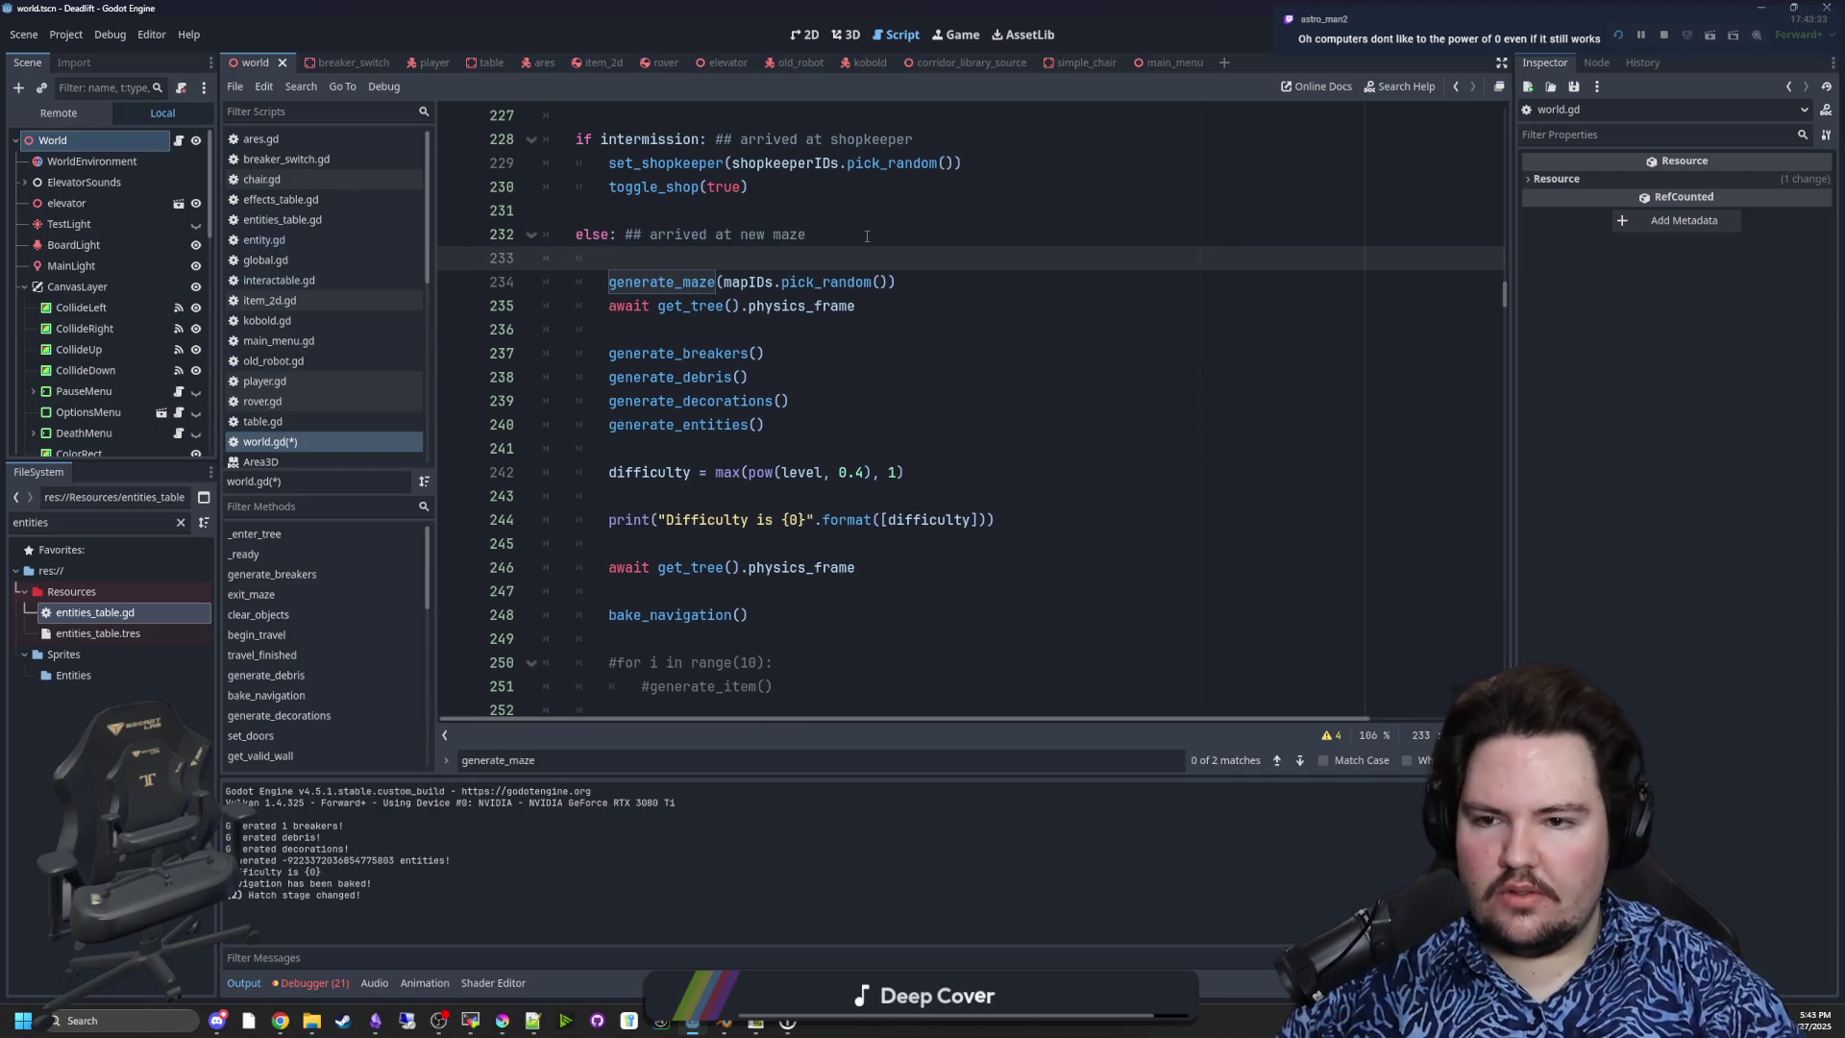
type("level += 1")
left_click(867, 236)
left_click(760, 220)
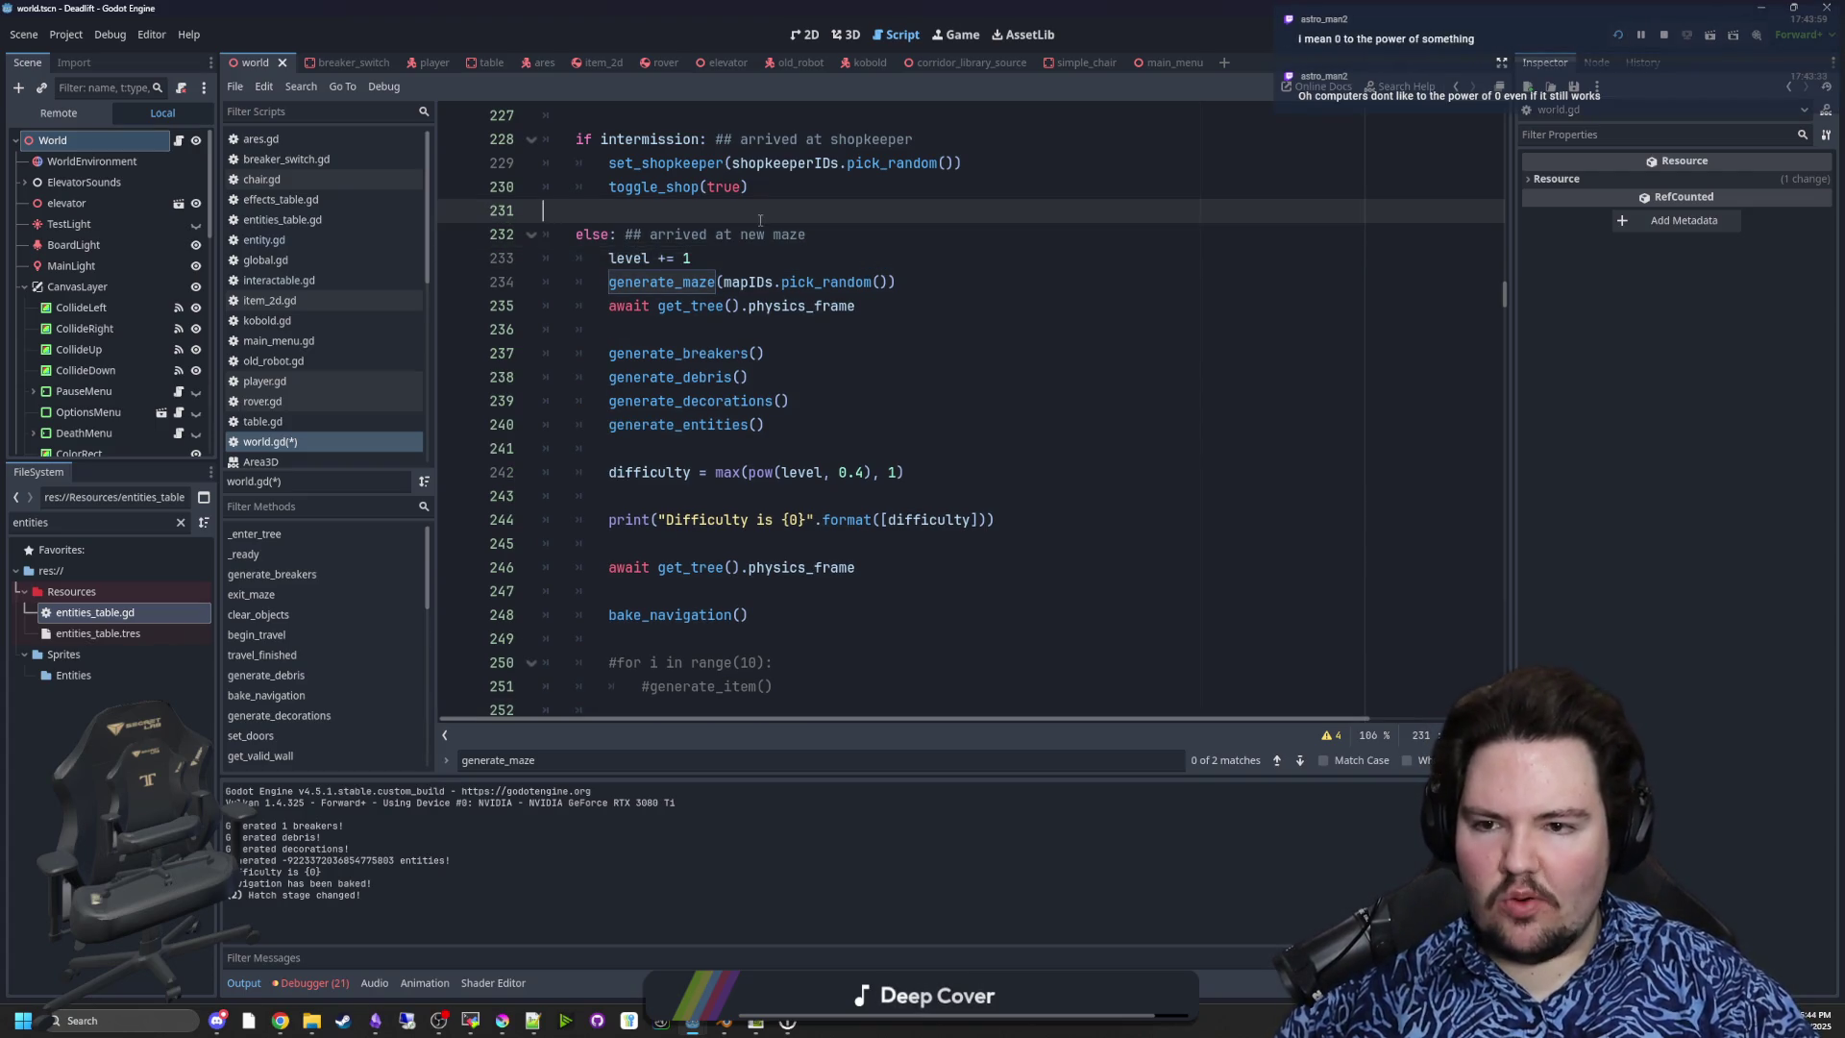
key("ctrl+s")
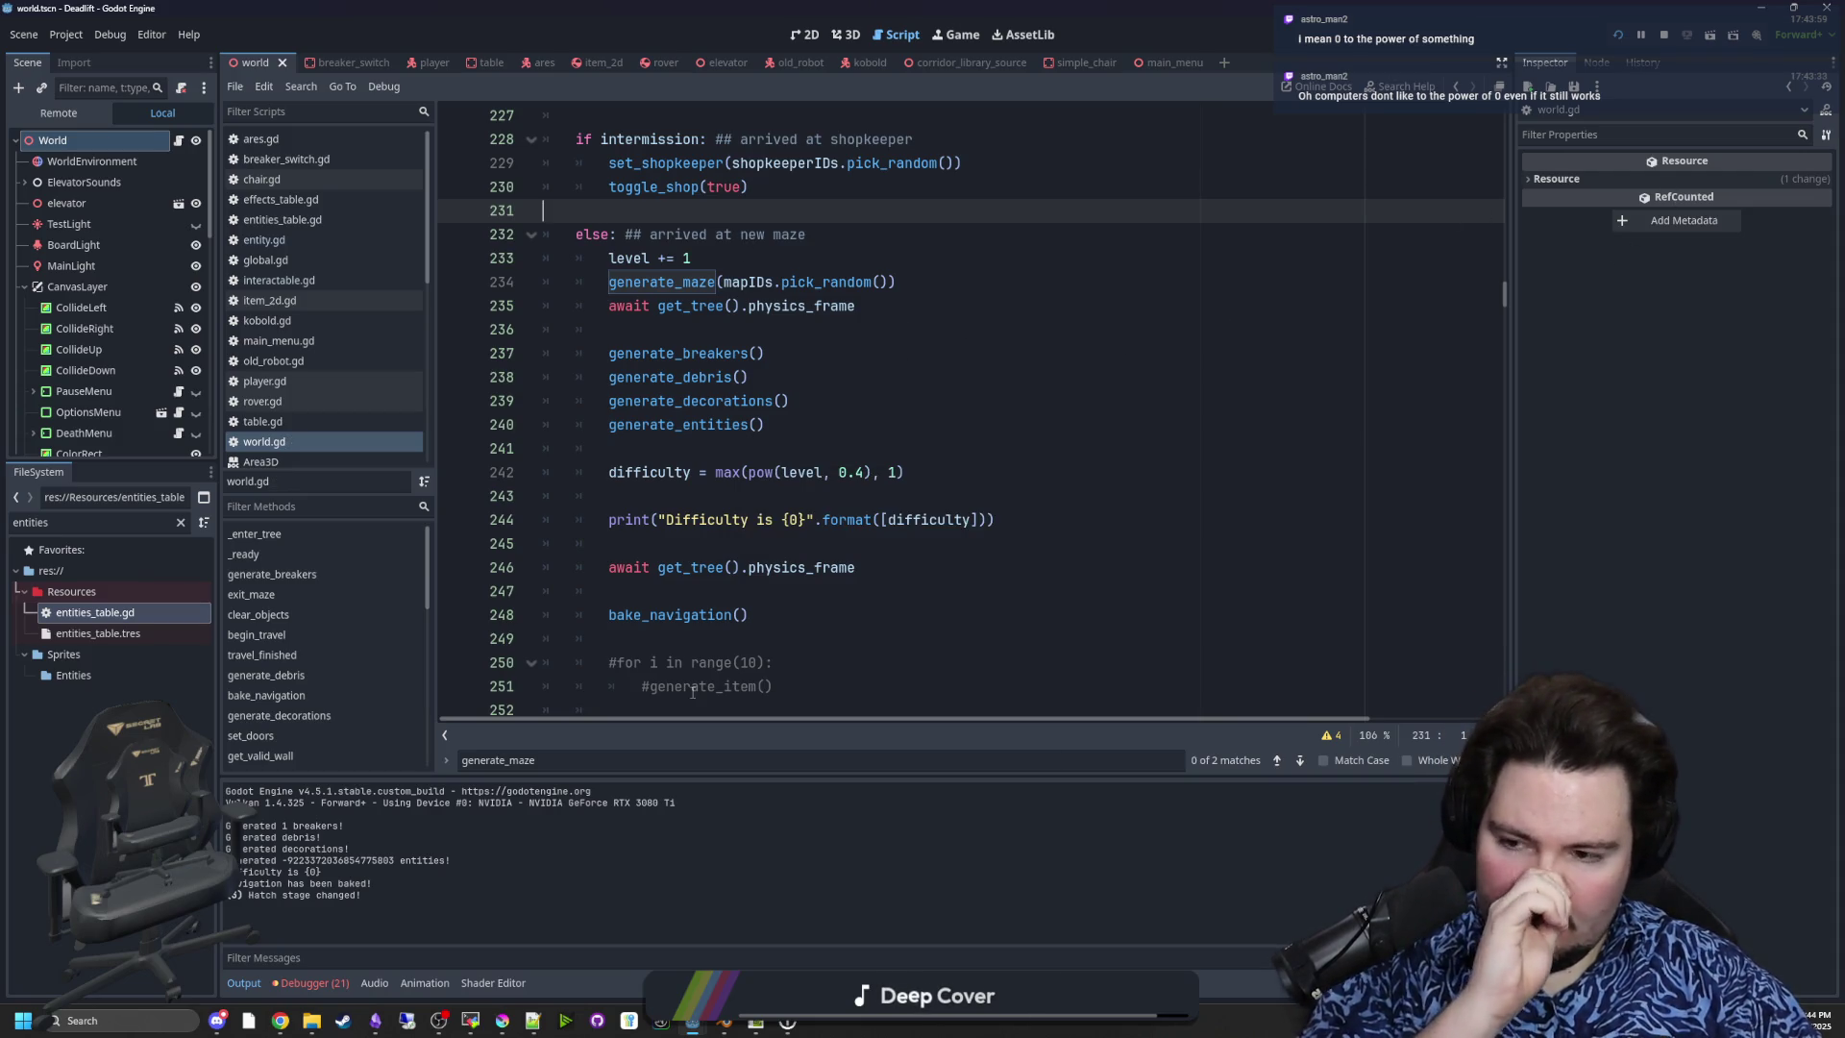
- Search world.gd for 'entity' to locate the entityCount line
left_click(814, 336)
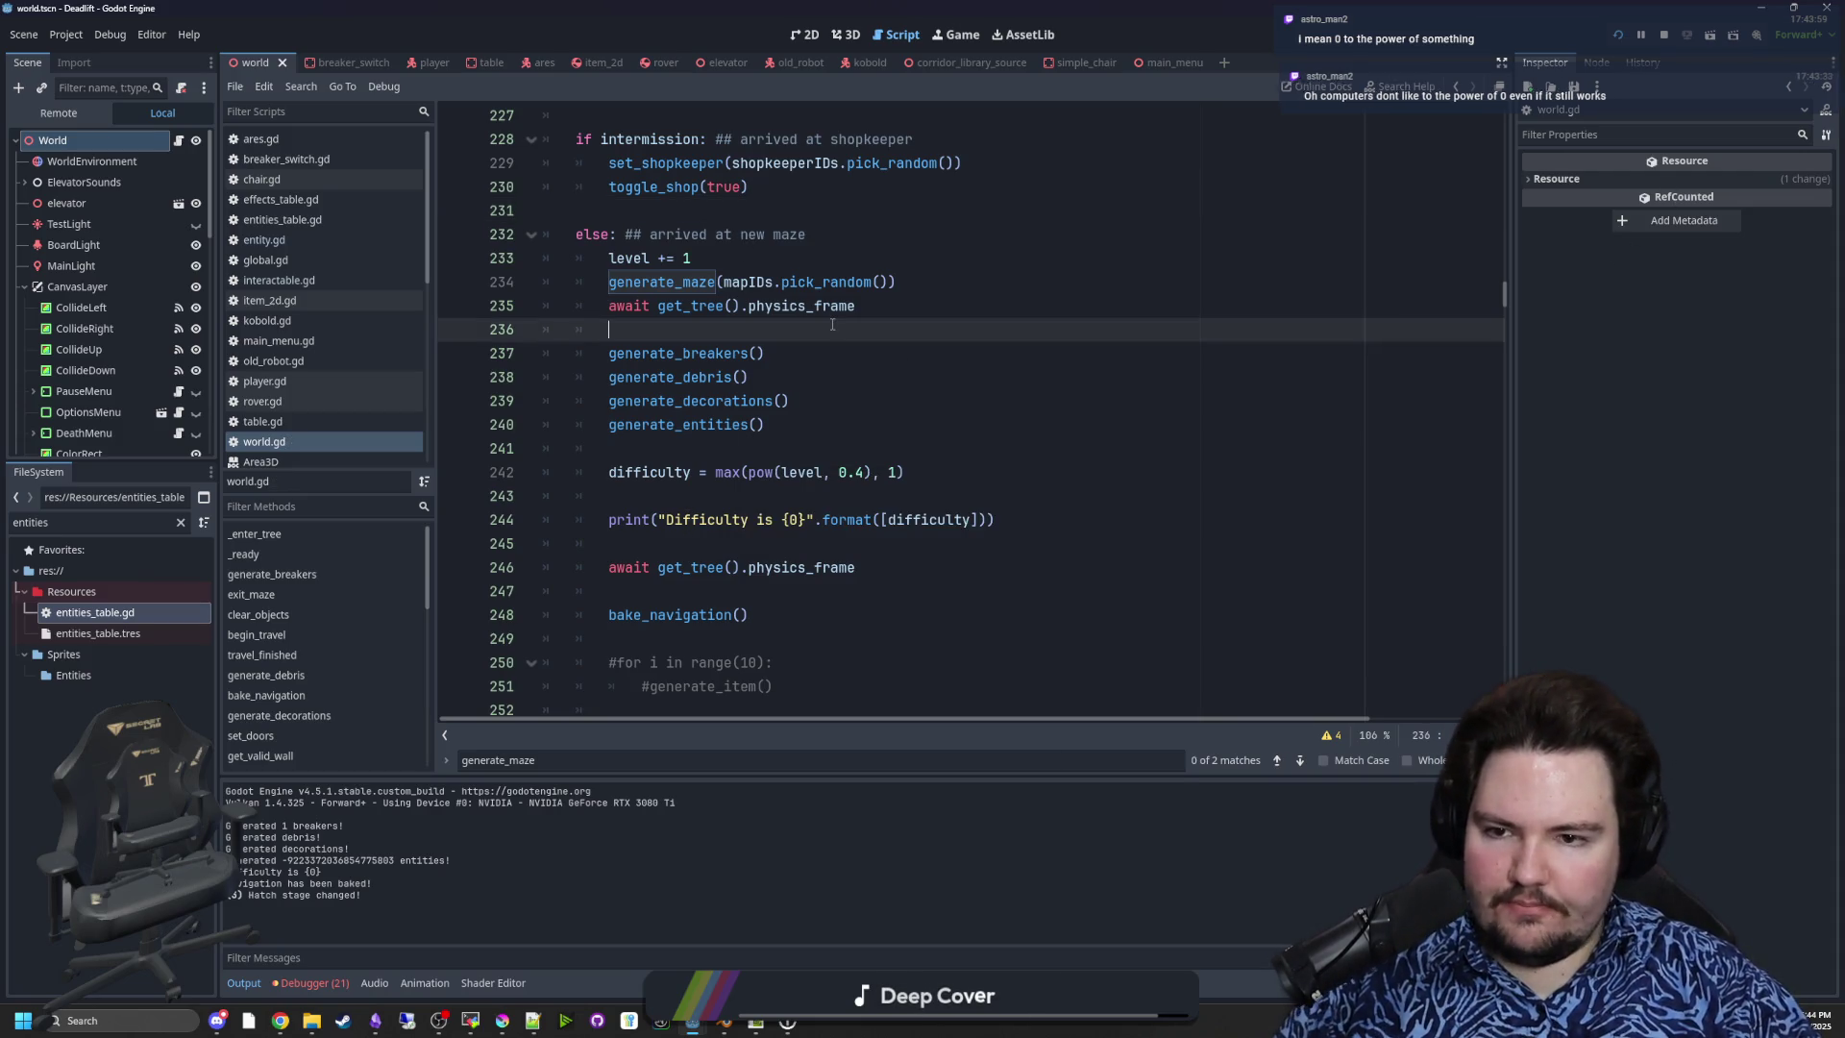
left_click(890, 354)
left_click(722, 327)
key("ctrl+f")
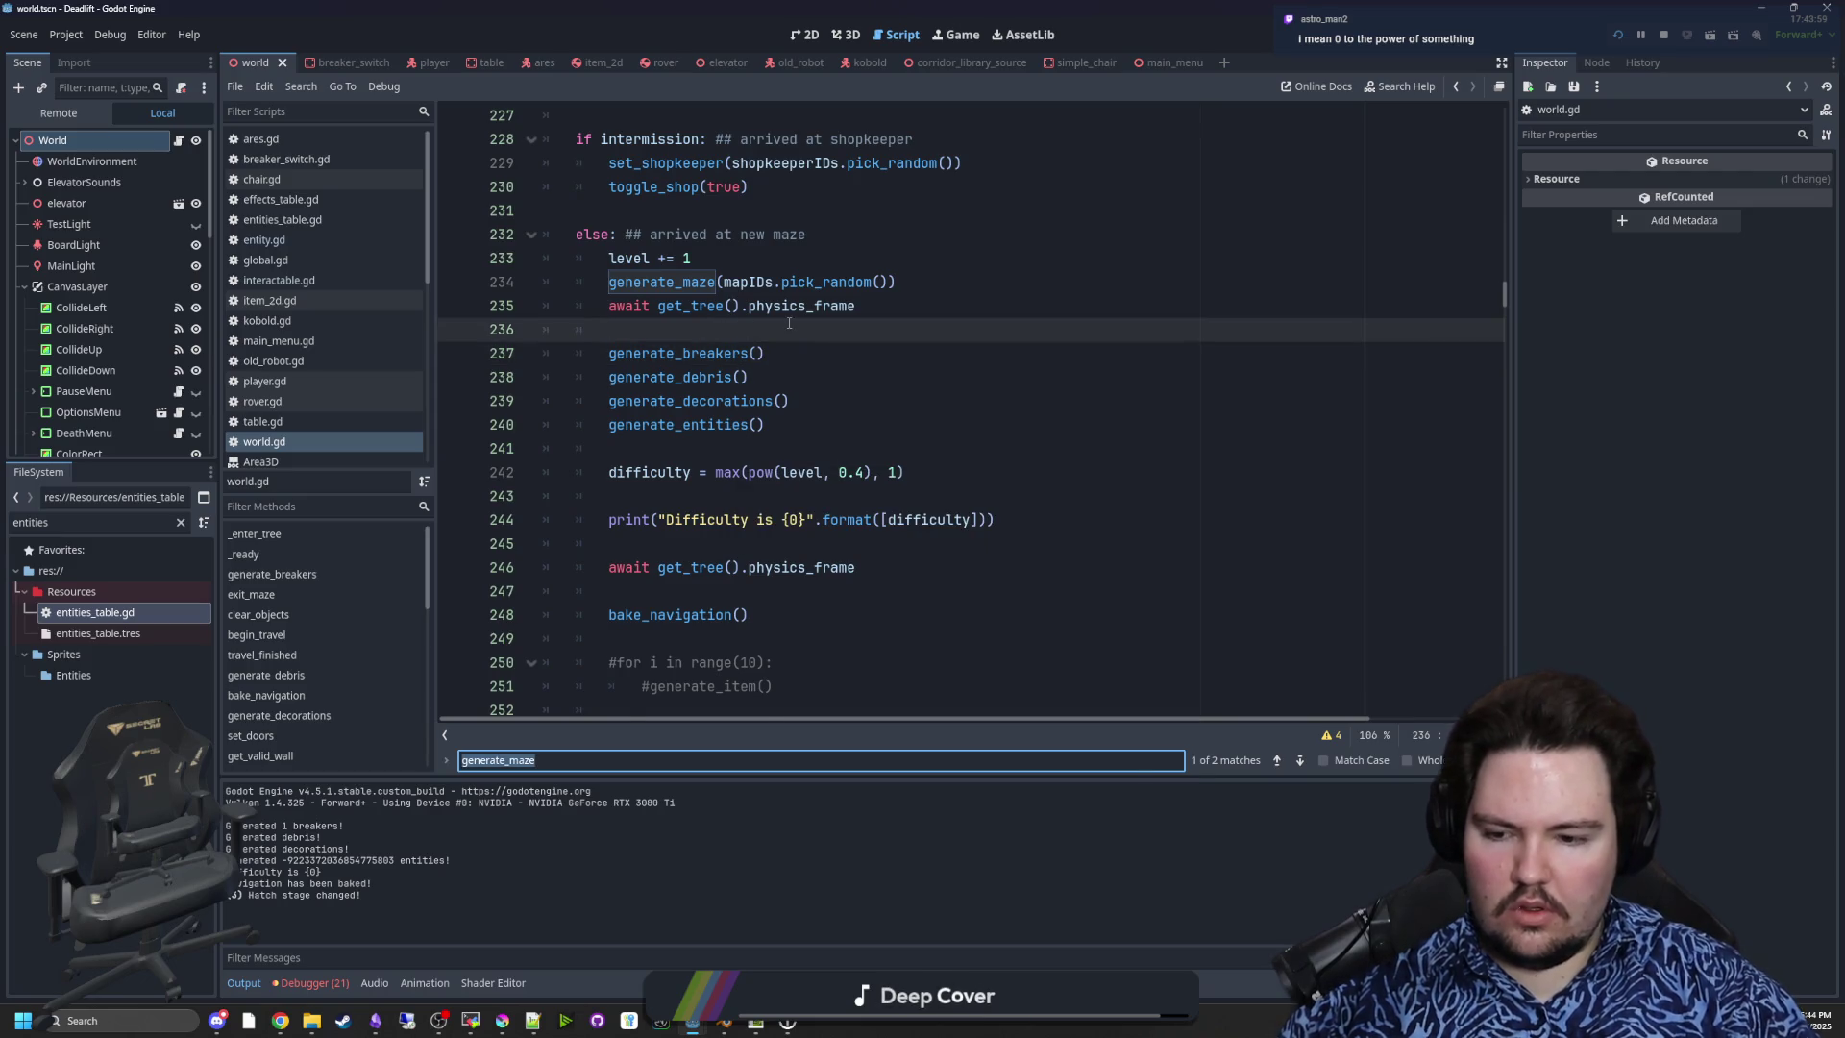
type("entity")
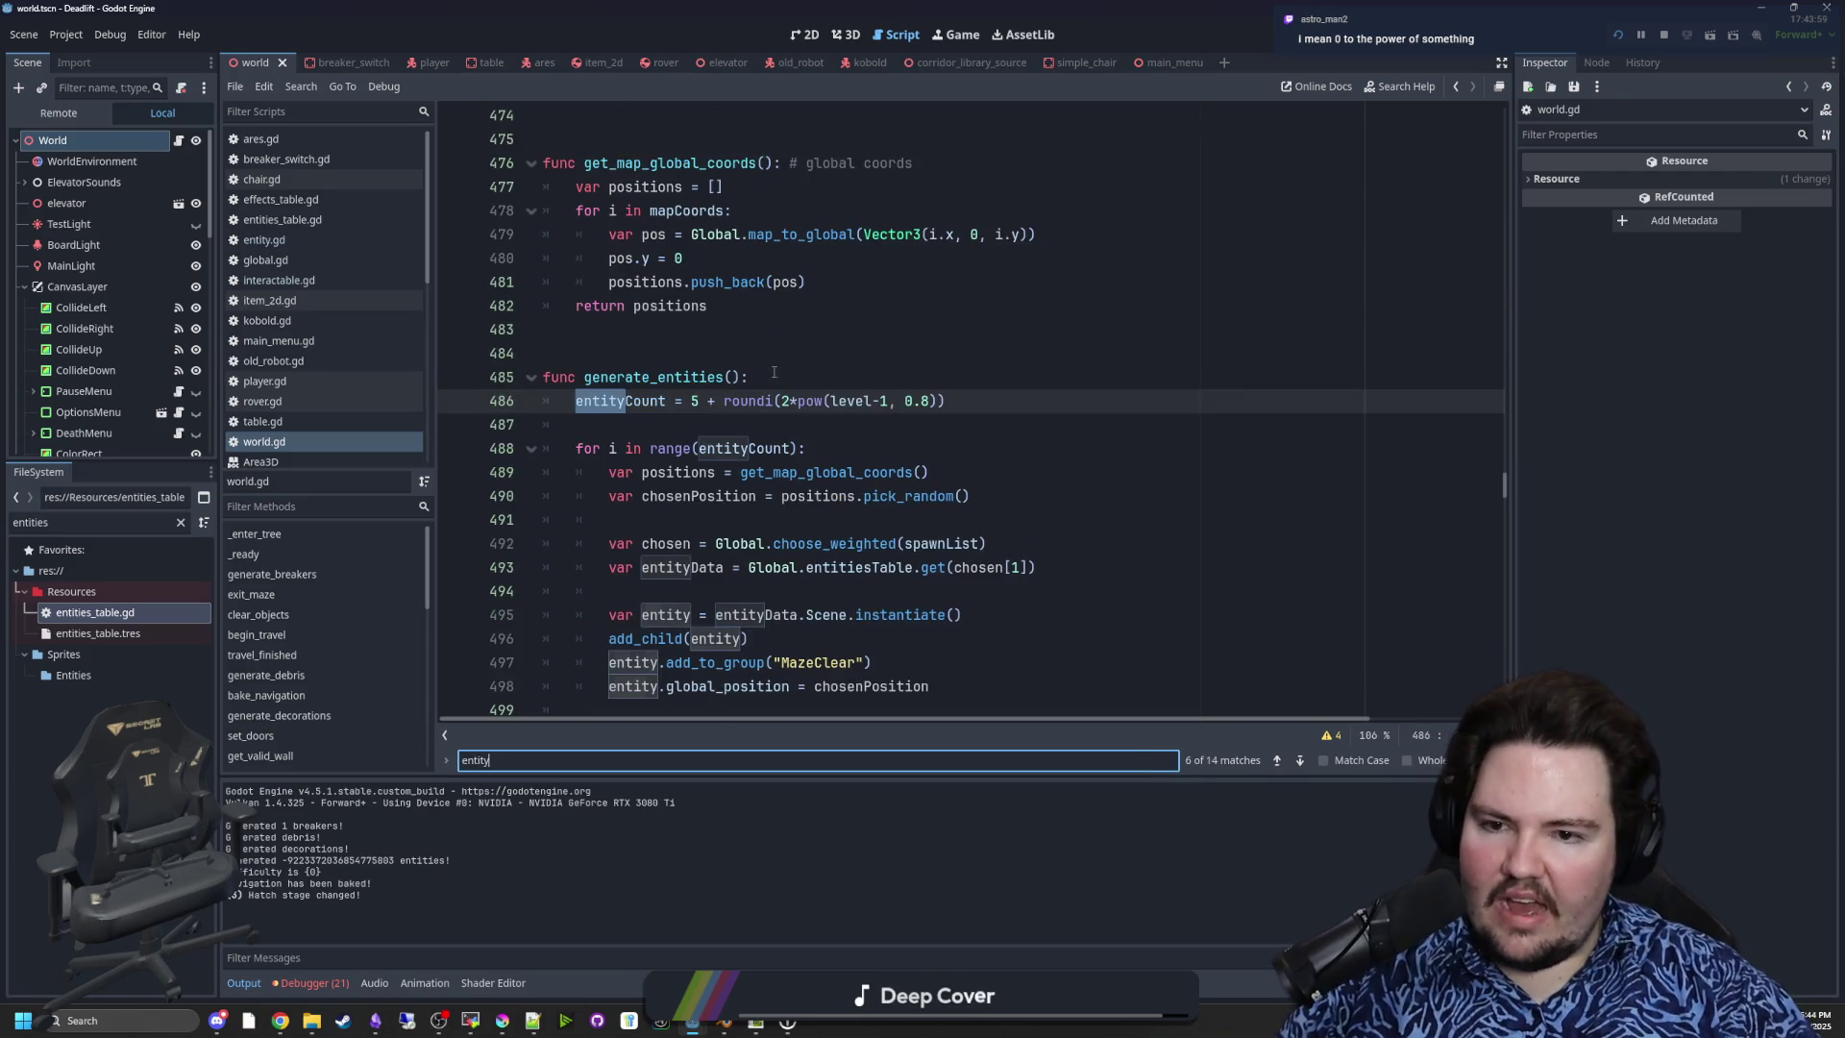
- Wrap the roundi term on line 486 in max(...) and save
left_click(725, 401)
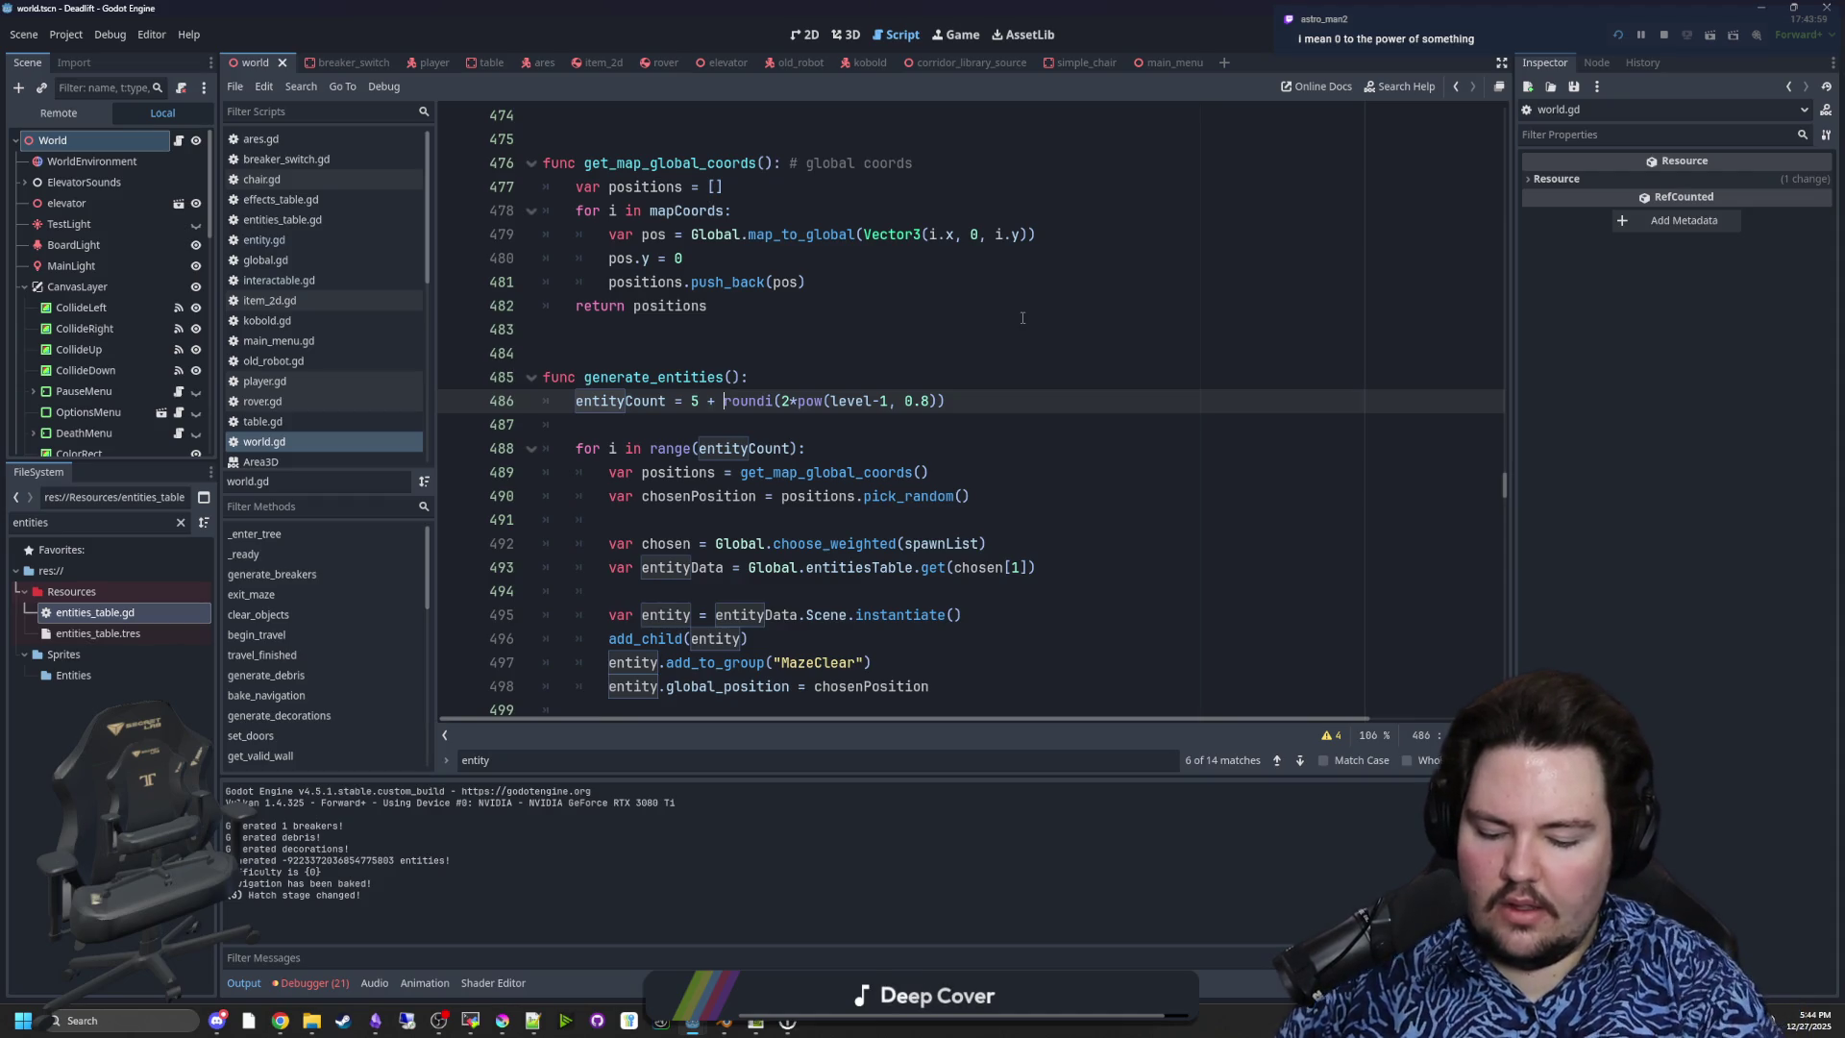
type("clampf(")
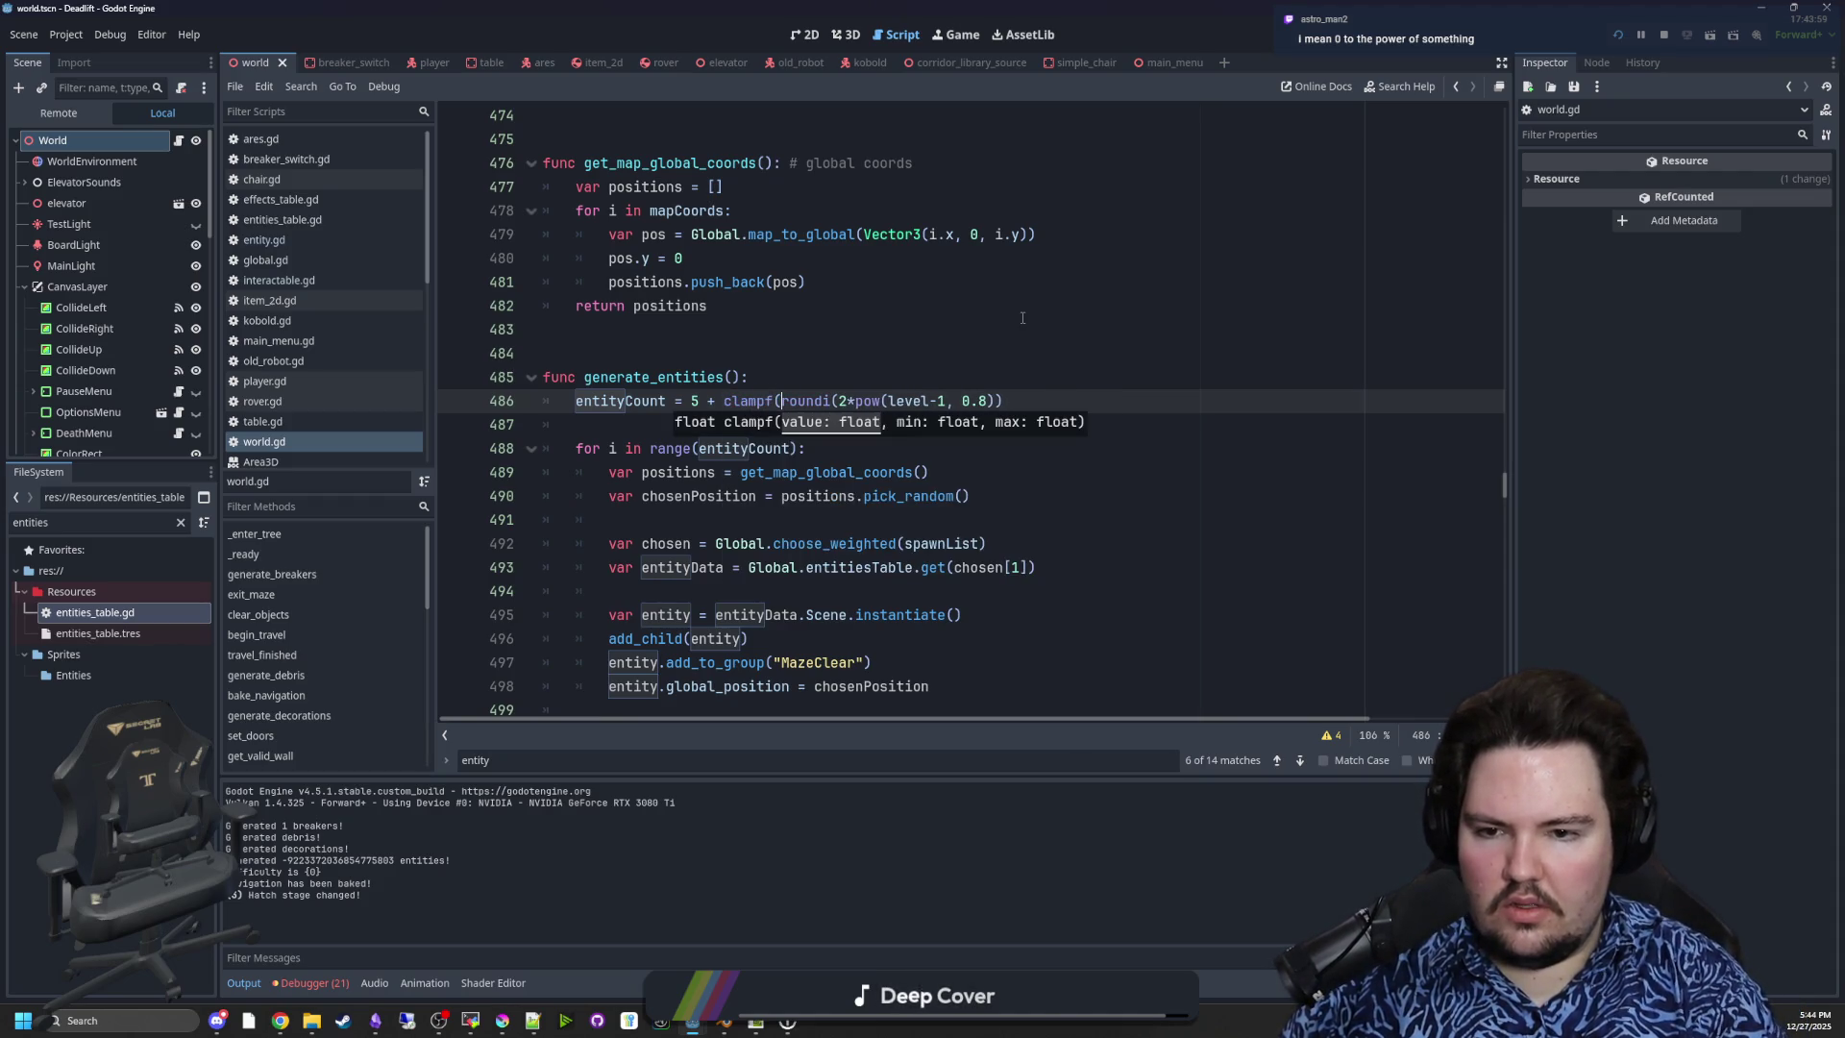
left_click(1049, 402)
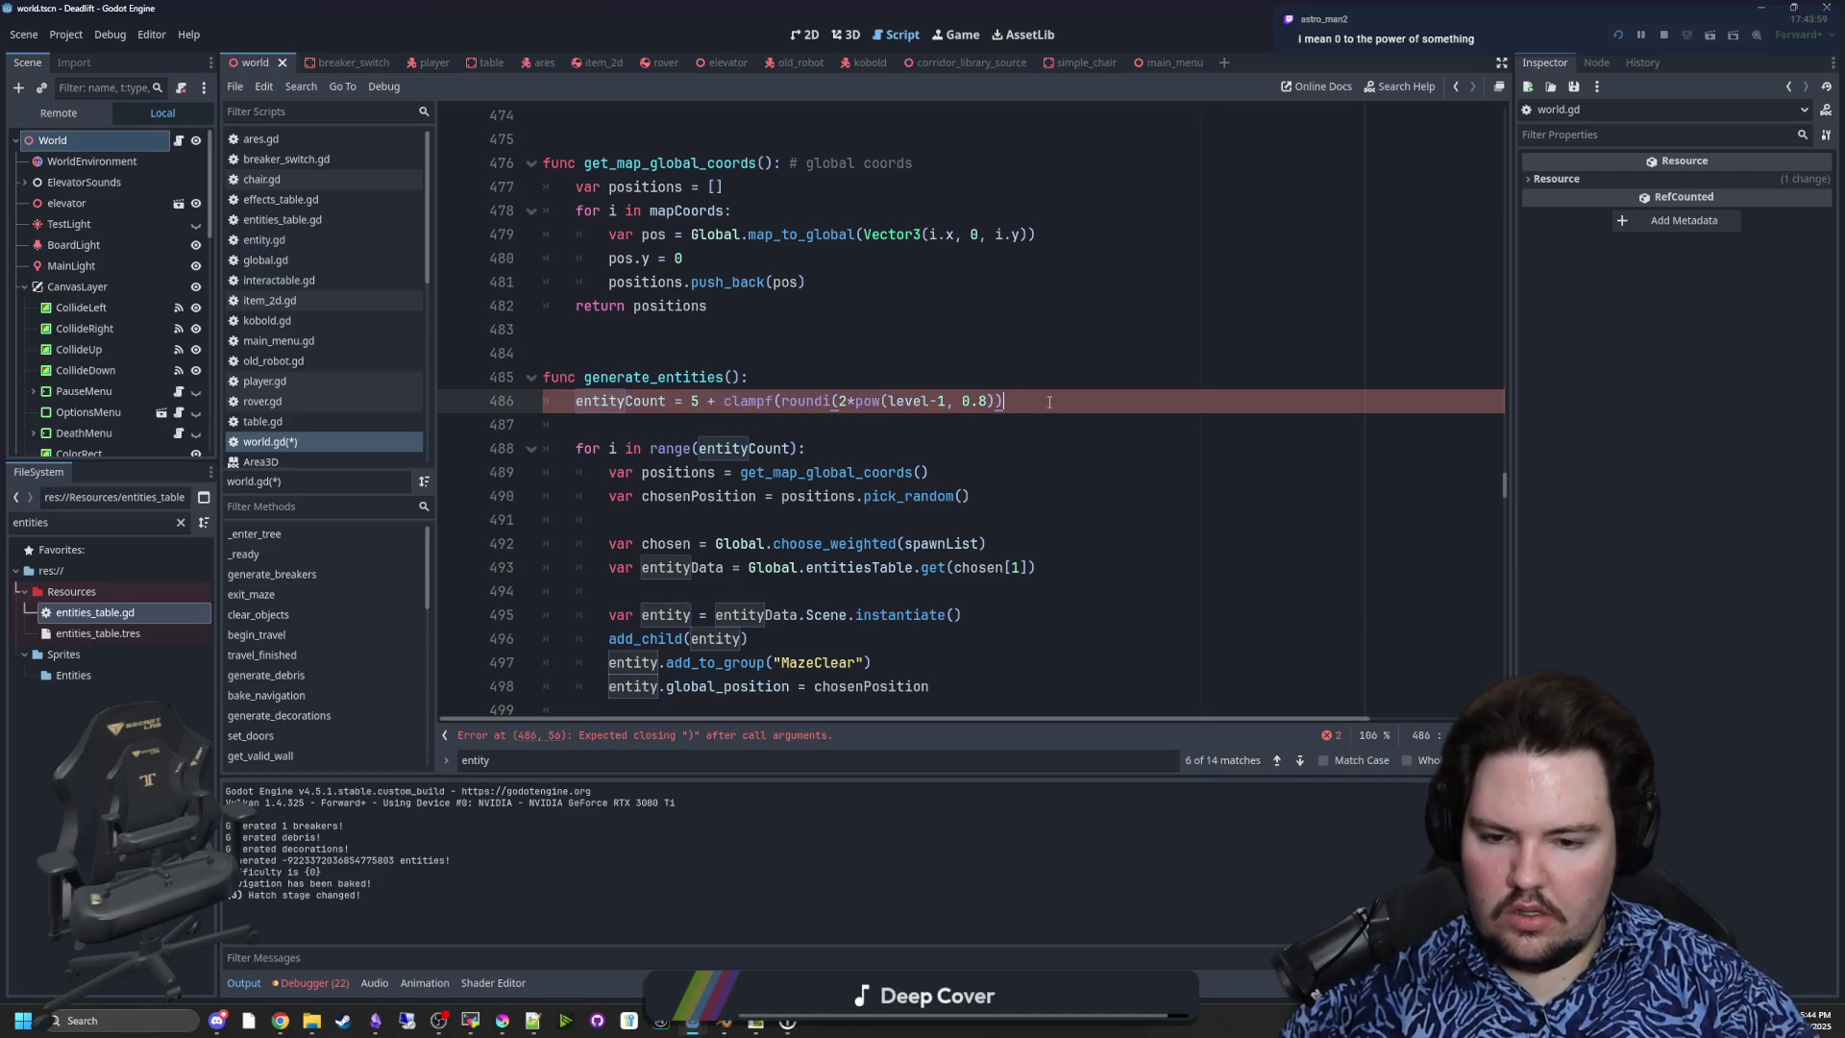
left_click_drag(785, 401, 723, 400)
type("max(")
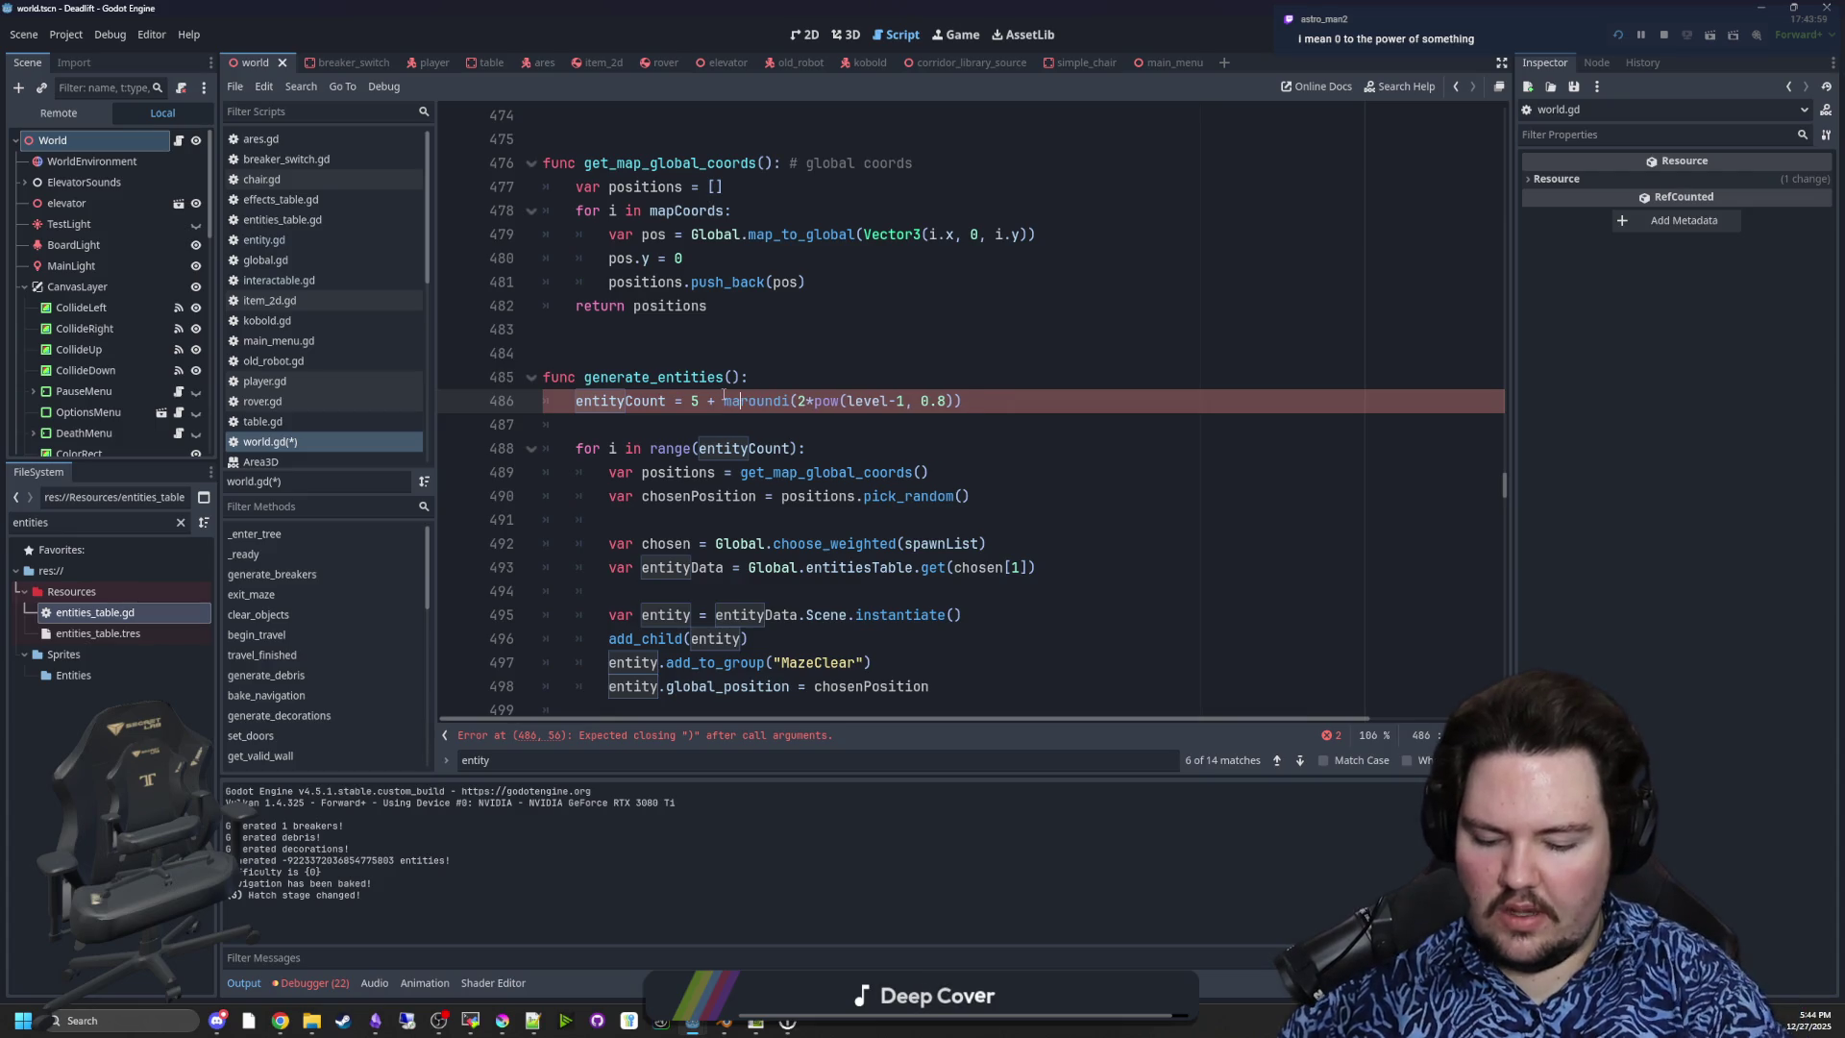
left_click(997, 404)
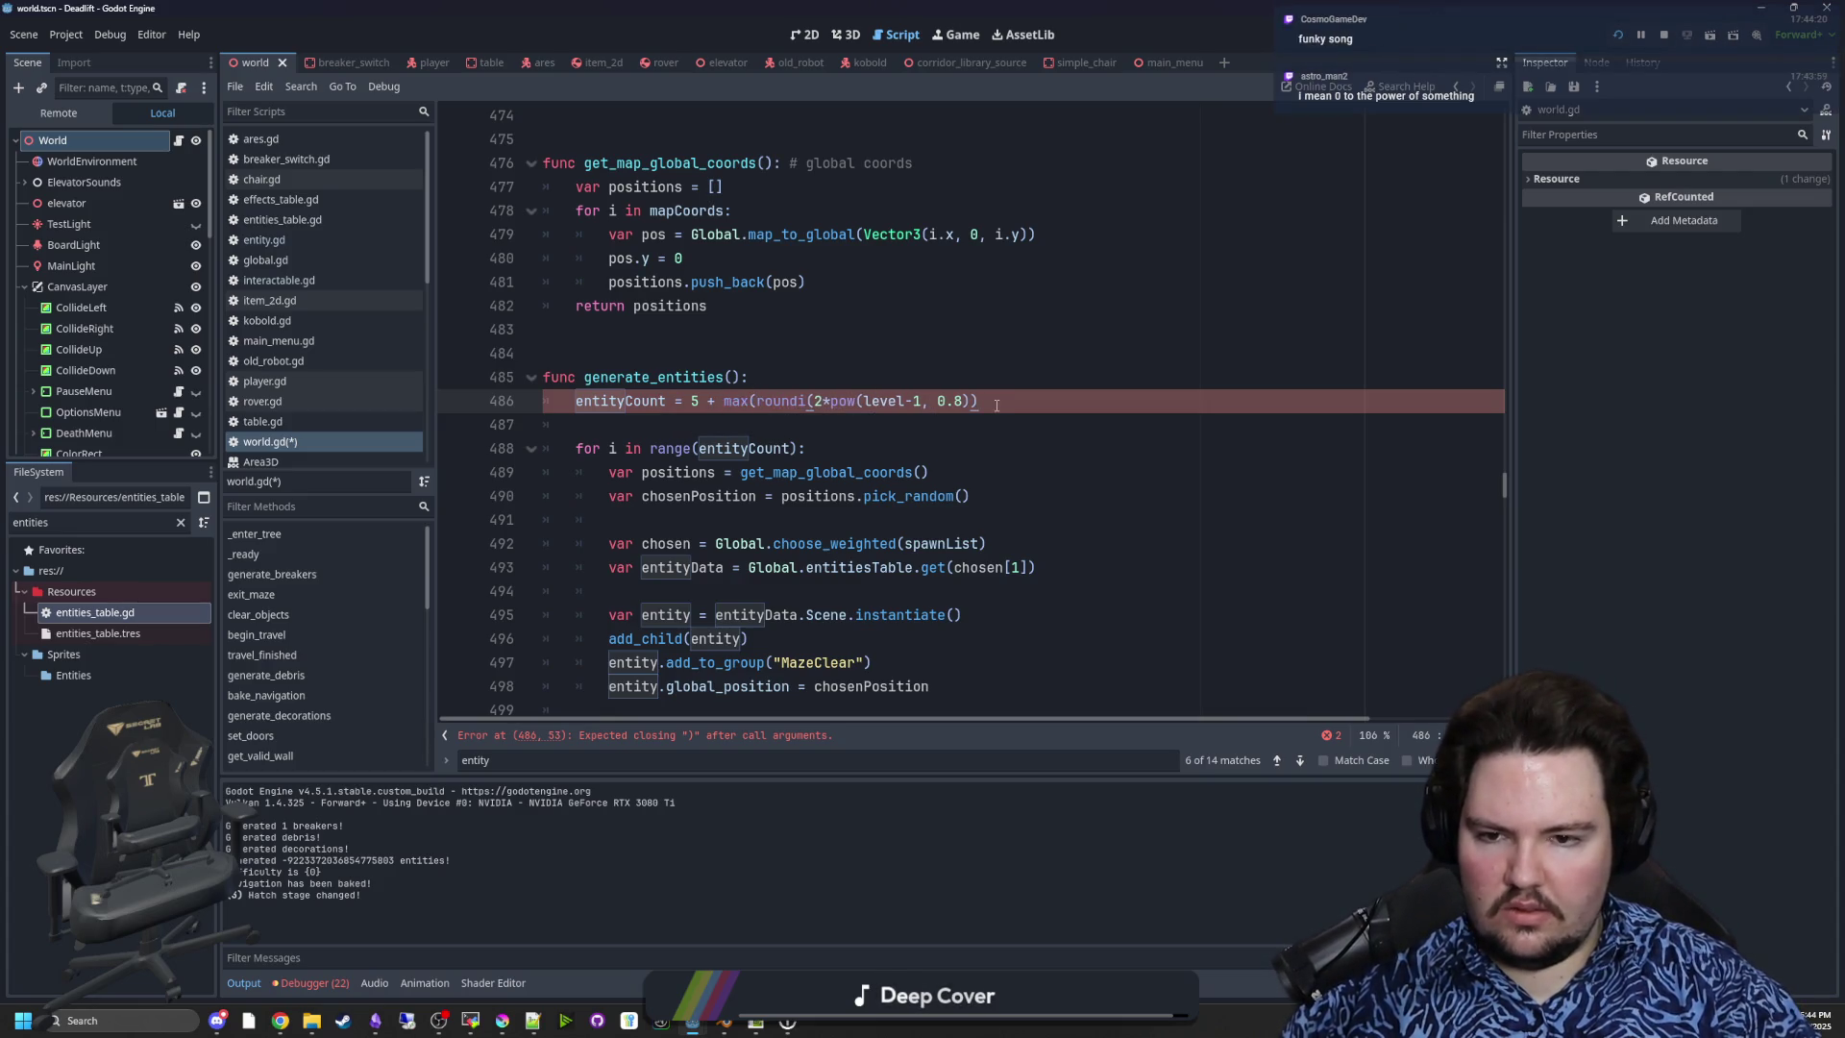
key("BackSpace")
key("BackSpace")
type(", 1")
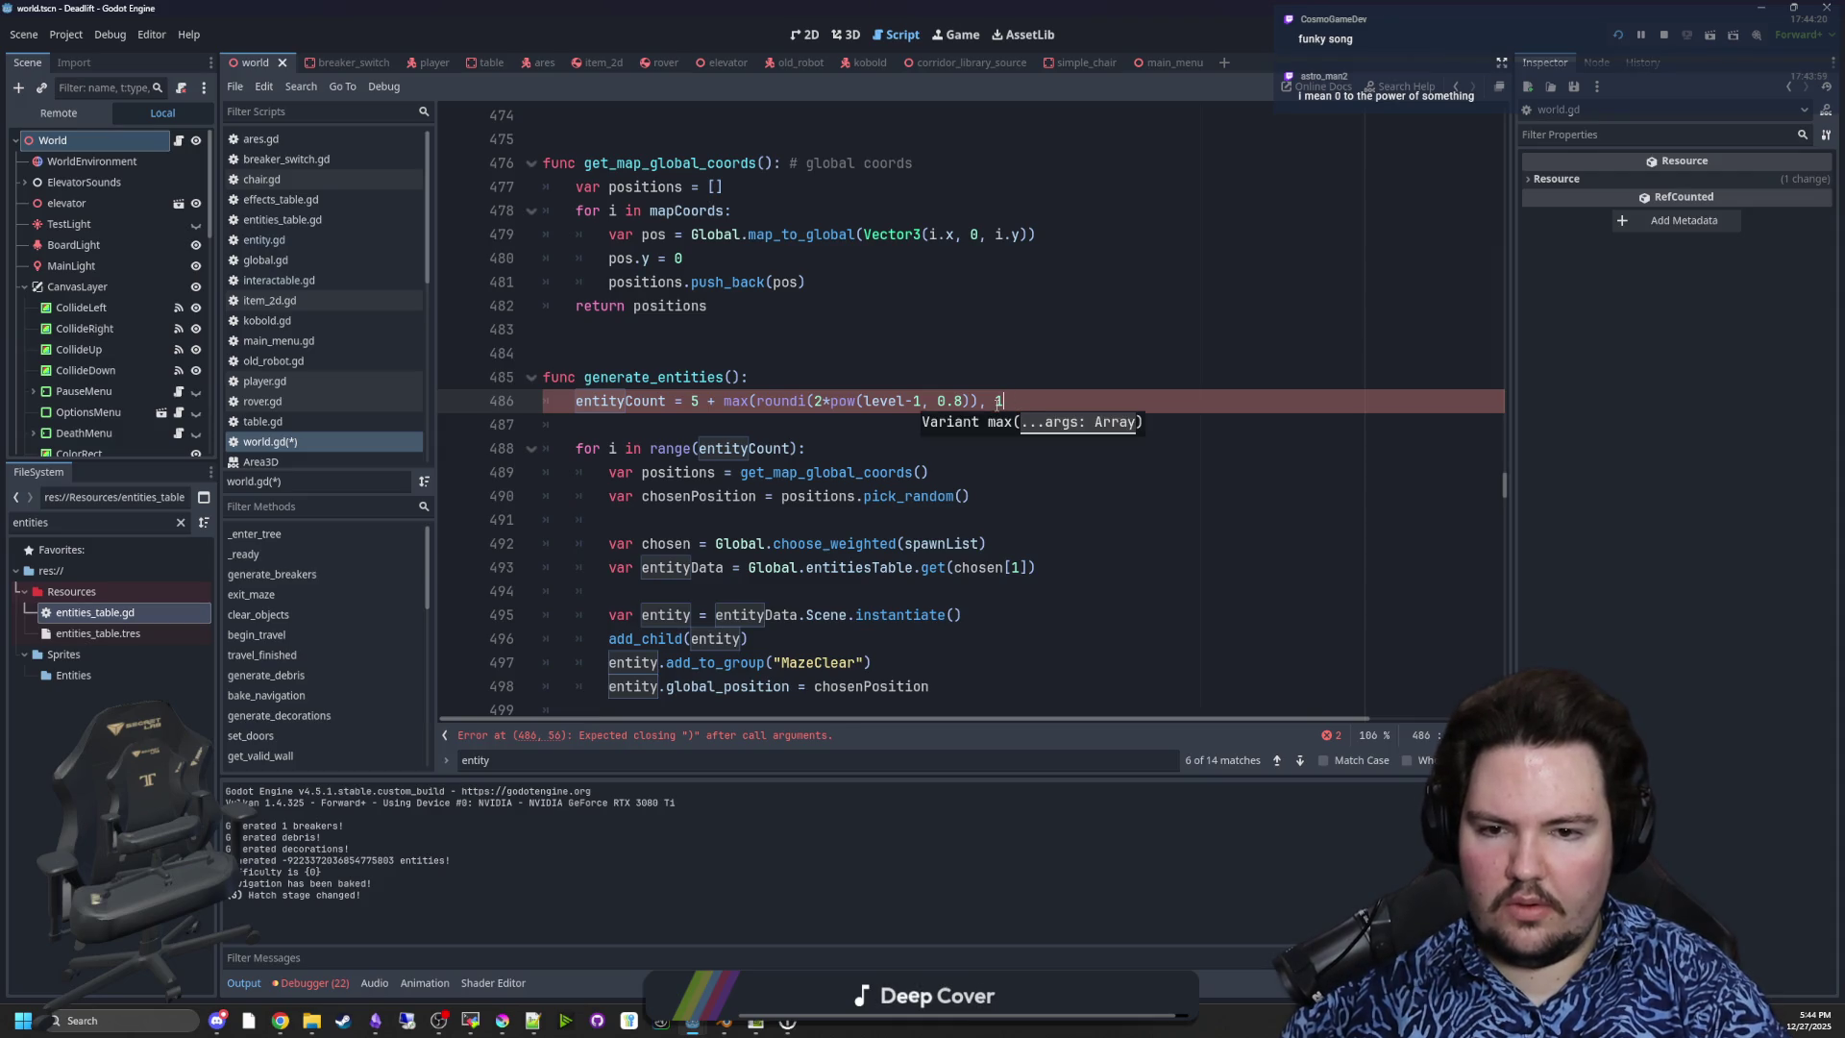
type(")")
left_click(1010, 380)
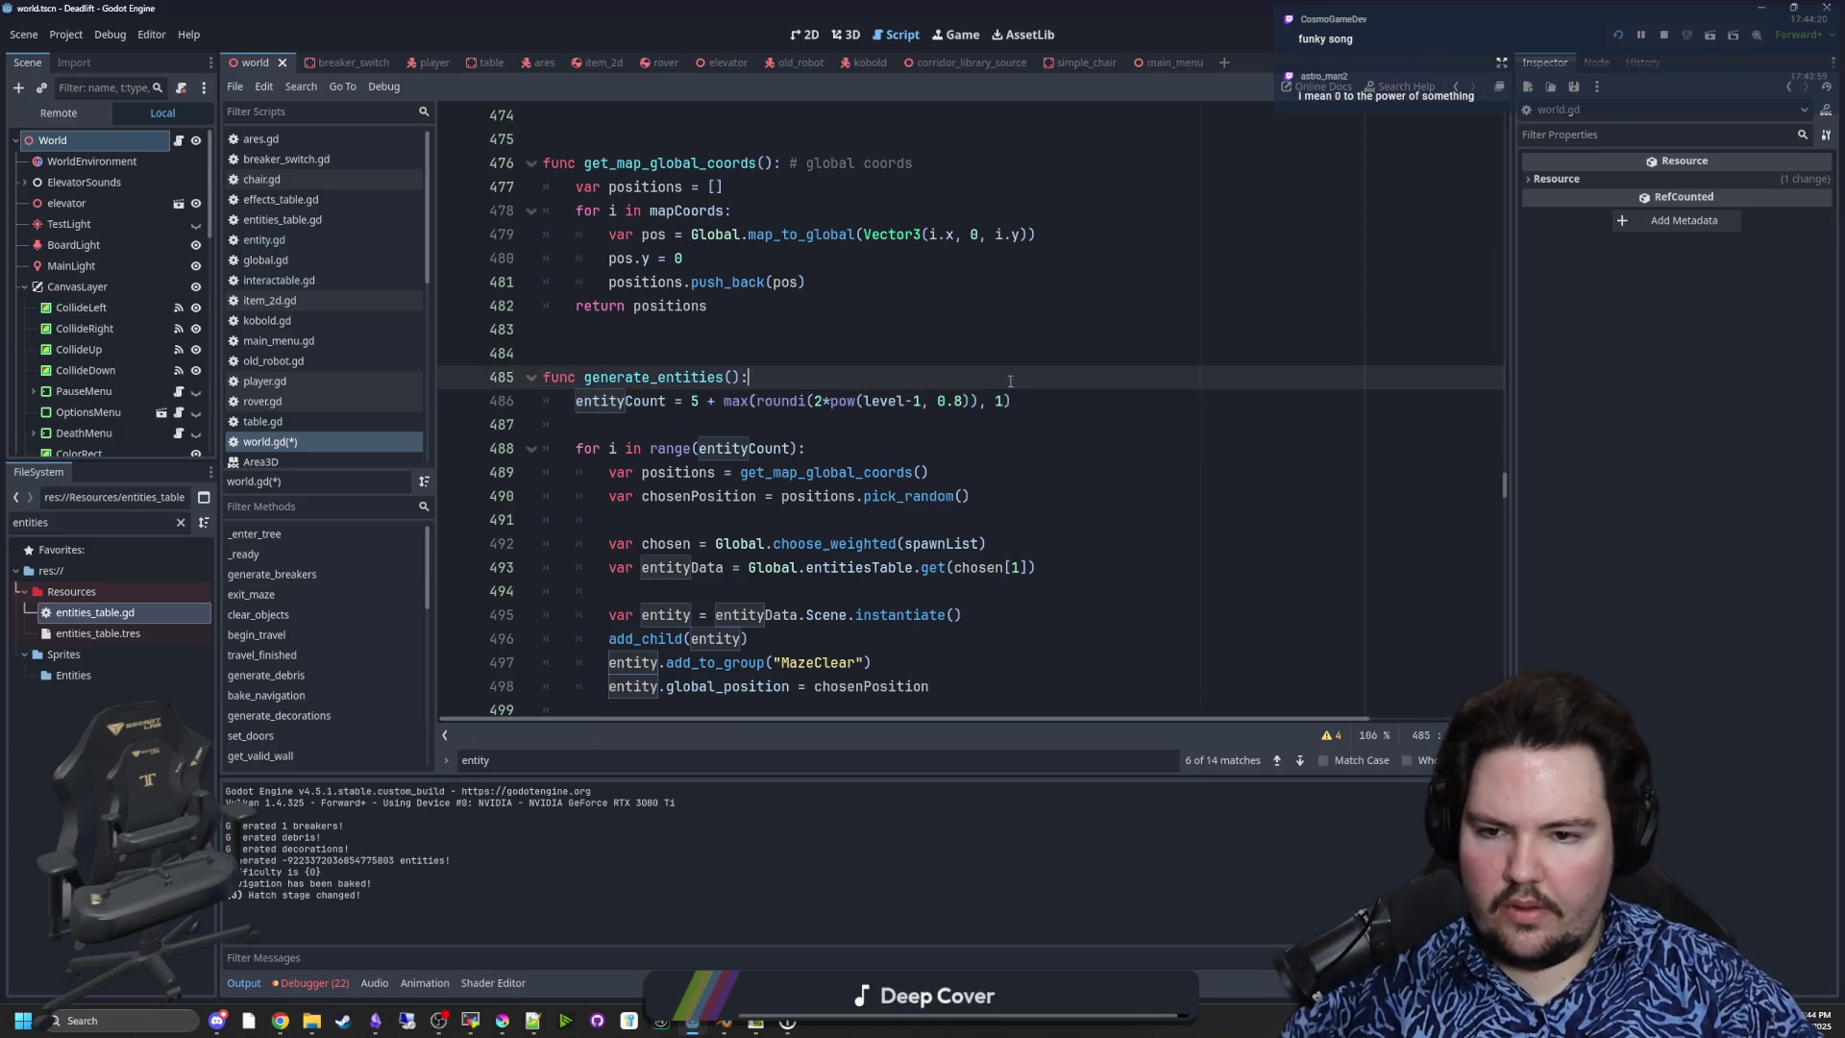
key("ctrl+s")
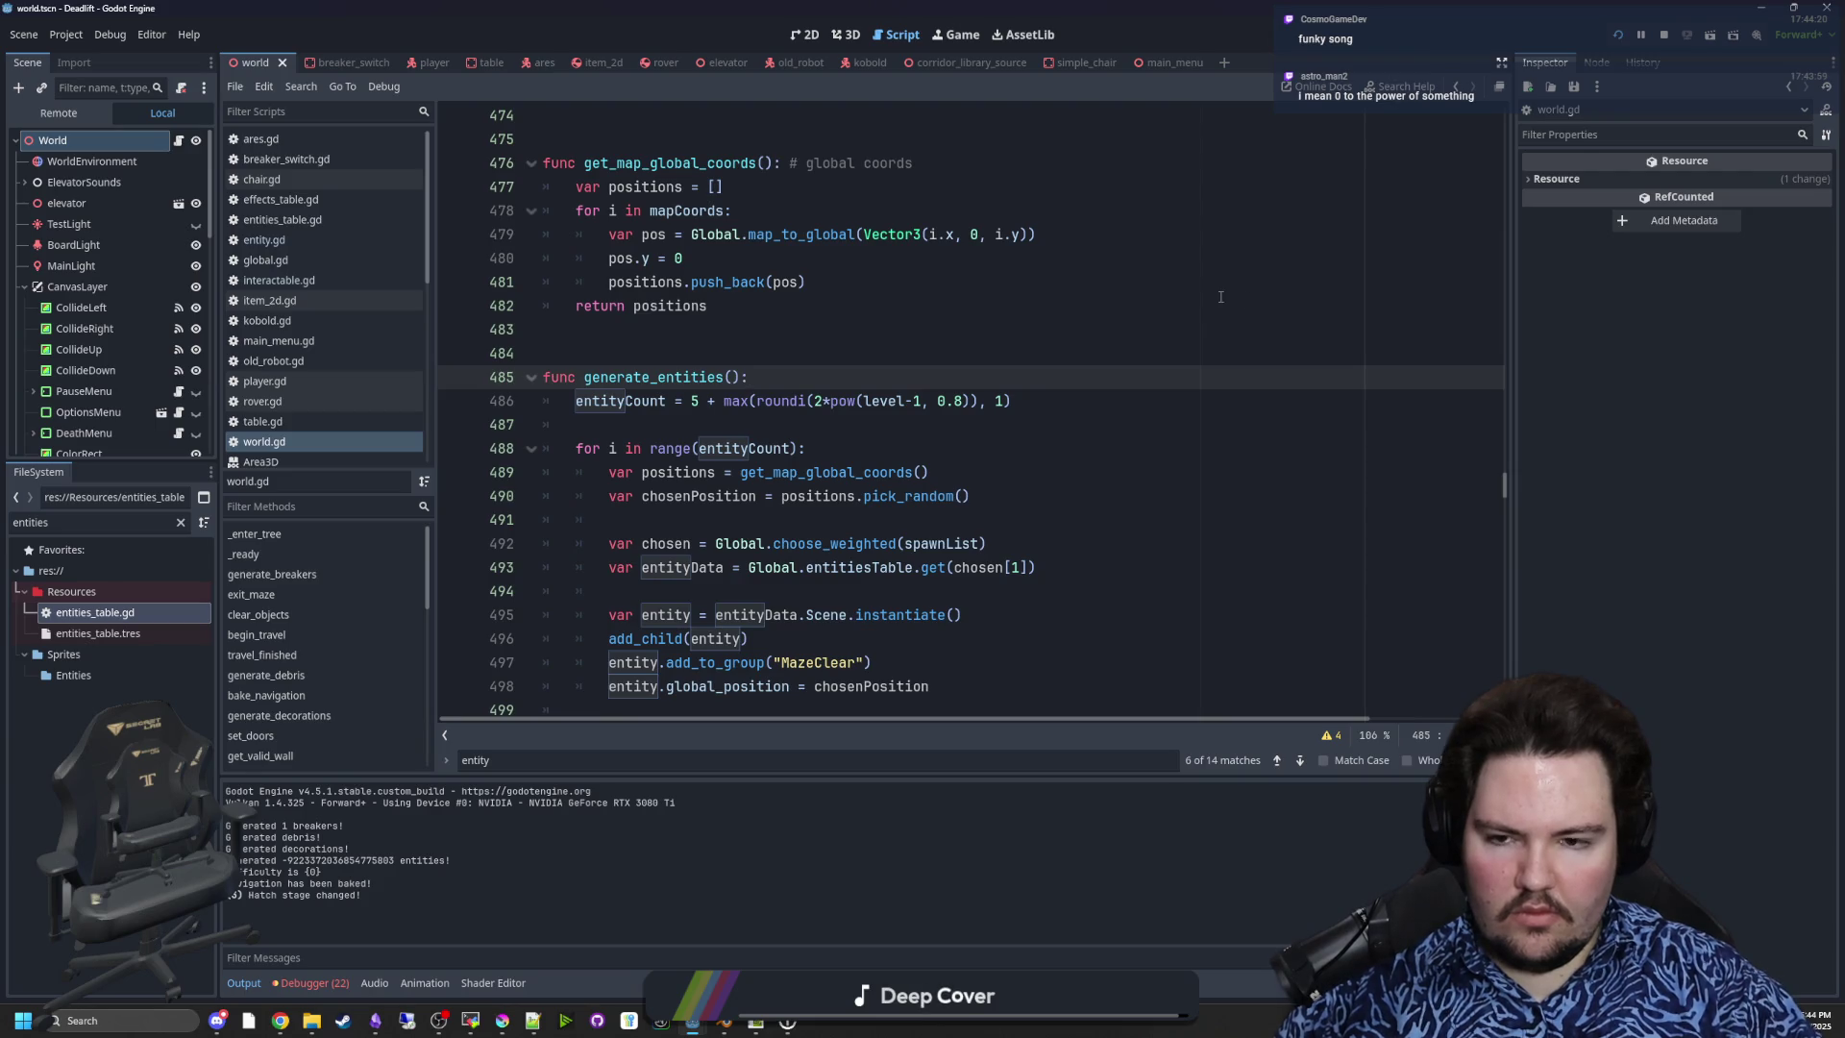
- Change the max lower bound from 1 to 0, save, and run the game
left_click(1001, 400)
key("BackSpace")
type("0")
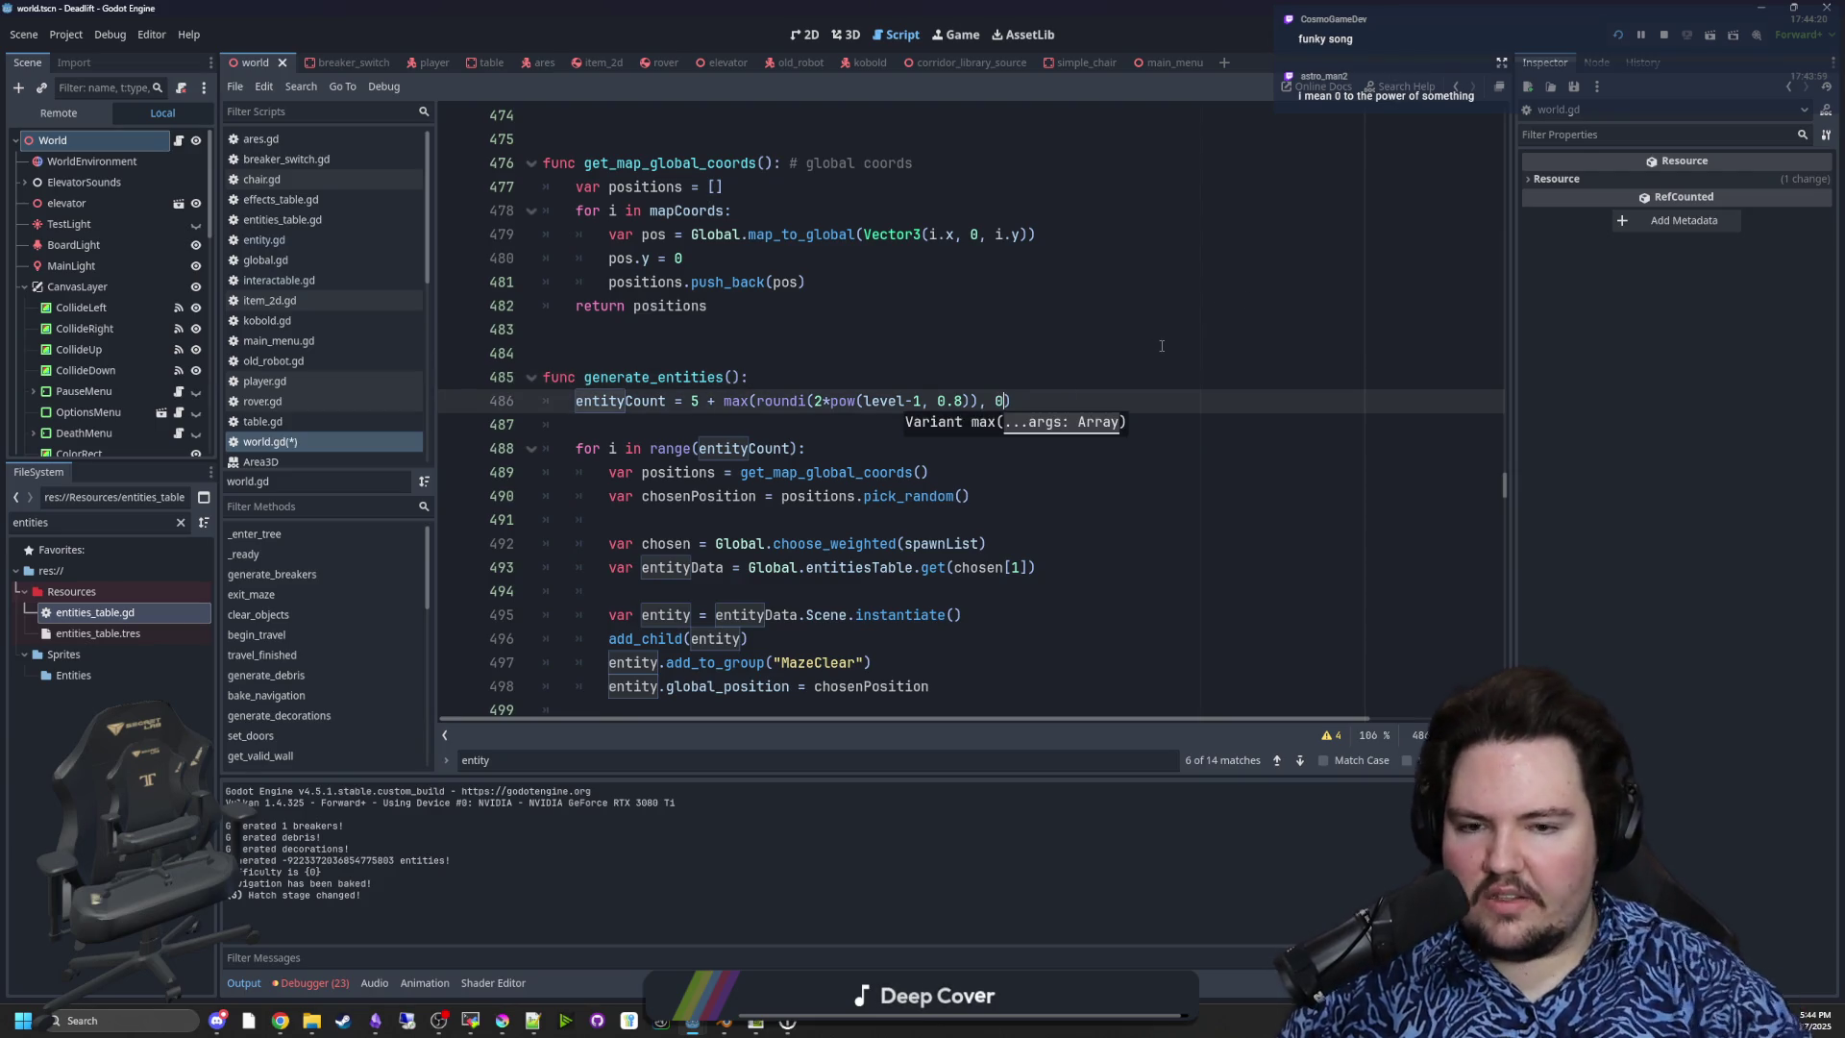
left_click(904, 379)
key("ctrl+s")
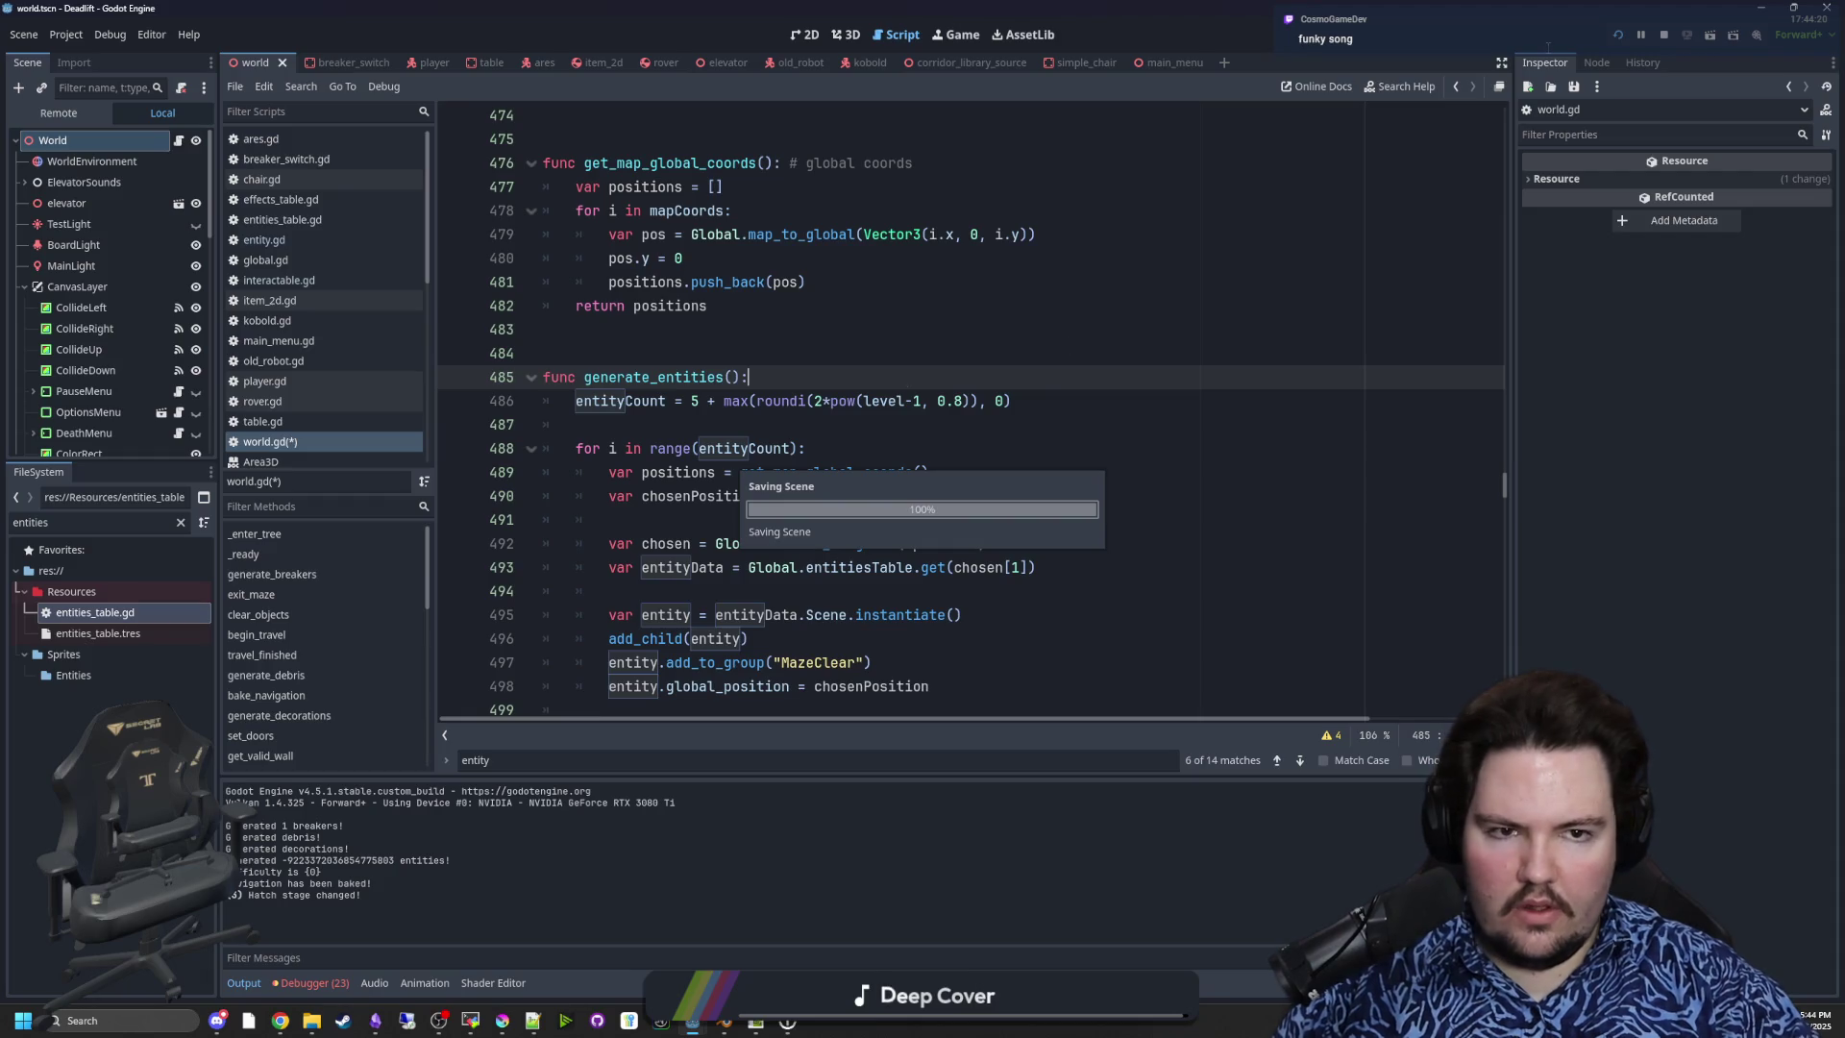
left_click(1617, 37)
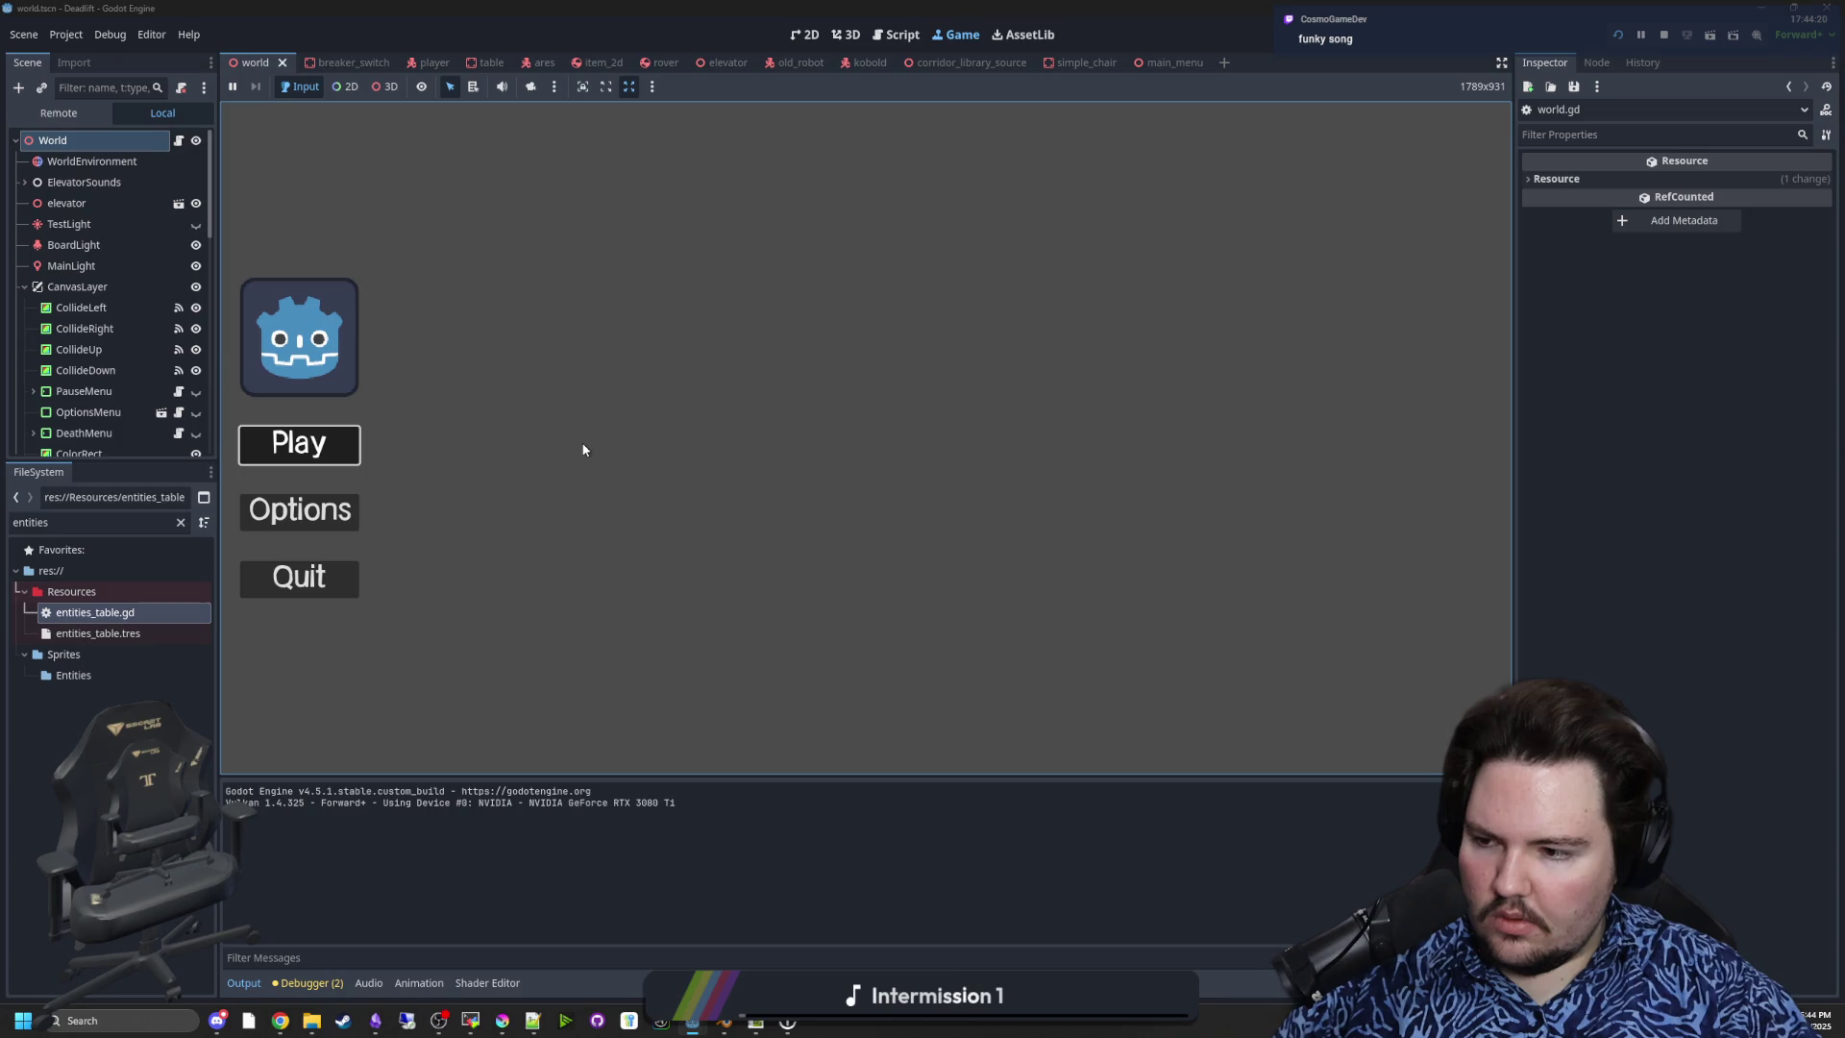
- Start playing from the main menu and walk forward through the doorway into the elevator
left_click(299, 444)
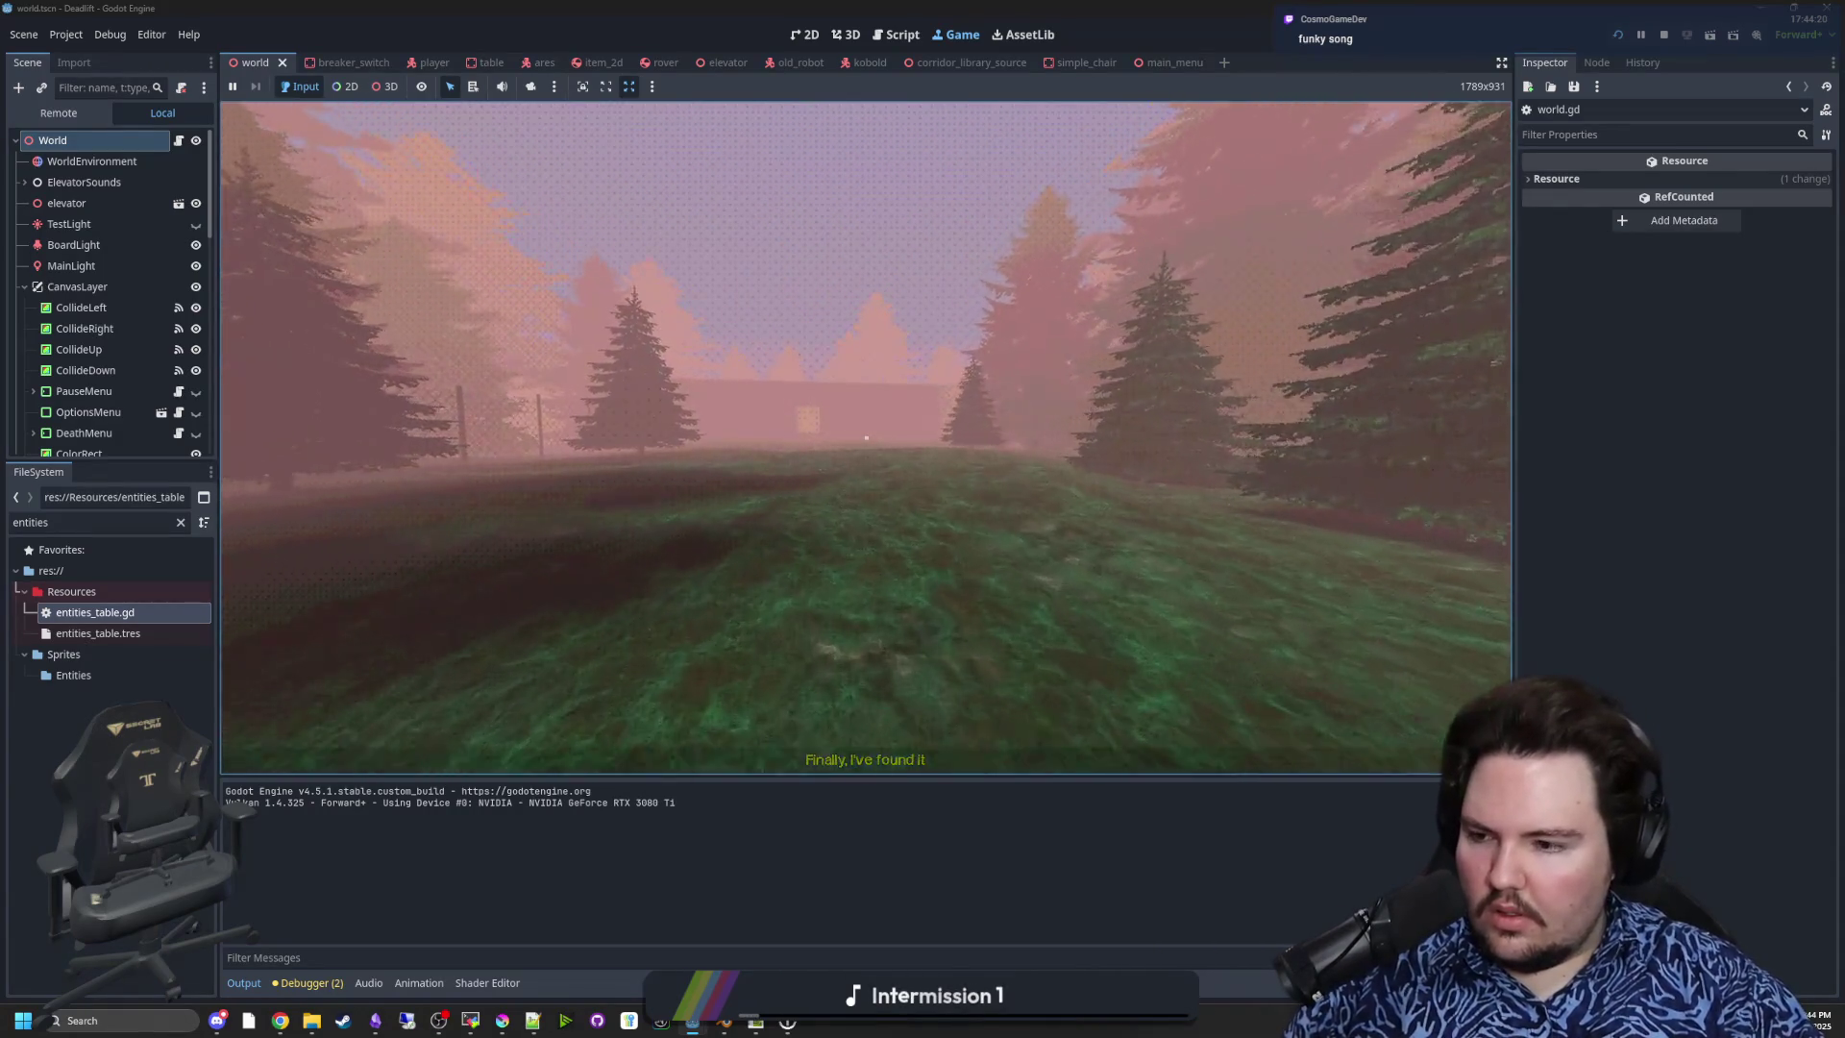
key("w")
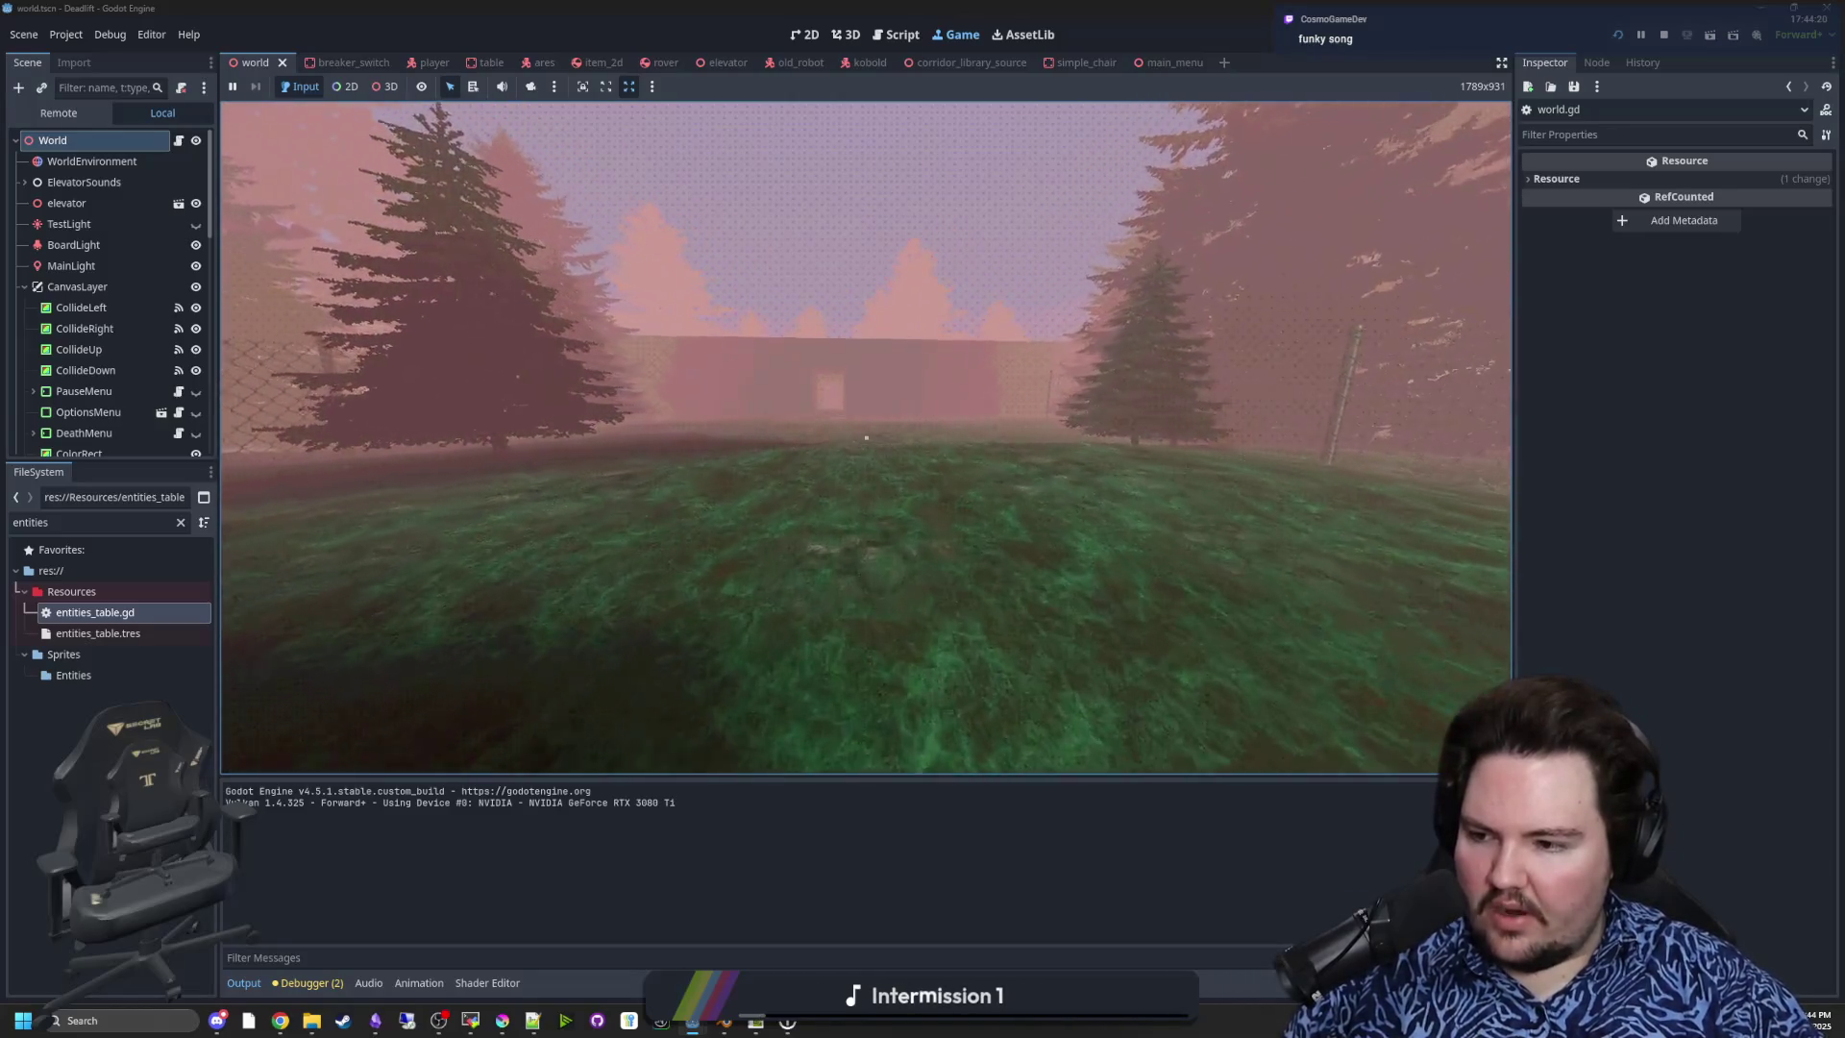
key("w")
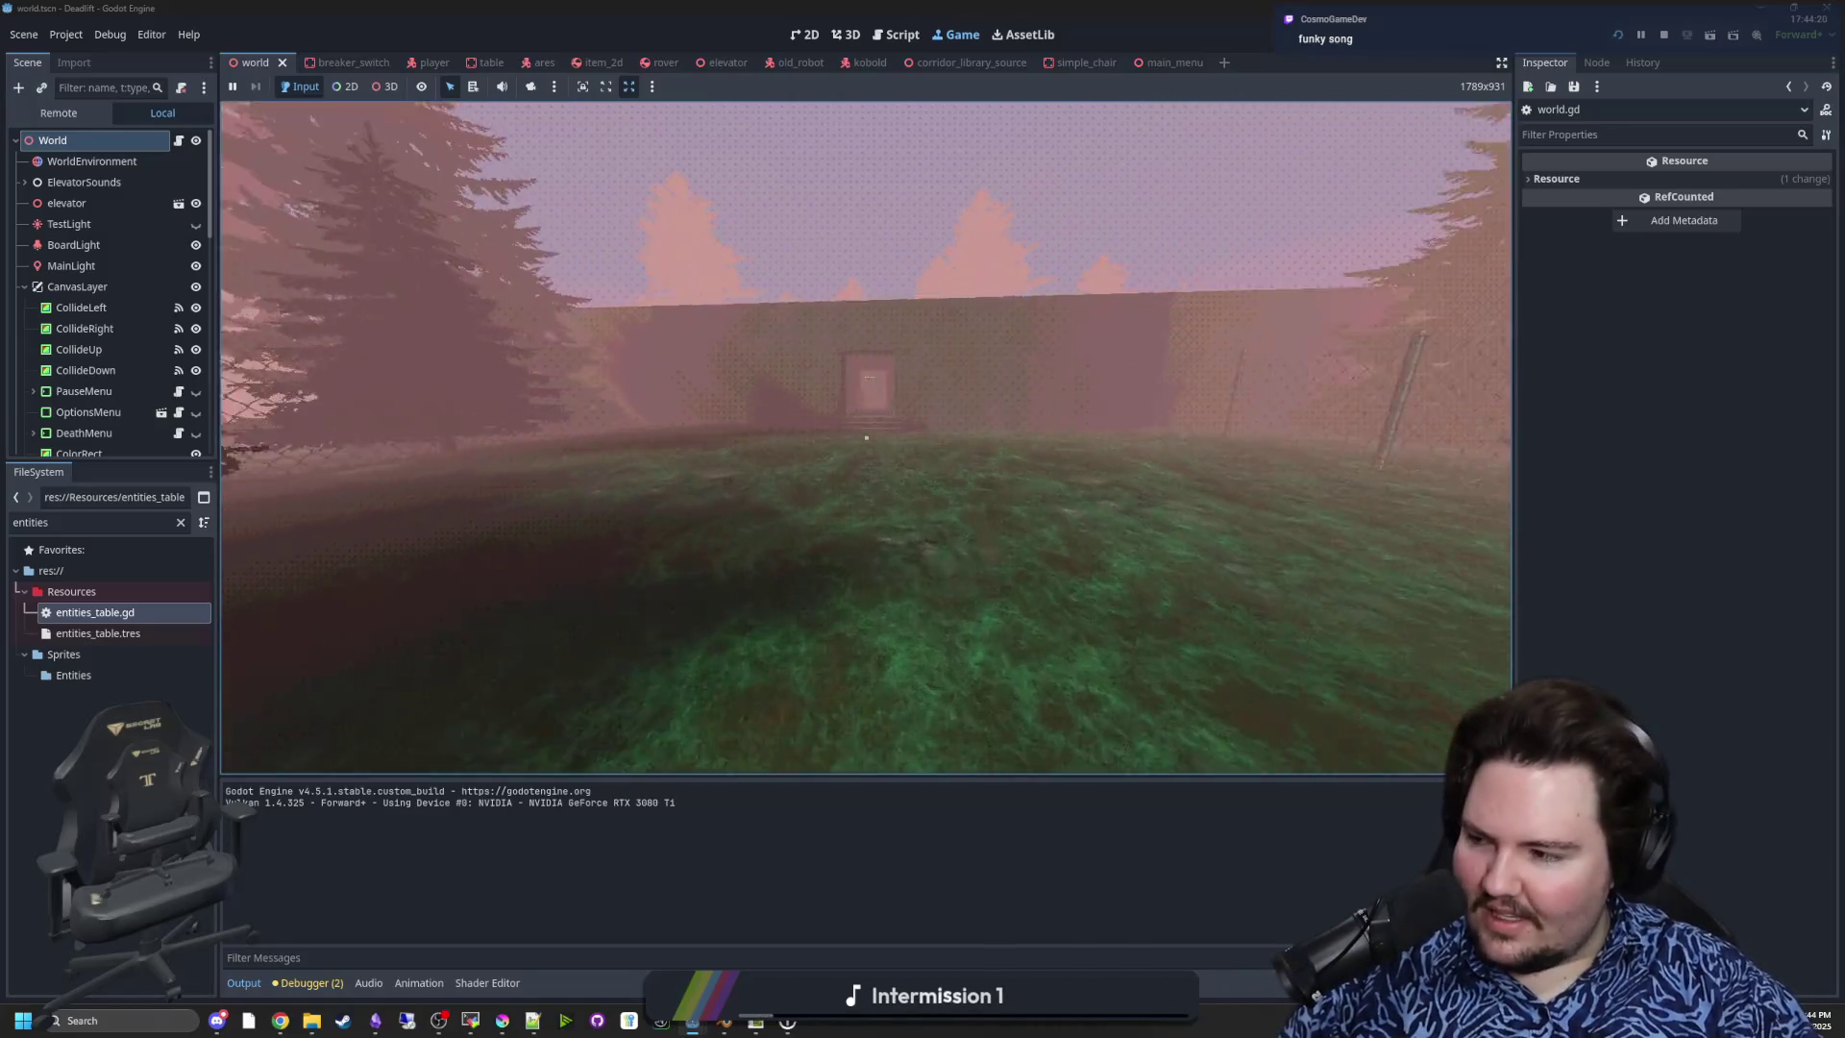
key("w")
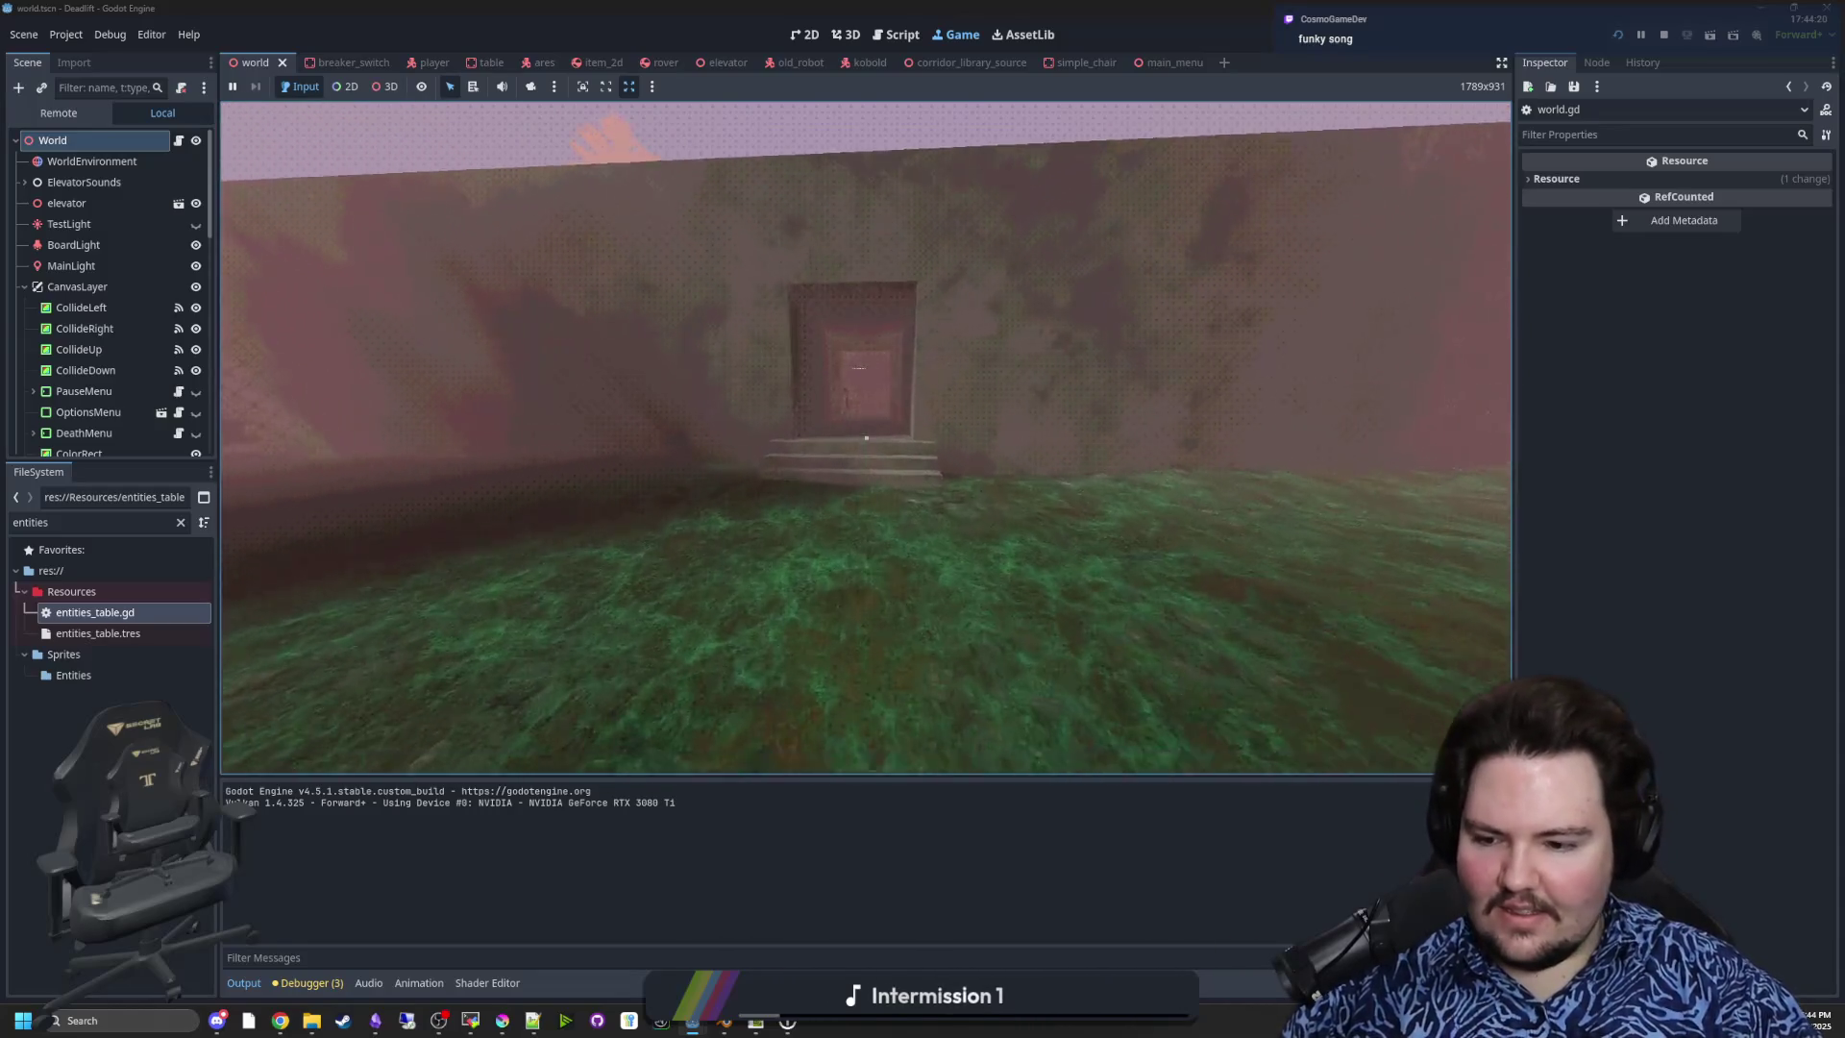
key("w")
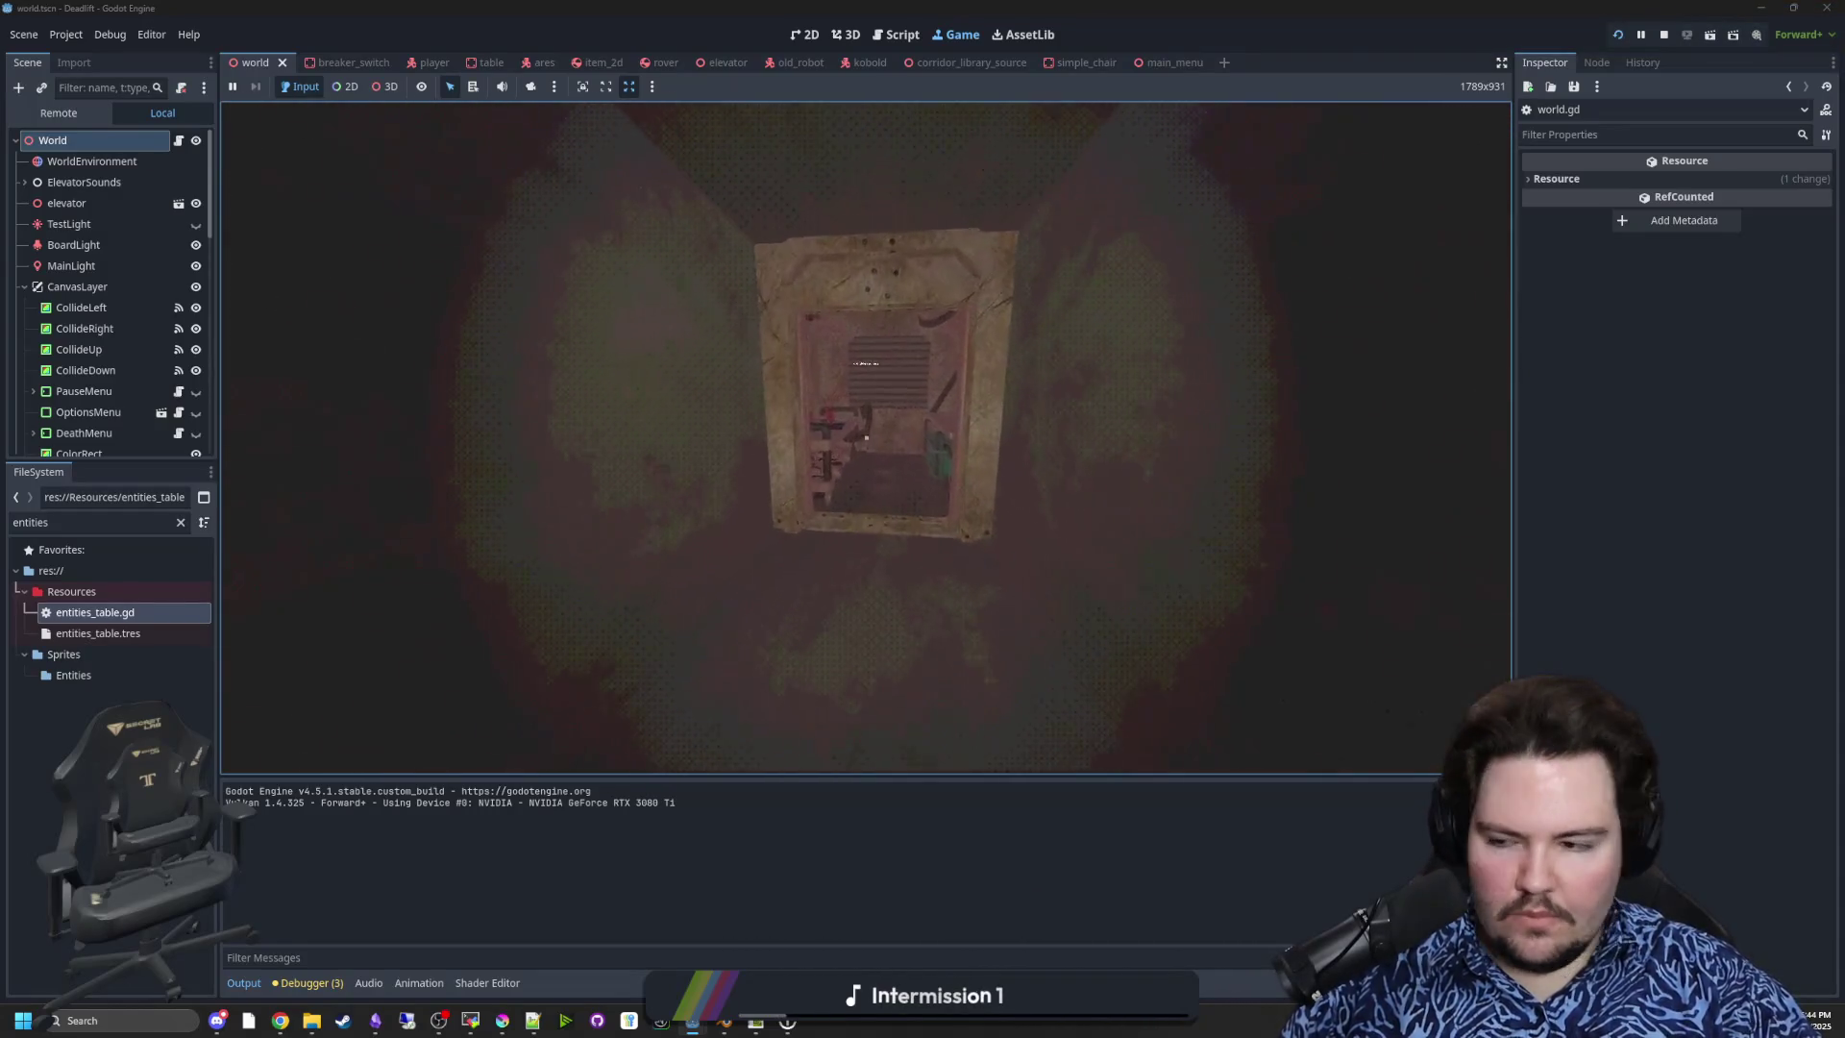